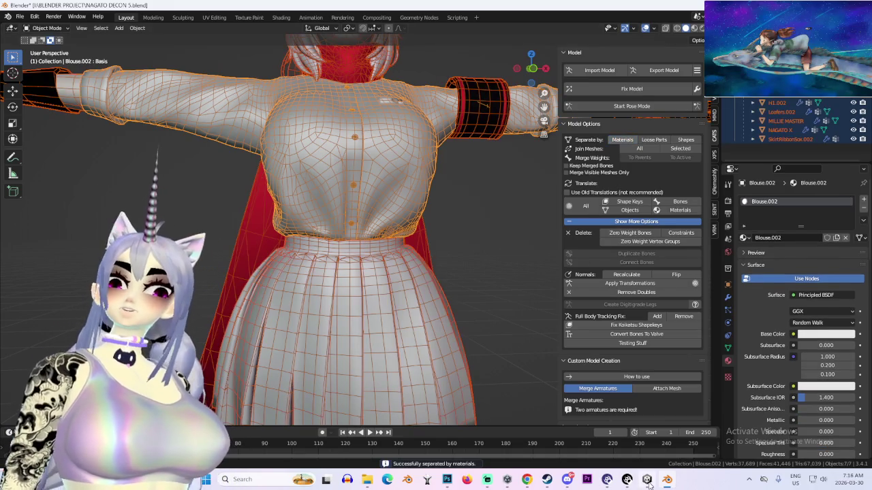
# Separate the avatar mesh into objects by material and orbit toward the masked head
pyautogui.click(385, 120)
pyautogui.scroll(-3, 381, 121)
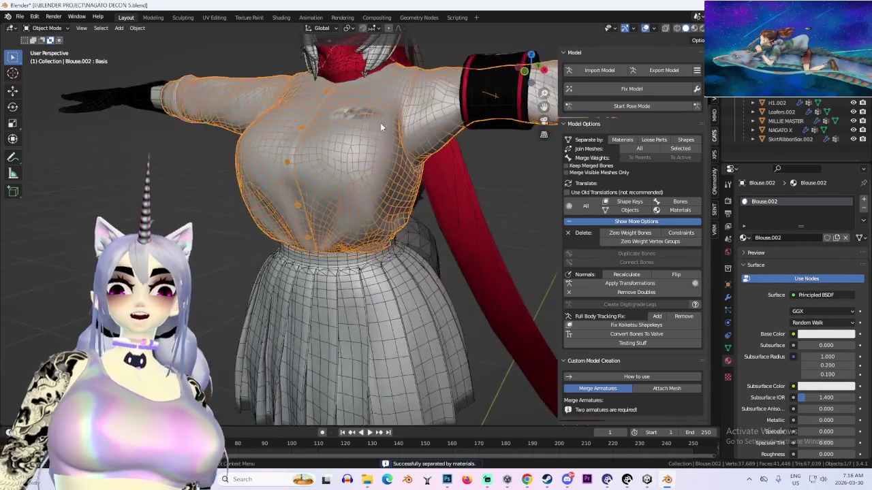
pyautogui.moveTo(380, 122); pyautogui.dragTo(403, 223)
pyautogui.scroll(4, 353, 126)
# Select the NAGATO X head and body mesh and enter Edit Mode
pyautogui.click(353, 125)
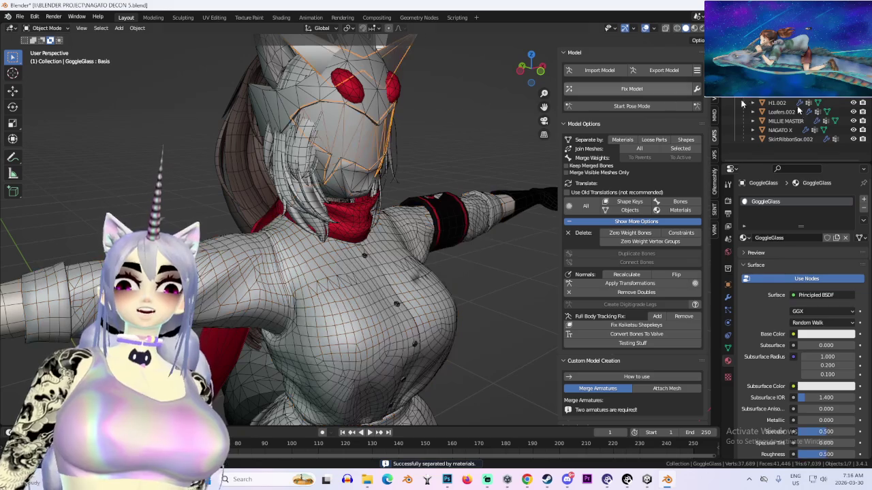
pyautogui.scroll(-2, 358, 109)
pyautogui.moveTo(358, 109); pyautogui.dragTo(374, 137)
pyautogui.click(368, 136)
pyautogui.press('Tab')
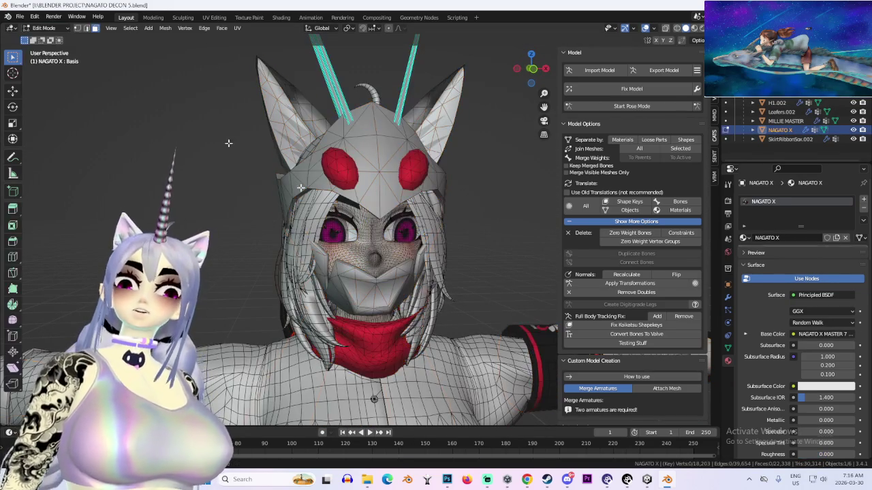
# Preview the head in the Shading workspace, then return to Layout at an angled view
pyautogui.click(281, 17)
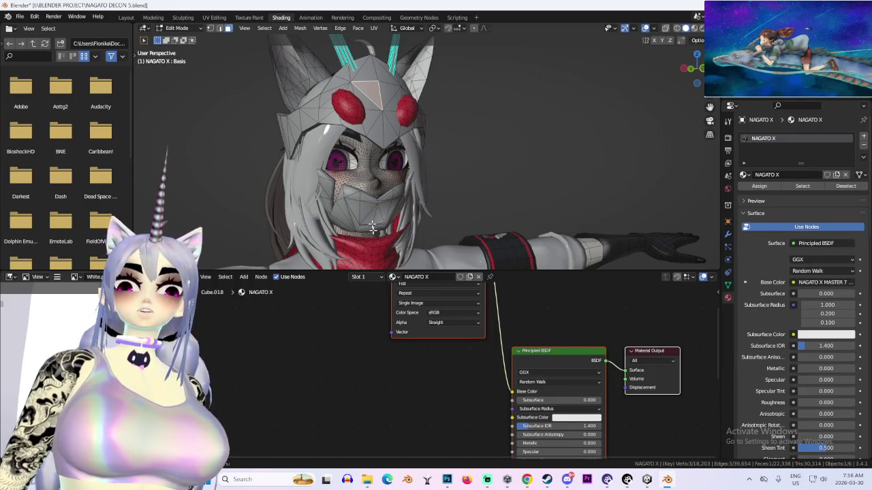
pyautogui.moveTo(403, 113); pyautogui.dragTo(368, 116)
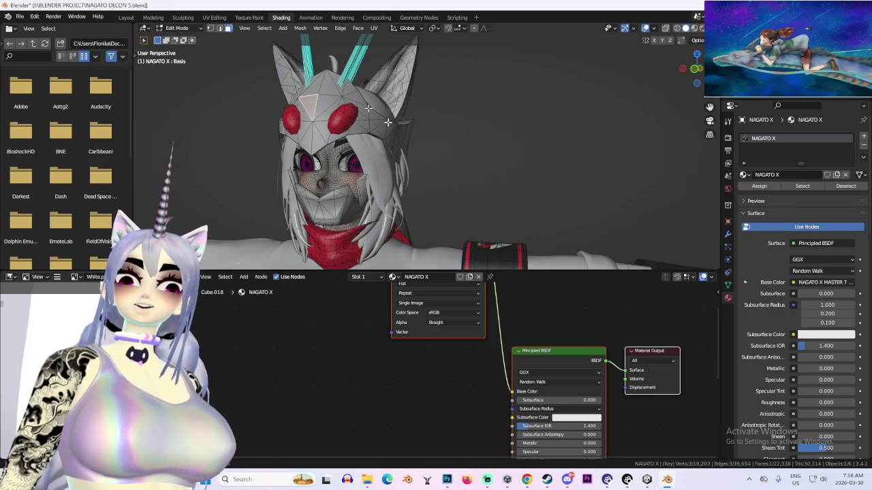
pyautogui.click(126, 18)
pyautogui.scroll(6, 459, 208)
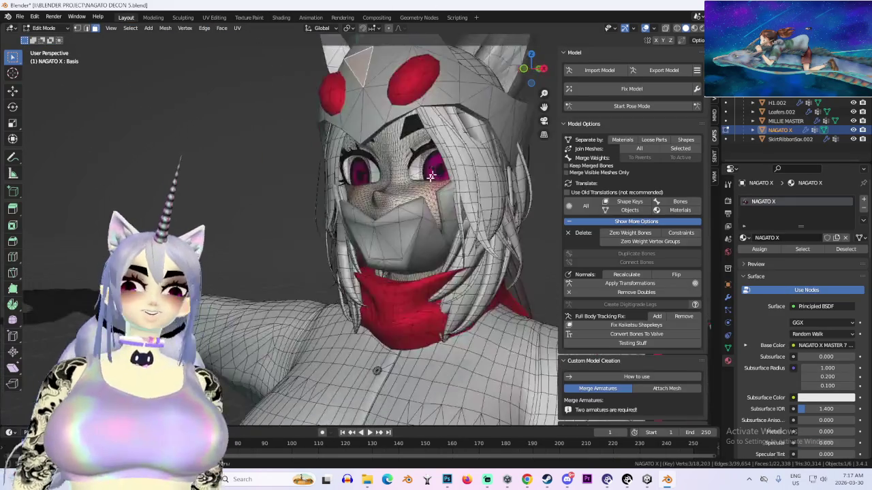
pyautogui.scroll(-5, 418, 266)
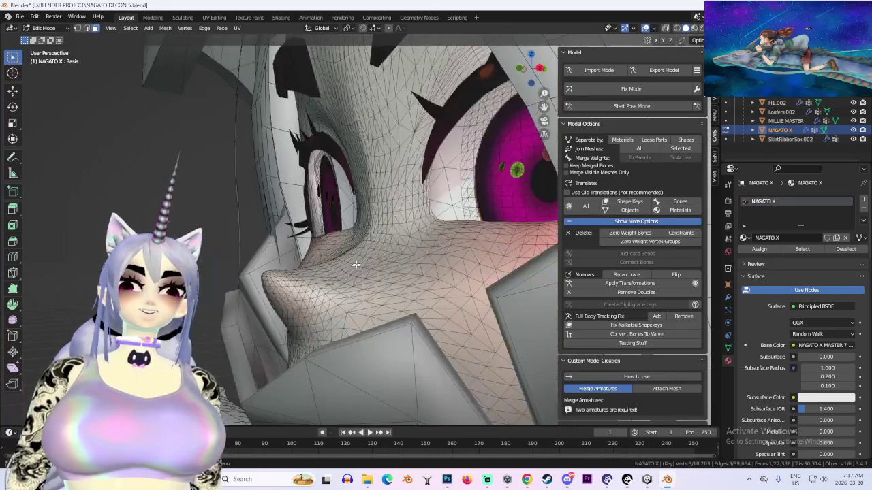
pyautogui.moveTo(418, 266); pyautogui.dragTo(388, 269)
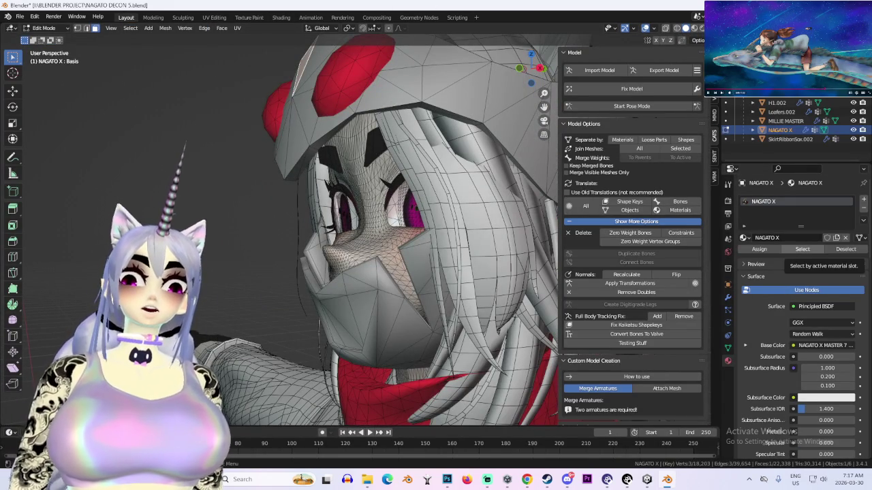
pyautogui.click(607, 479)
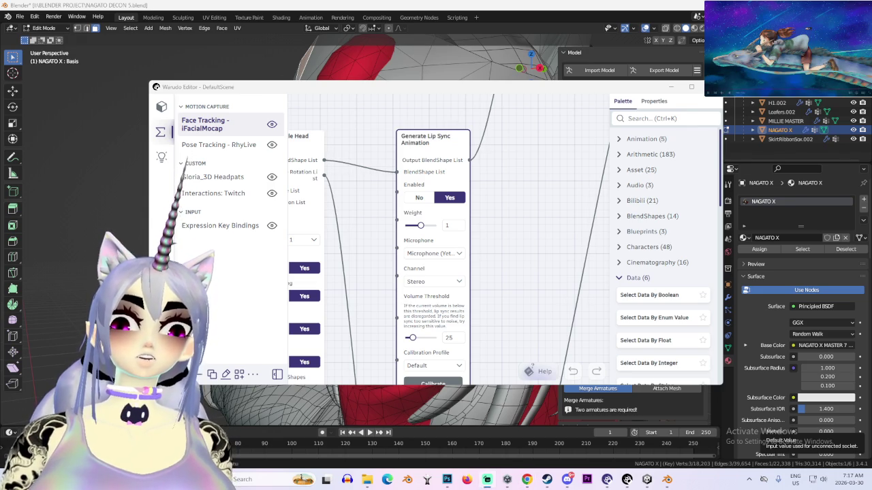
# Back in Blender, select the whole connected face skin mesh with L
pyautogui.click(670, 87)
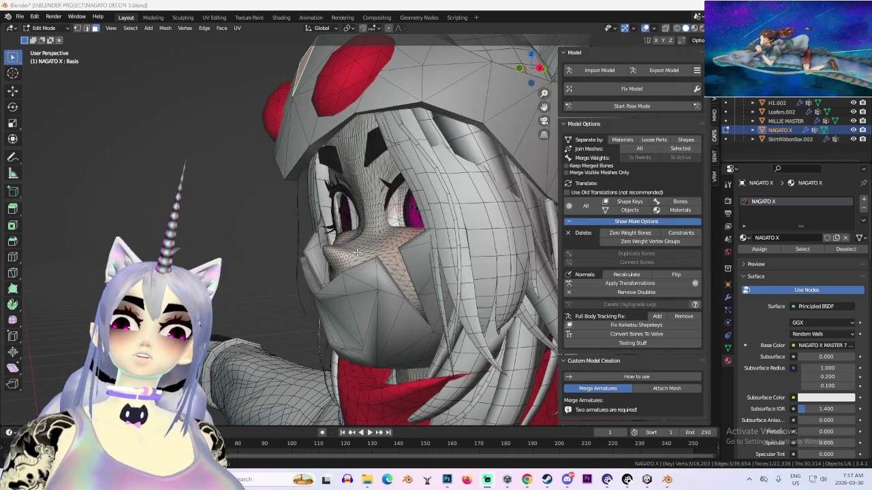
pyautogui.moveTo(490, 258); pyautogui.dragTo(466, 249)
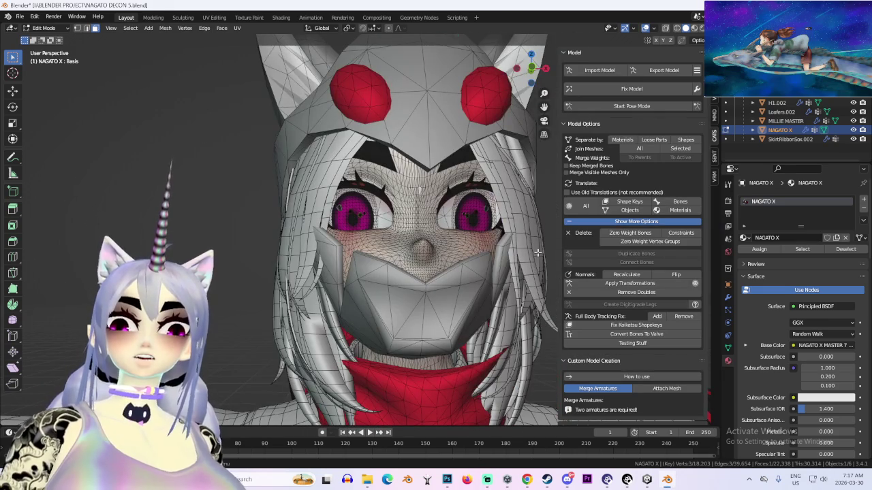
pyautogui.press('l')
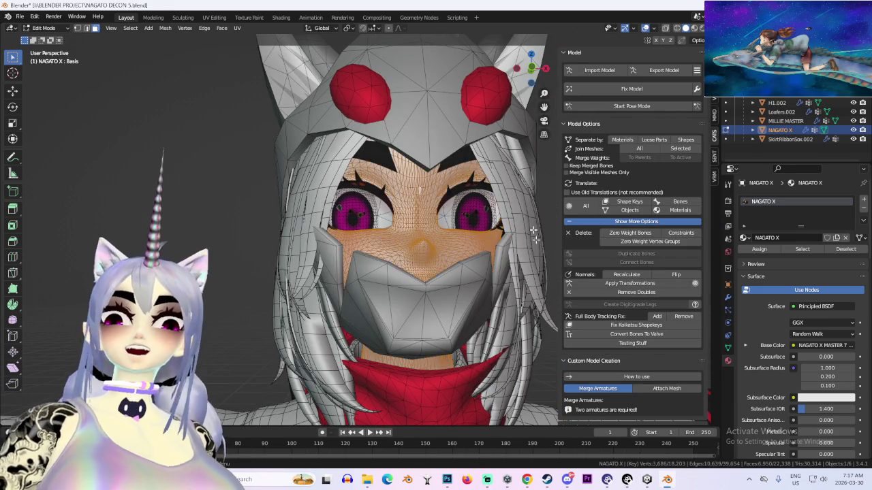
# Inspect the face skin's UVs in Shading and UV Editing, then bring up the atlas in Photoshop
pyautogui.click(281, 18)
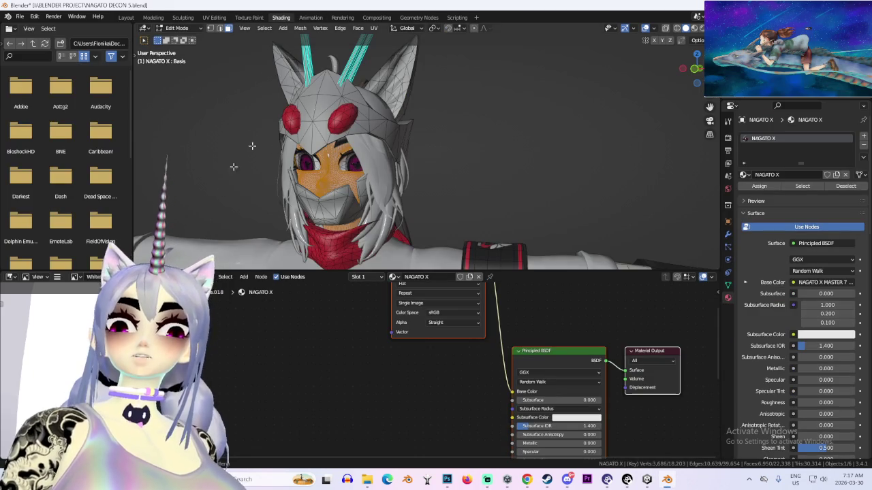
pyautogui.click(214, 18)
pyautogui.scroll(3, 136, 225)
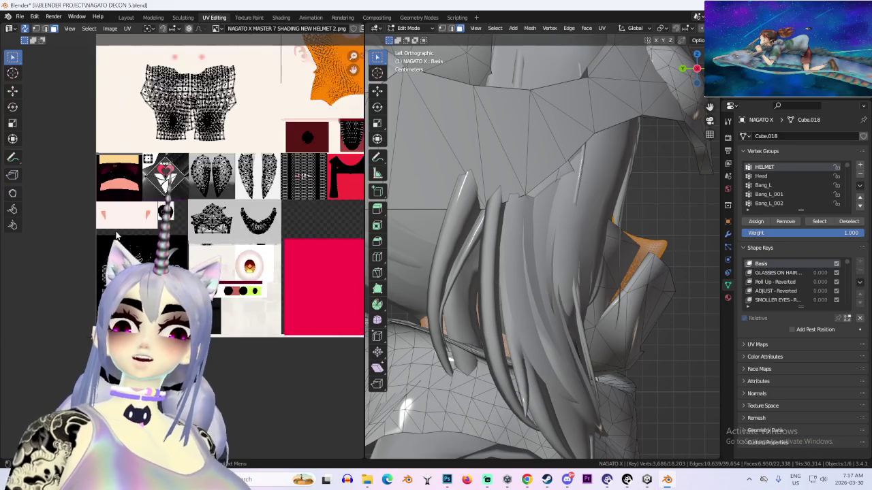
pyautogui.scroll(-3, 481, 267)
pyautogui.scroll(-2, 660, 258)
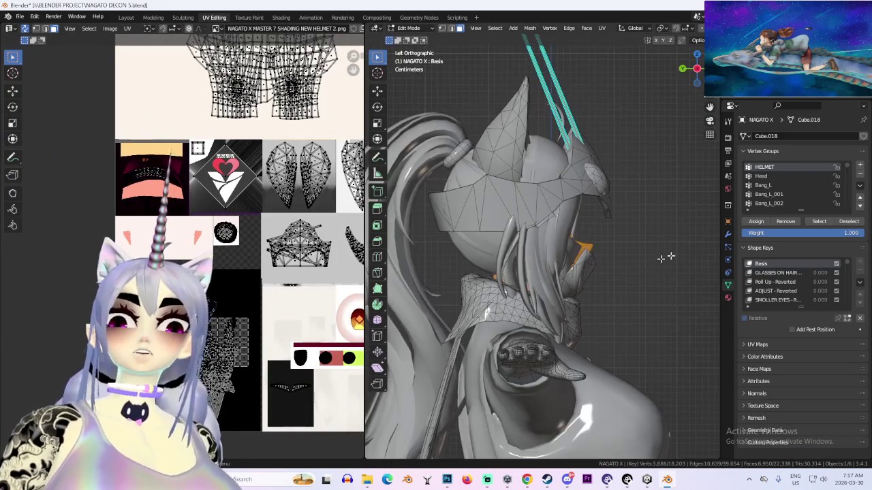
pyautogui.scroll(3, 315, 266)
pyautogui.scroll(-2, 315, 266)
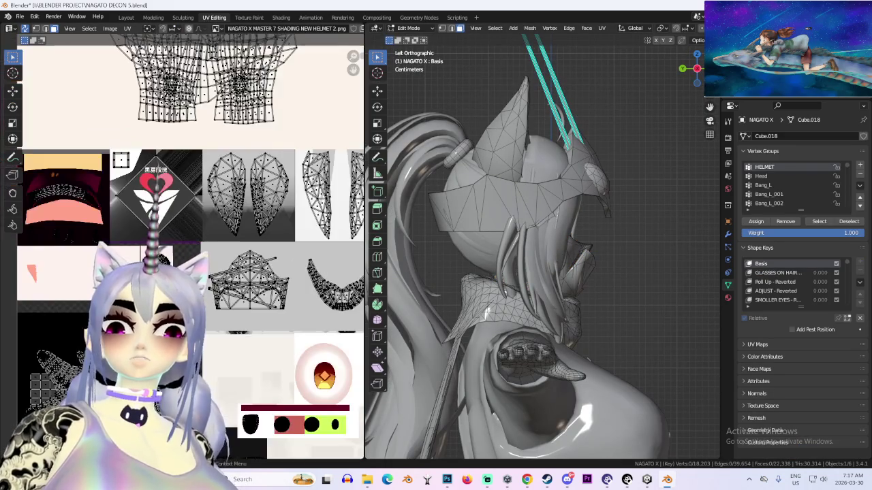
pyautogui.scroll(-3, 314, 294)
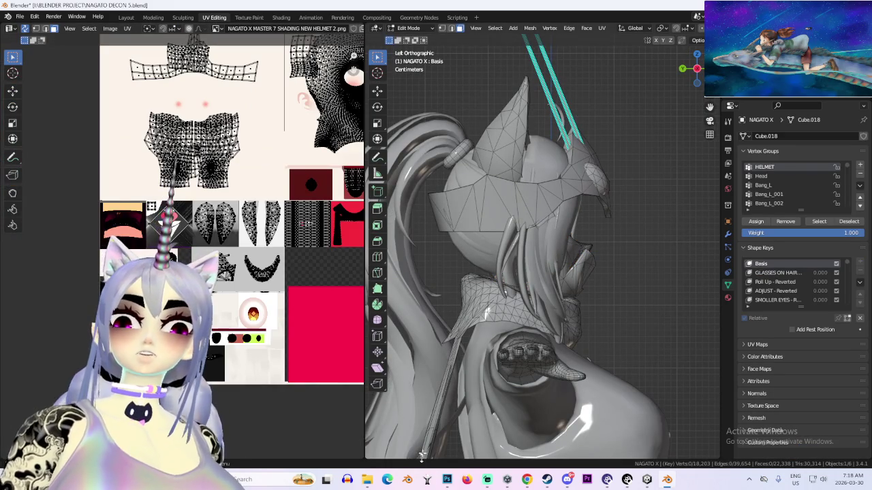
pyautogui.click(447, 479)
pyautogui.scroll(-4, 399, 204)
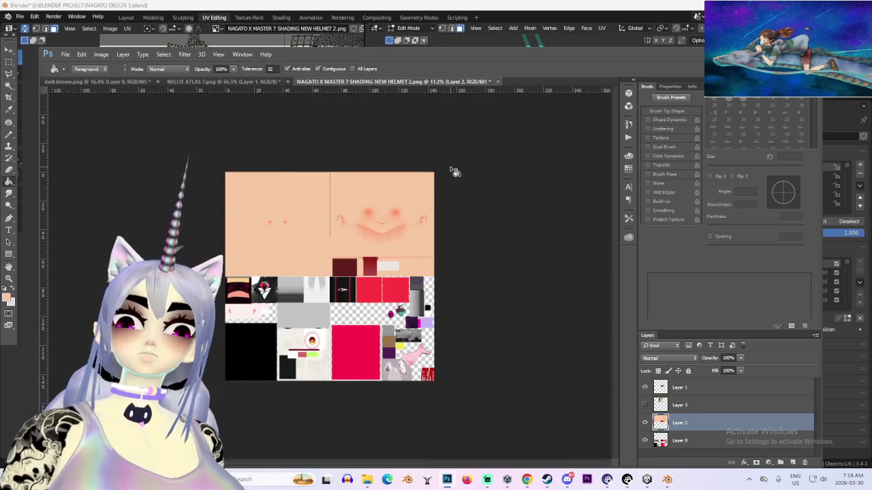
# Save a PNG copy of the atlas with TANNED in its name in NAGATO/TEXTURES
pyautogui.scroll(3, 302, 188)
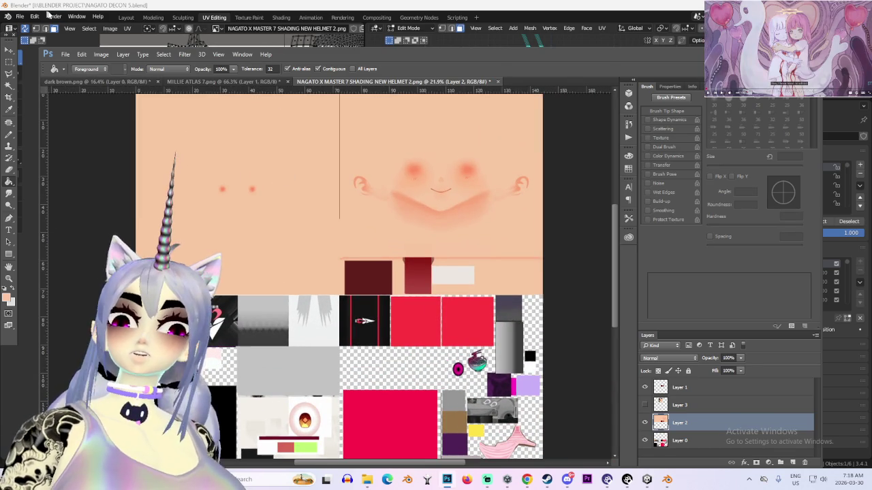
pyautogui.click(66, 55)
pyautogui.click(106, 158)
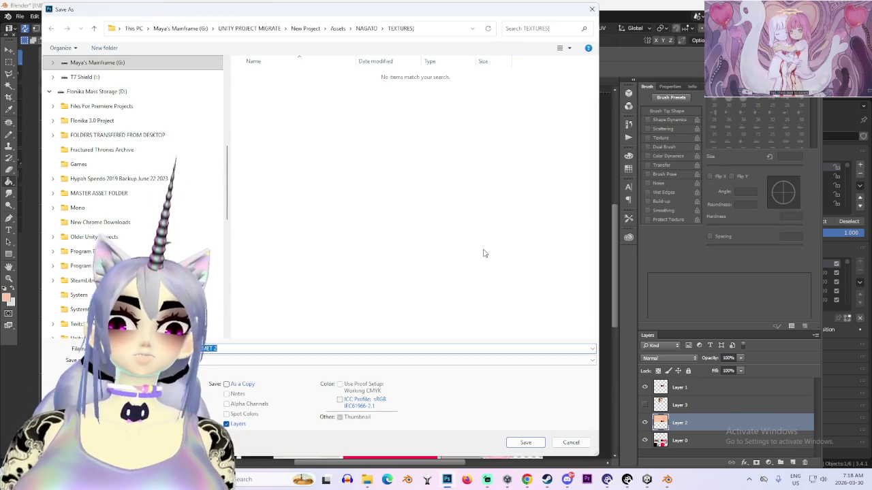
pyautogui.click(408, 359)
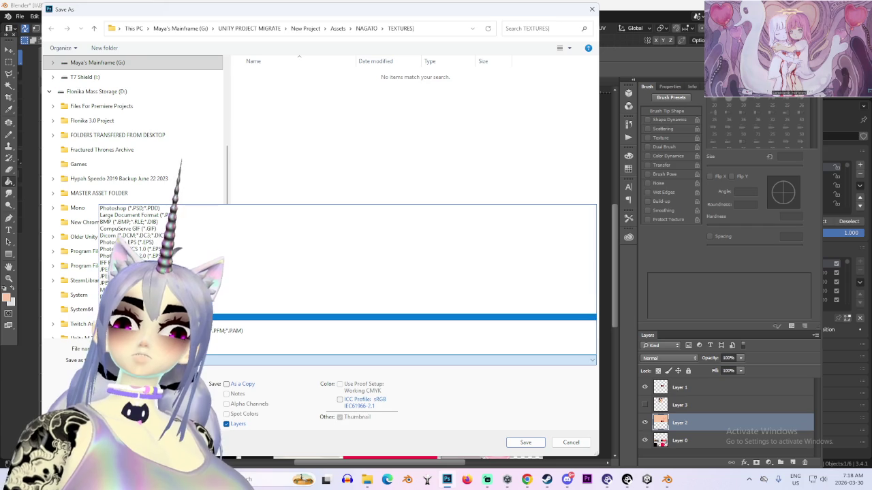
pyautogui.click(408, 321)
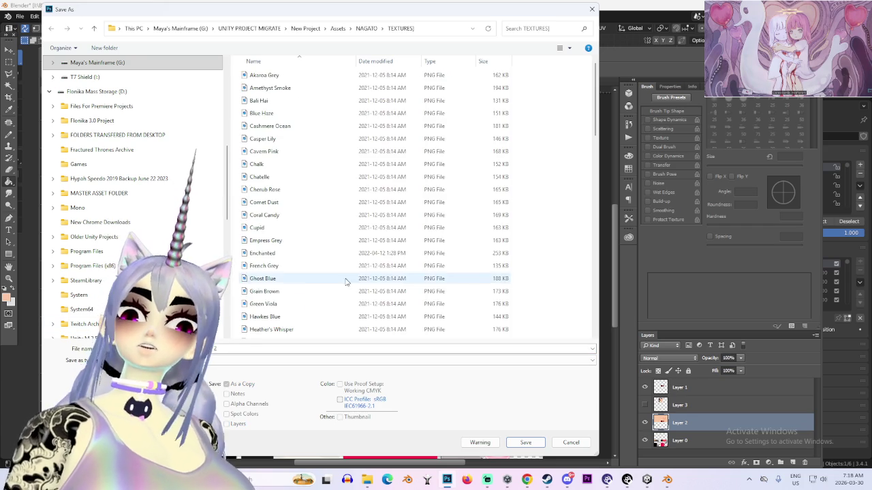
pyautogui.scroll(-10, 346, 280)
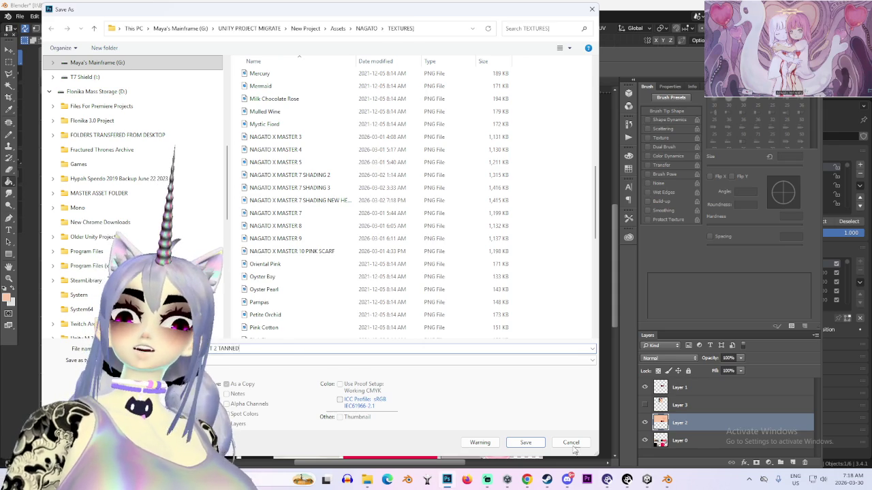
pyautogui.click(527, 442)
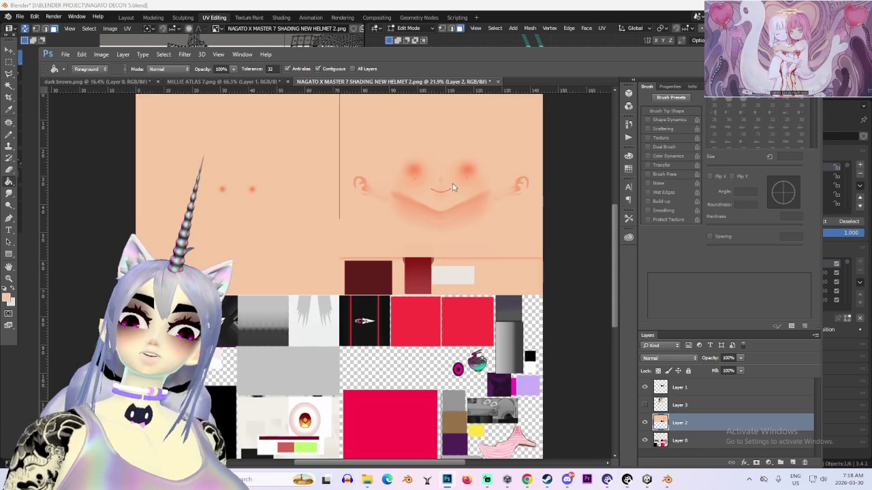
# Confirm the PNG options, then select the middle avatar's body mesh in Unity
pyautogui.click(464, 150)
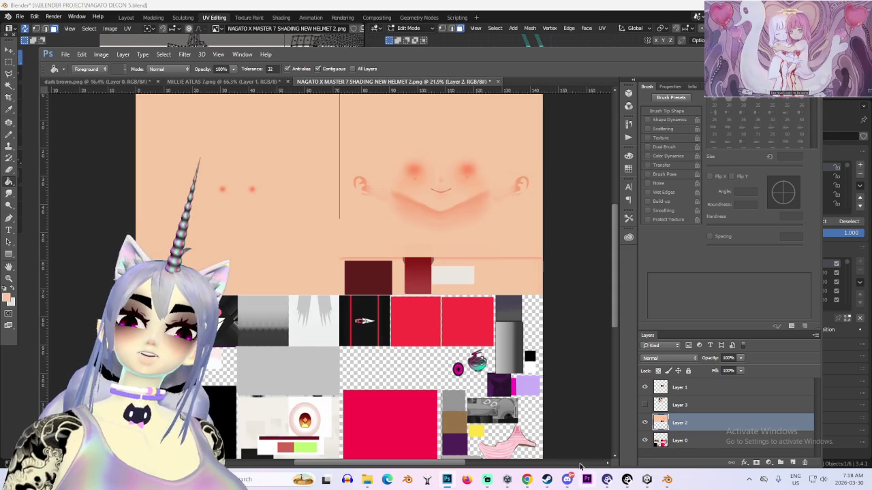
pyautogui.click(667, 481)
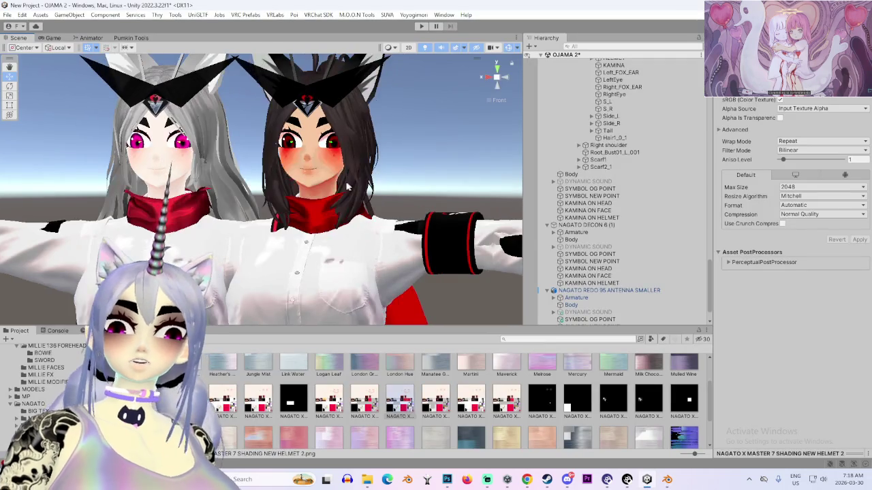
pyautogui.click(317, 160)
pyautogui.scroll(-5, 320, 185)
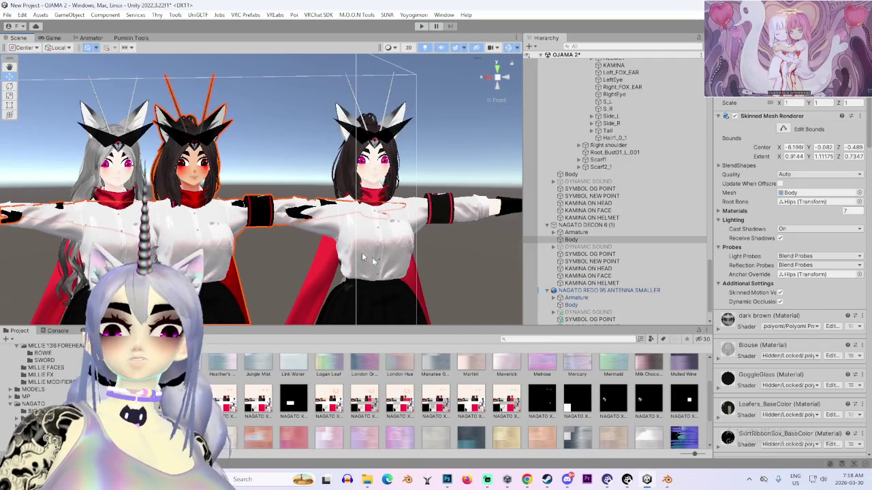
pyautogui.scroll(-10, 724, 329)
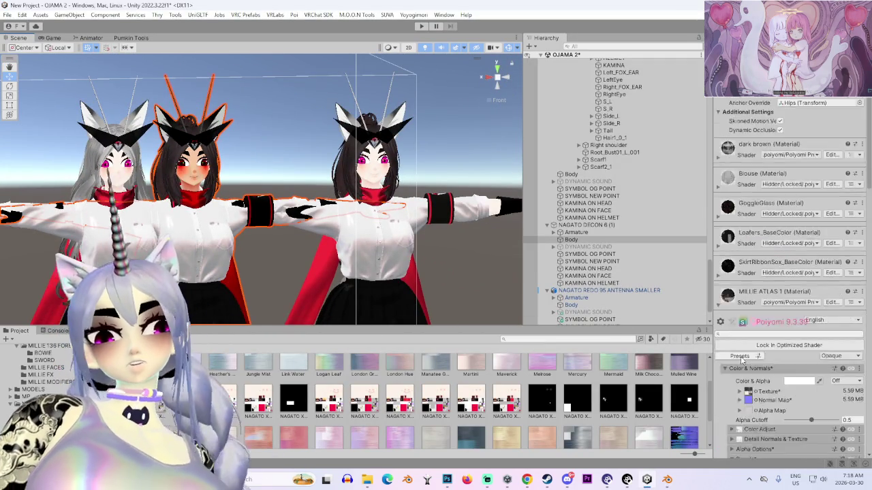
pyautogui.scroll(-3, 754, 335)
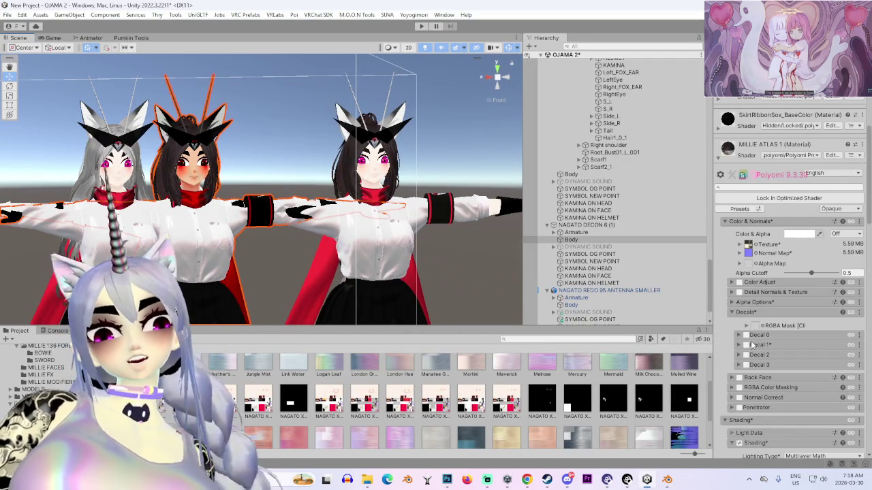
pyautogui.scroll(-6, 750, 343)
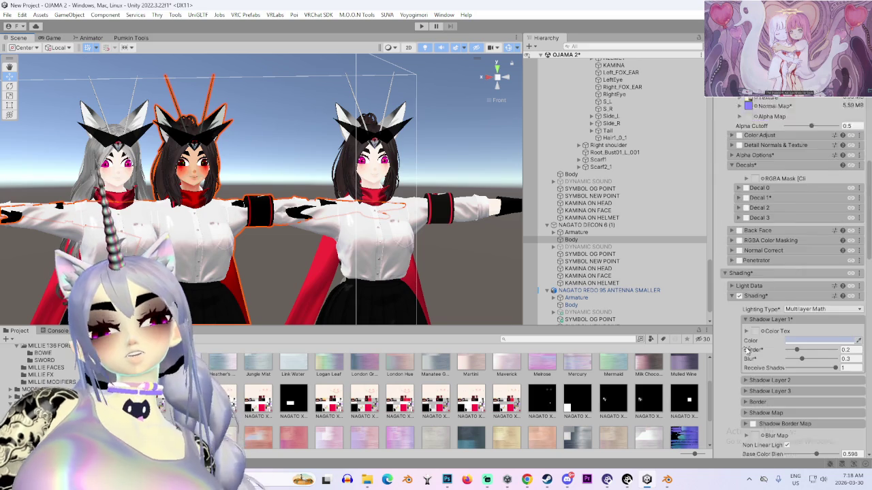
pyautogui.scroll(8, 745, 349)
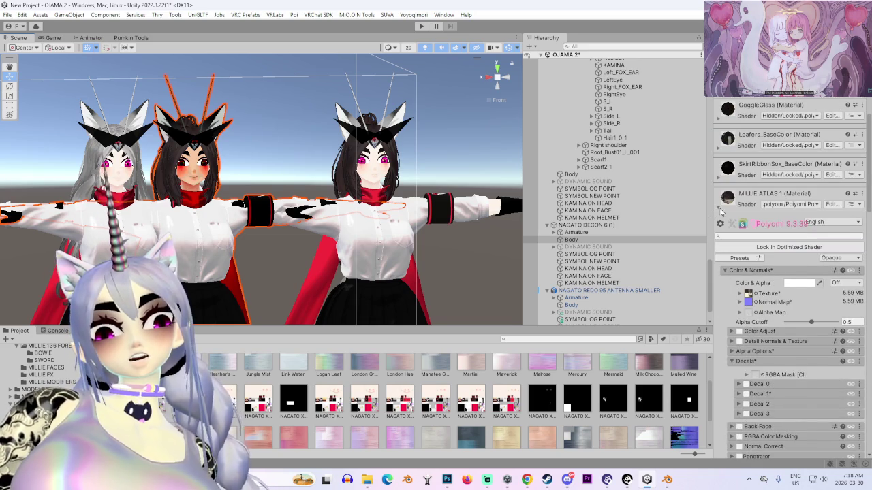
# Collapse MILLIE ATLAS 1, expand NAGATO RED SCARF 4 and re-enable Color Adjust
pyautogui.click(719, 208)
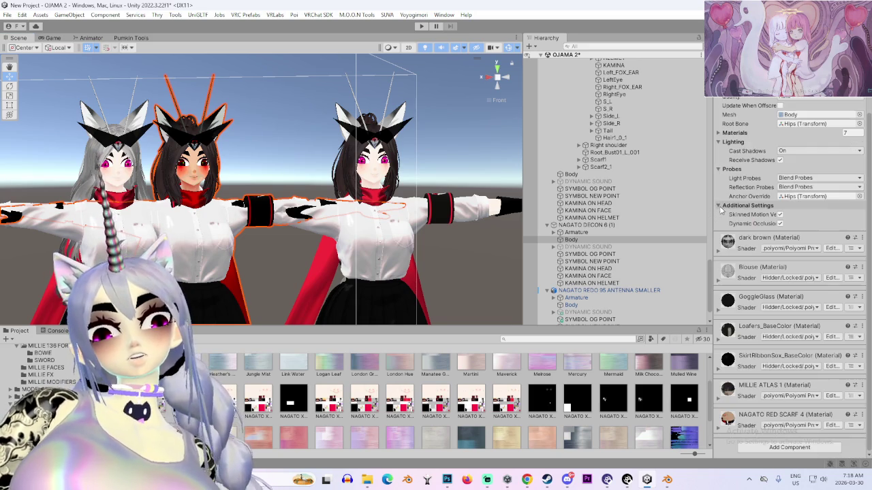
pyautogui.click(722, 430)
pyautogui.scroll(-7, 762, 379)
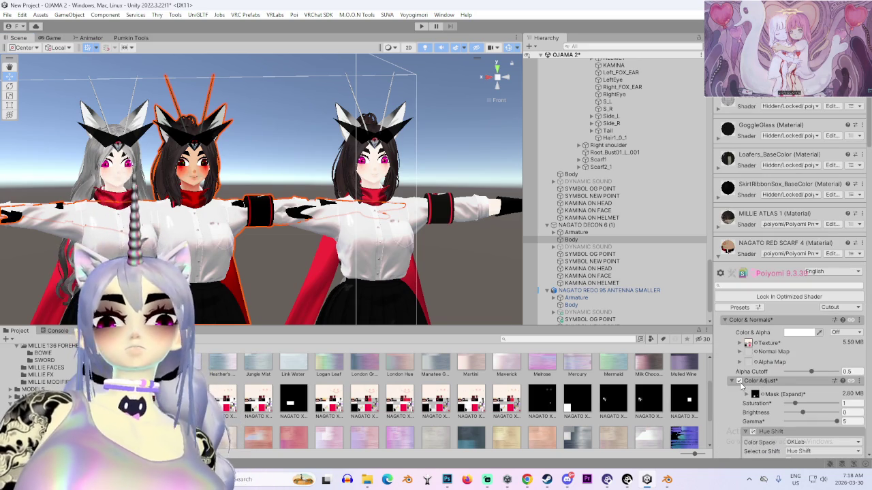
pyautogui.click(738, 381)
pyautogui.click(739, 381)
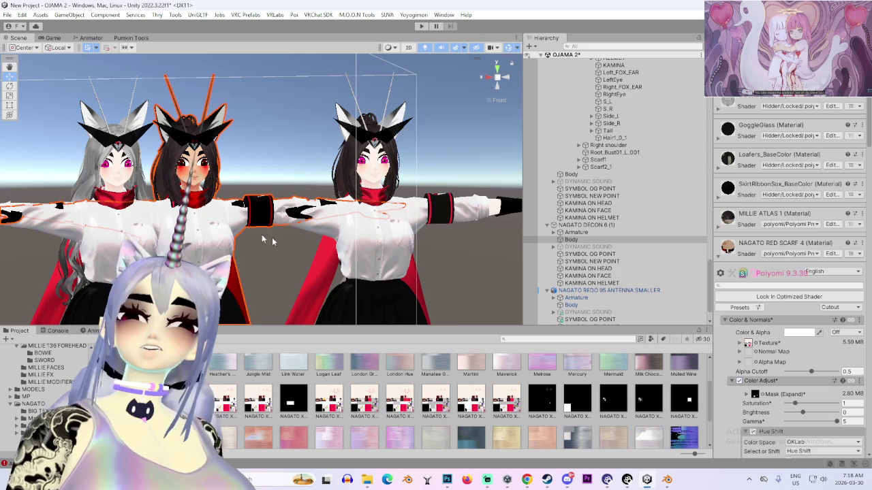
# Change the Color Adjust Gamma from 5 to 0.01, leaving the face pale
pyautogui.scroll(3, 240, 222)
pyautogui.scroll(4, 240, 223)
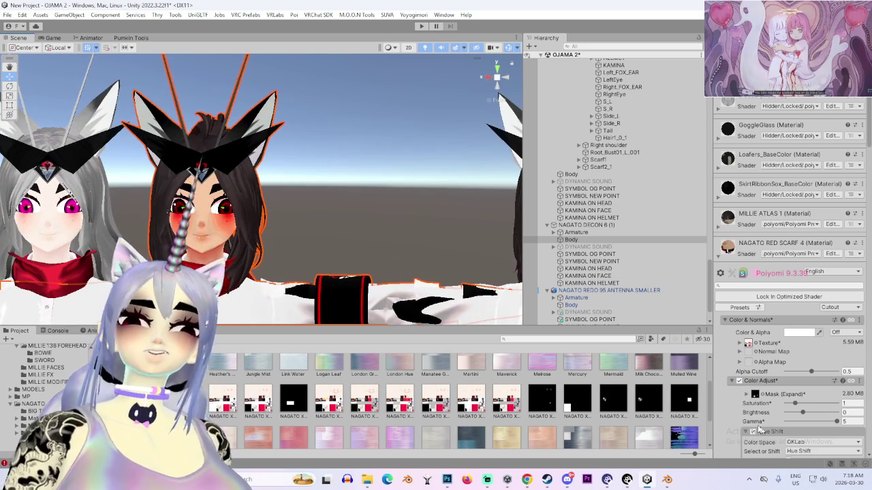
pyautogui.press('BackSpace')
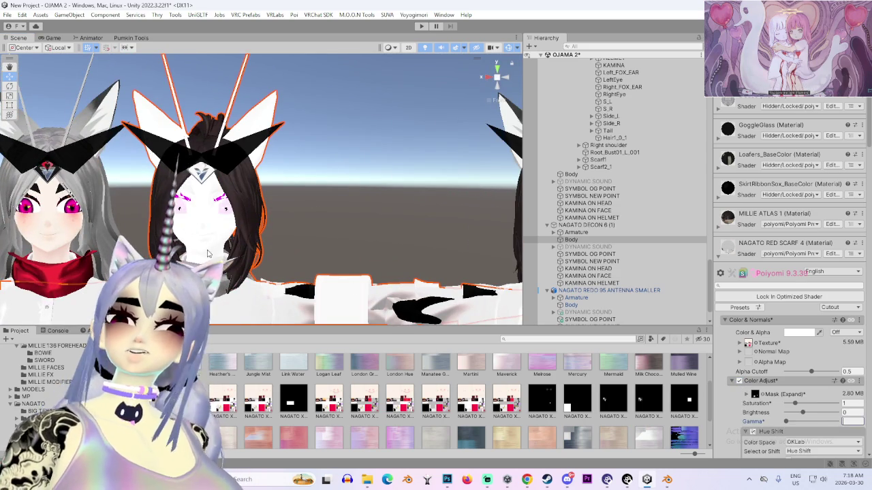
pyautogui.scroll(2, 207, 253)
pyautogui.write('0.01')
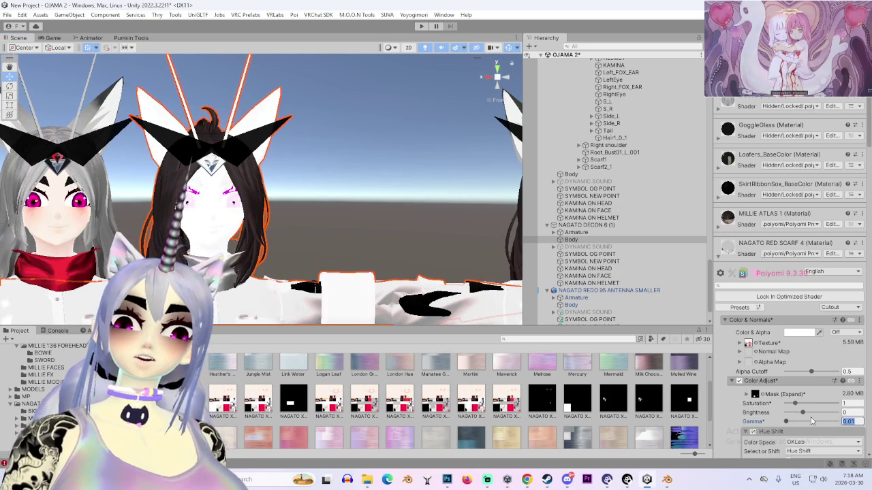
pyautogui.write('1f')
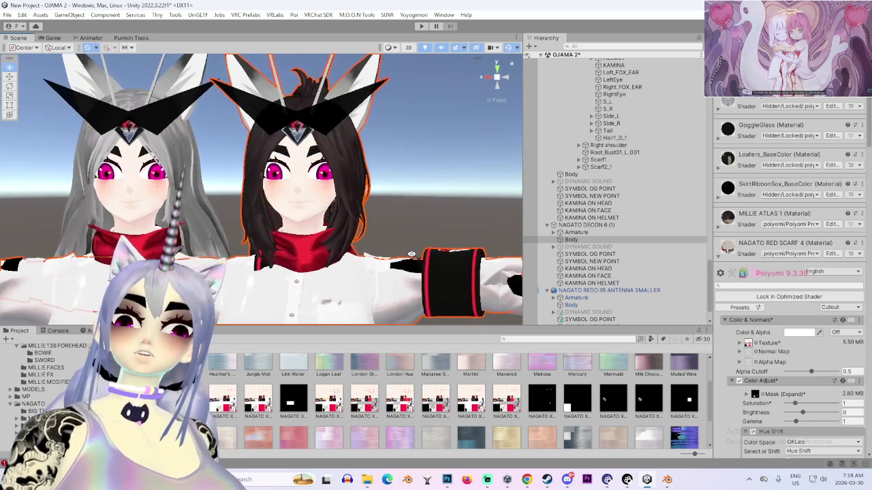
# Expand the base Texture slot and resave the texture in Photoshop so Unity reimports it
pyautogui.click(748, 342)
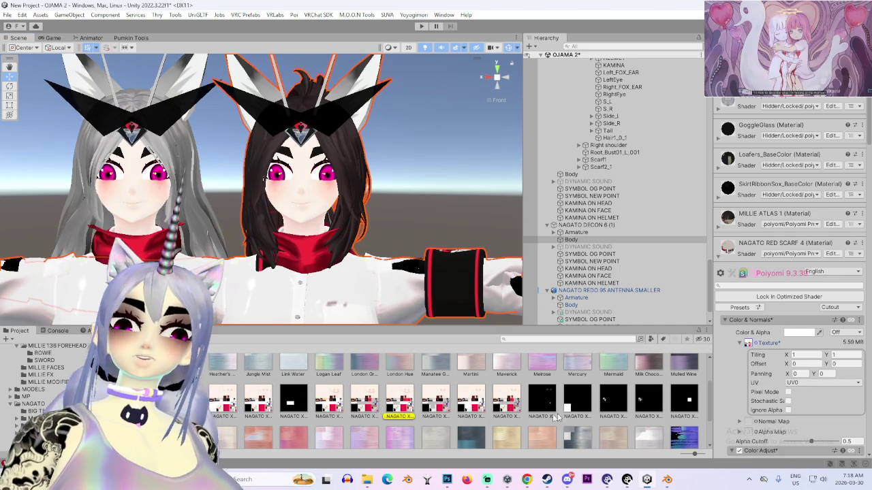
pyautogui.click(446, 479)
pyautogui.click(446, 480)
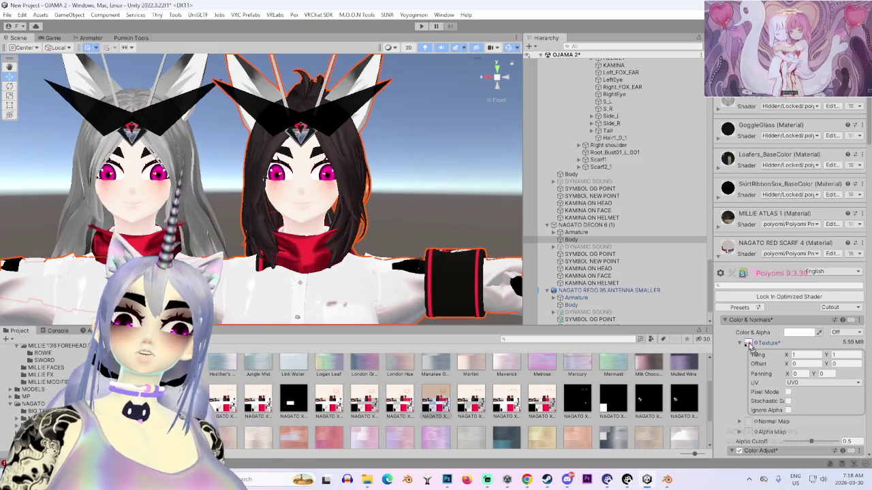
# Select the NAGATO DECON 6 (1) body and frame the faces of all four avatars
pyautogui.moveTo(228, 261)
pyautogui.mouseDown()
pyautogui.moveTo(251, 219)
pyautogui.moveTo(309, 209)
pyautogui.moveTo(267, 211)
pyautogui.moveTo(384, 203)
pyautogui.moveTo(402, 213)
pyautogui.moveTo(366, 211)
pyautogui.moveTo(472, 166)
pyautogui.mouseUp()
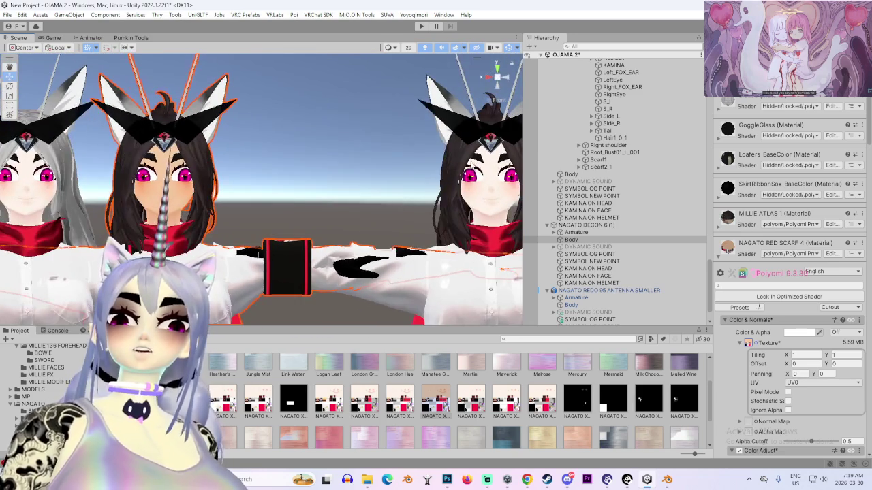
pyautogui.click(473, 167)
pyautogui.scroll(10, 608, 184)
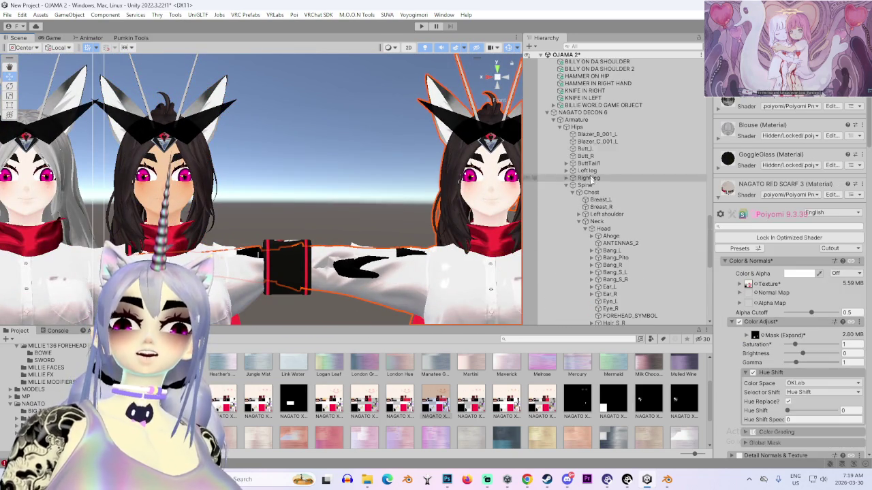
pyautogui.click(582, 113)
pyautogui.moveTo(481, 209)
pyautogui.mouseDown()
pyautogui.moveTo(371, 224)
pyautogui.moveTo(365, 287)
pyautogui.mouseUp()
pyautogui.scroll(-3, 365, 286)
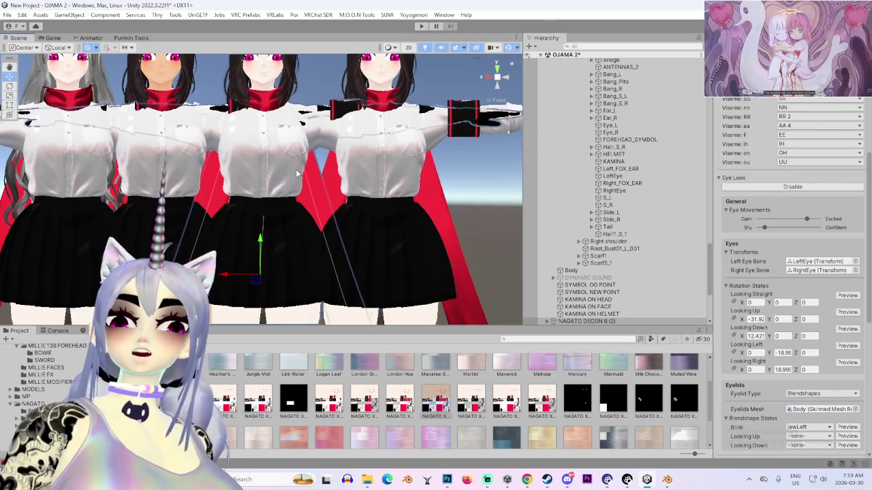
pyautogui.moveTo(315, 137); pyautogui.dragTo(315, 228)
pyautogui.scroll(-3, 656, 276)
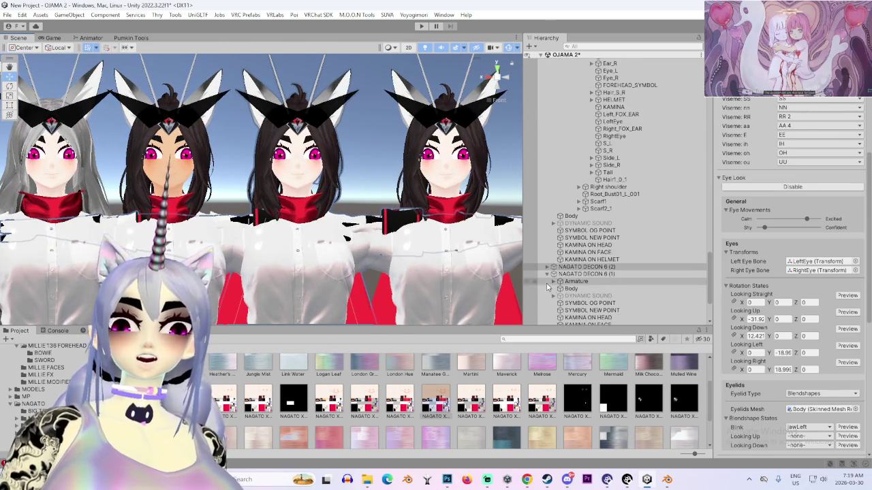
pyautogui.click(572, 289)
pyautogui.scroll(-3, 750, 370)
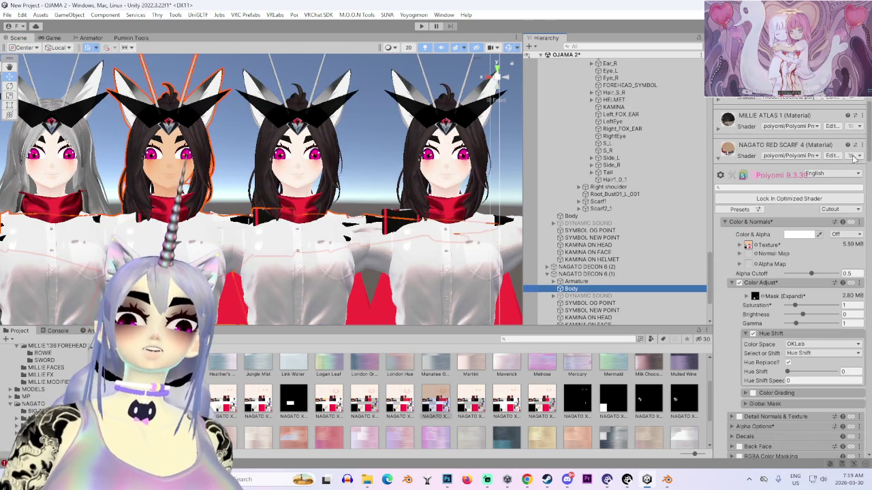
pyautogui.hotkey('ctrl', 'z')
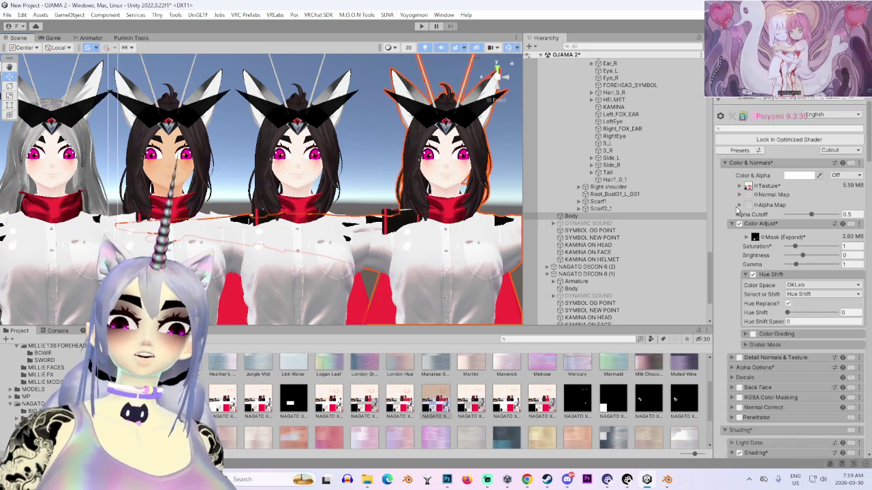
# Locate the material in the Project window and select NAGATO RED SCARF 3
pyautogui.click(857, 101)
pyautogui.click(756, 130)
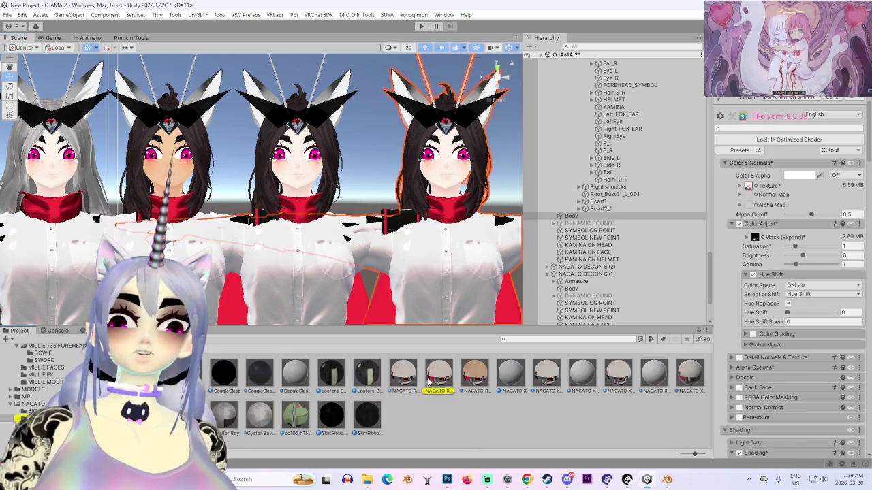
pyautogui.click(443, 378)
# Duplicate the scarf material as NAGATO RED SCARF 5 and raise its Gamma to 5
pyautogui.hotkey('ctrl', 'd')
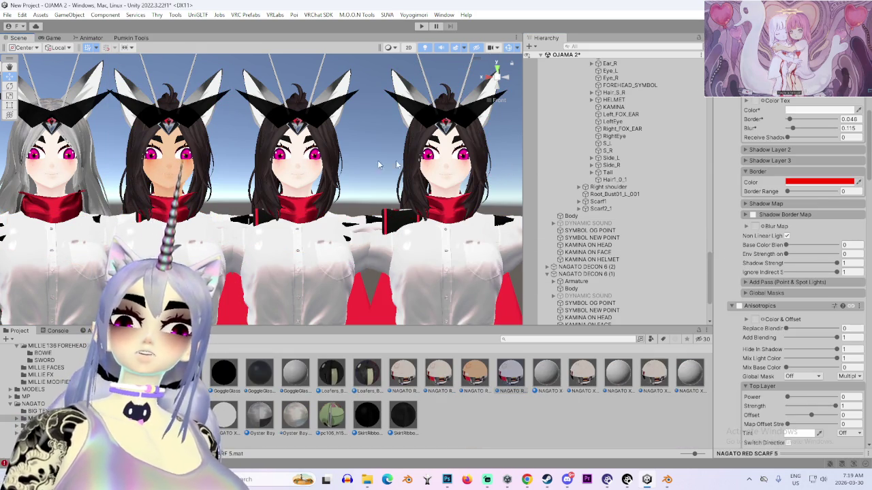
pyautogui.click(515, 379)
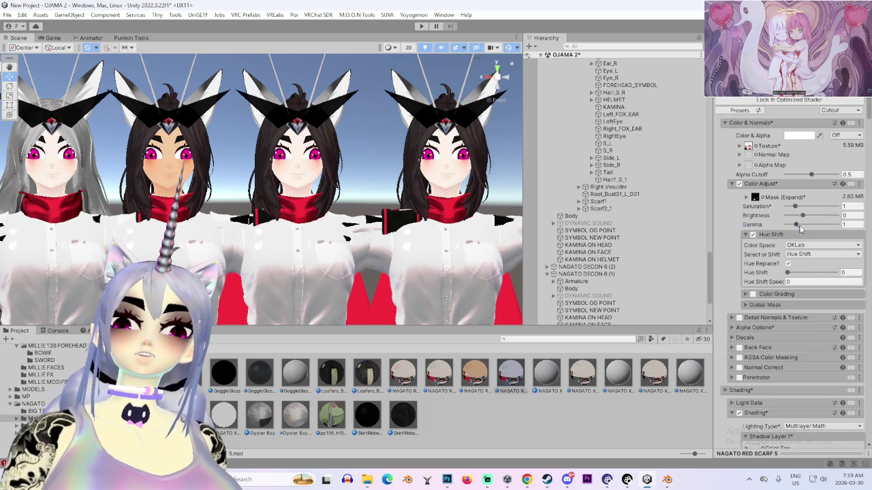
pyautogui.moveTo(802, 230); pyautogui.dragTo(807, 230)
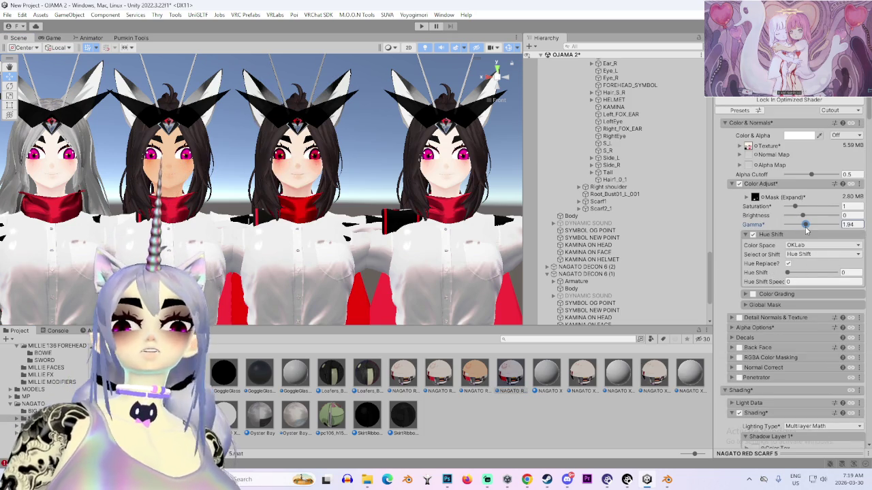
pyautogui.moveTo(809, 231); pyautogui.dragTo(868, 226)
# Orbit around the red-eyed and pink-eyed avatars' faces to compare their tans
pyautogui.scroll(10, 318, 226)
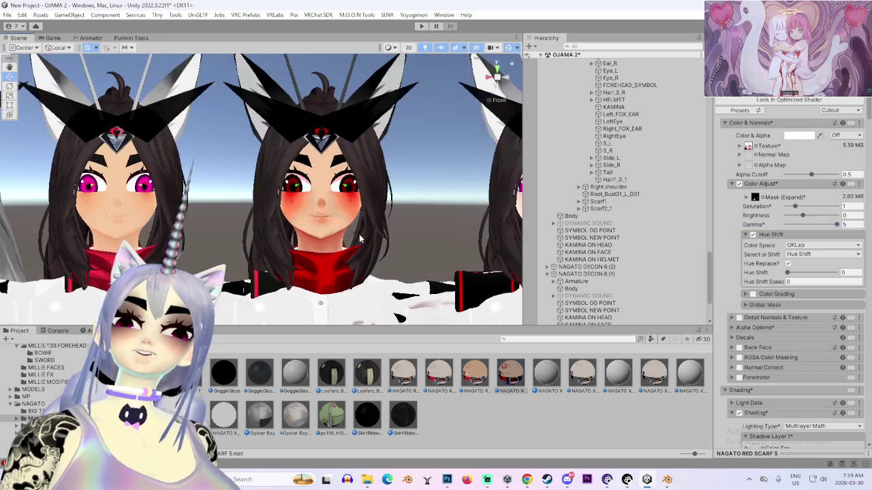
pyautogui.moveTo(318, 226)
pyautogui.mouseDown()
pyautogui.moveTo(394, 239)
pyautogui.moveTo(286, 207)
pyautogui.moveTo(245, 201)
pyautogui.moveTo(214, 211)
pyautogui.moveTo(193, 194)
pyautogui.mouseUp()
pyautogui.scroll(-5, 431, 204)
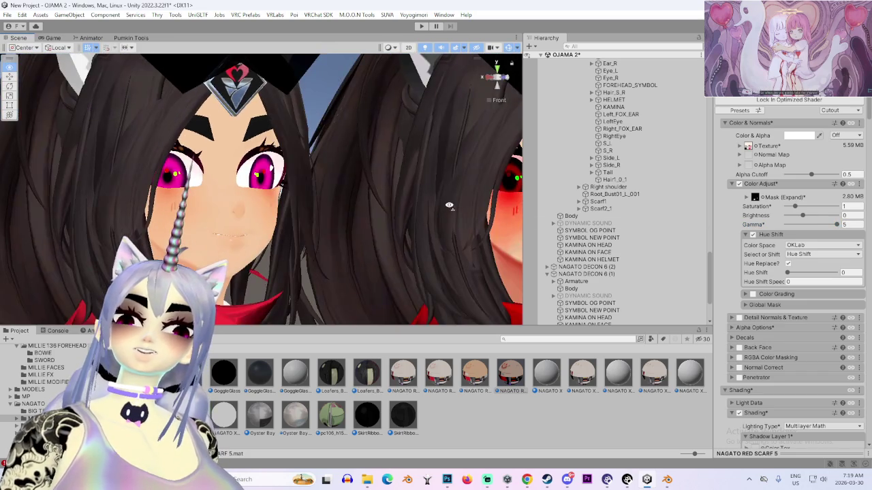
pyautogui.press('Right')
pyautogui.press('Right')
pyautogui.press('Right')
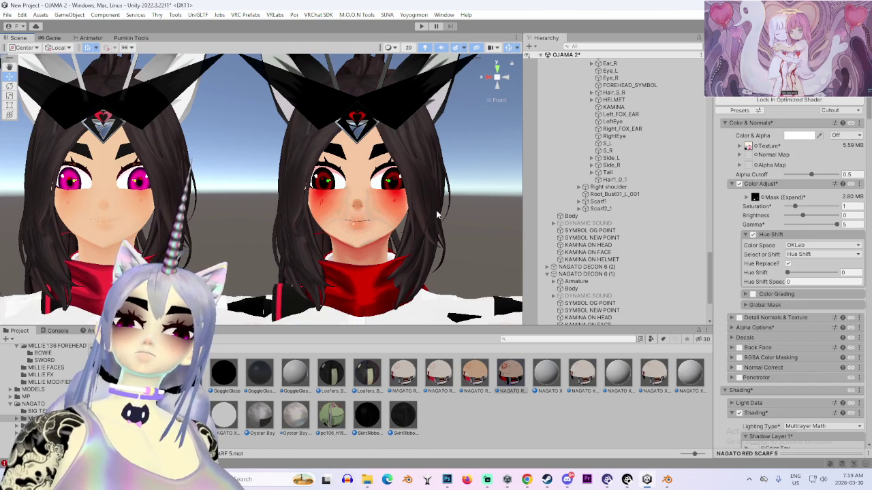
pyautogui.press('Left')
pyautogui.press('Left')
pyautogui.scroll(3, 437, 215)
pyautogui.moveTo(437, 215)
pyautogui.mouseDown()
pyautogui.moveTo(391, 207)
pyautogui.moveTo(336, 220)
pyautogui.mouseUp()
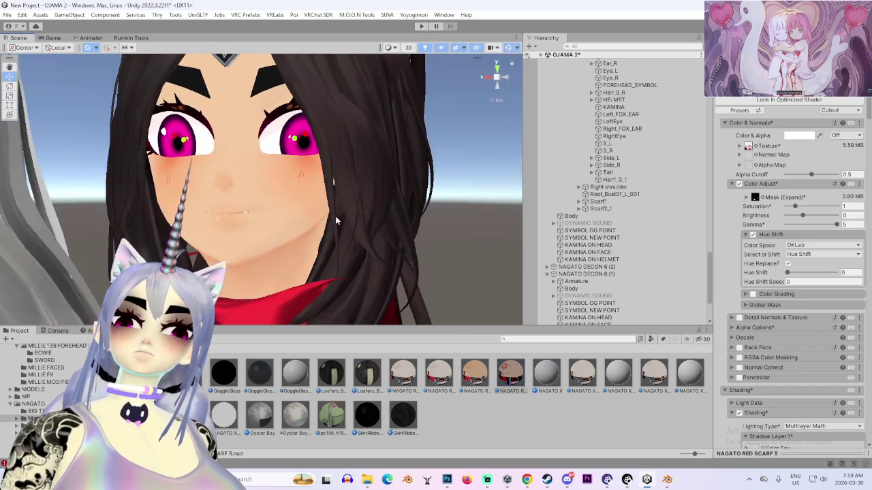
pyautogui.scroll(-3, 335, 220)
# Select NAGATO REDO 95 ANTENNA SMALLER and frame both faces side by side, front-on
pyautogui.click(481, 280)
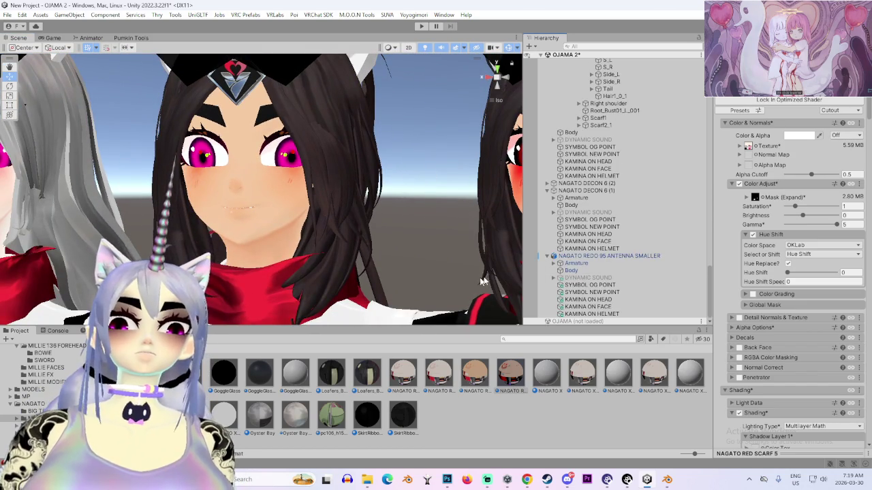
pyautogui.press('Right')
pyautogui.press('Right')
pyautogui.scroll(-2, 391, 222)
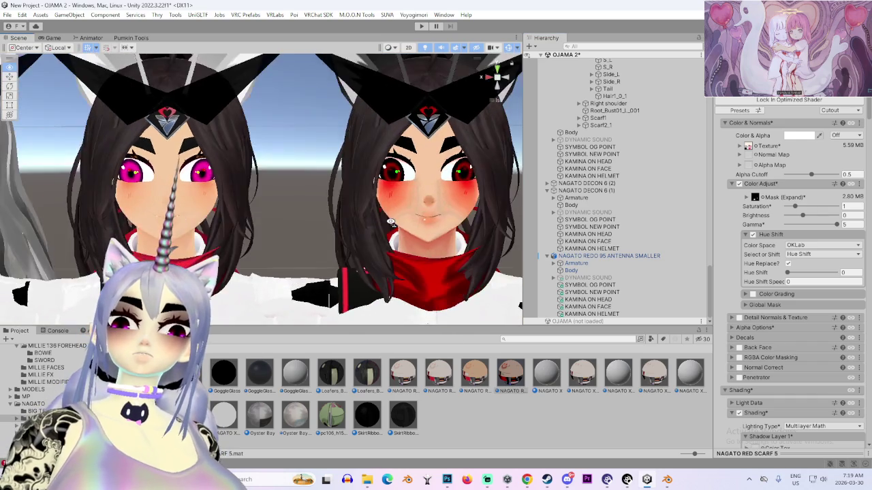
pyautogui.moveTo(390, 222); pyautogui.dragTo(419, 205)
pyautogui.press('Right')
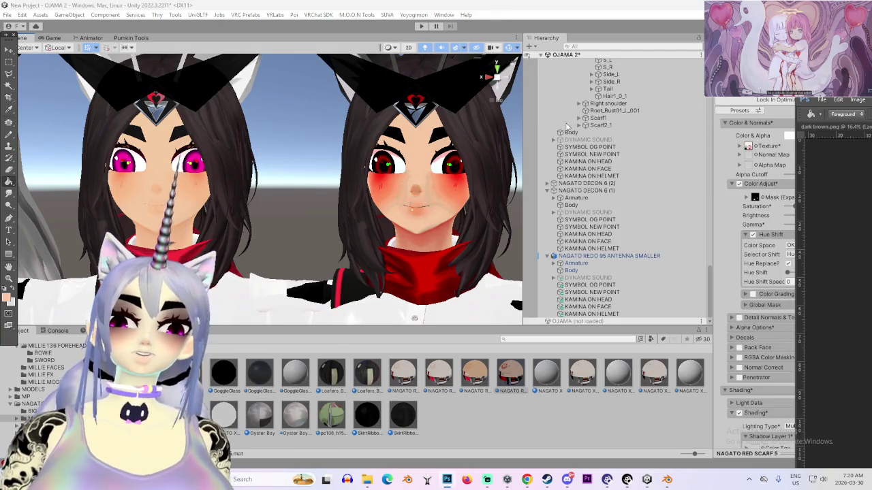
# Preview darkening the face texture with the Levels black and midtone sliders, then cancel
pyautogui.hotkey('alt', 'Tab')
pyautogui.click(190, 125)
pyautogui.moveTo(205, 144)
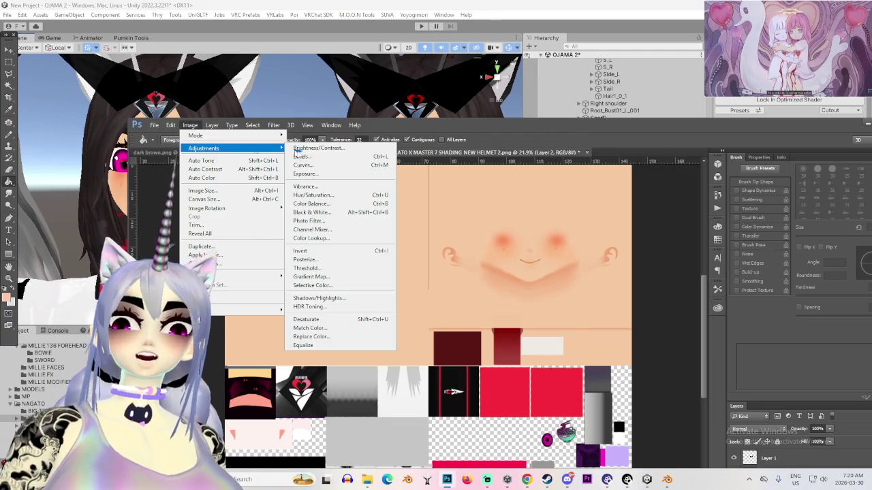
pyautogui.click(306, 155)
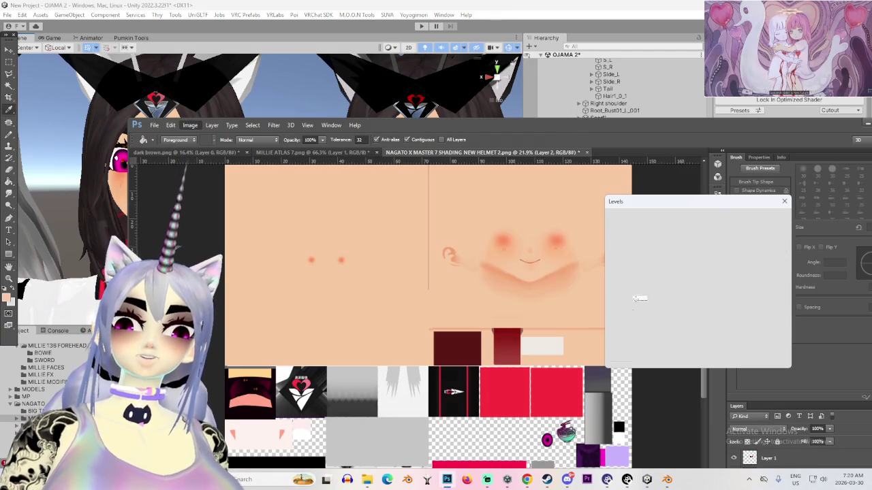
pyautogui.moveTo(617, 304)
pyautogui.mouseDown()
pyautogui.moveTo(625, 305)
pyautogui.moveTo(608, 311)
pyautogui.mouseUp()
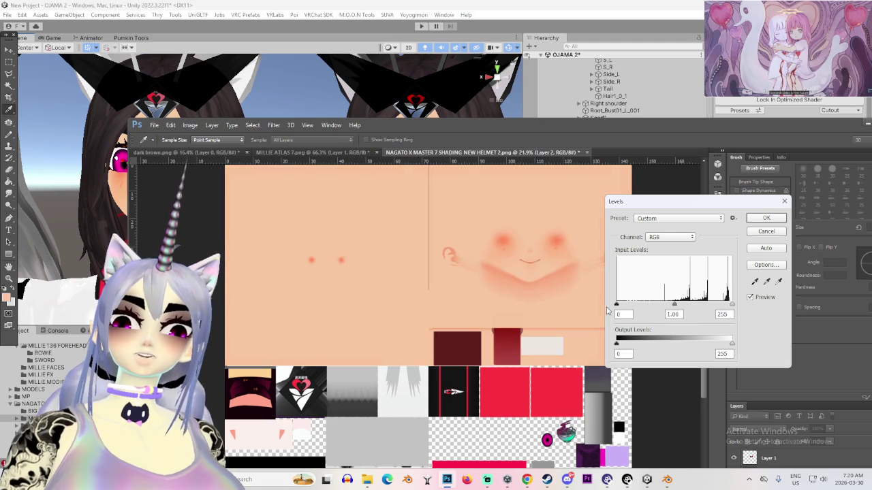
pyautogui.moveTo(675, 305)
pyautogui.mouseDown()
pyautogui.moveTo(709, 309)
pyautogui.moveTo(666, 310)
pyautogui.moveTo(697, 313)
pyautogui.mouseUp()
pyautogui.keyDown('alt'); pyautogui.click(748, 231); pyautogui.keyUp('alt')
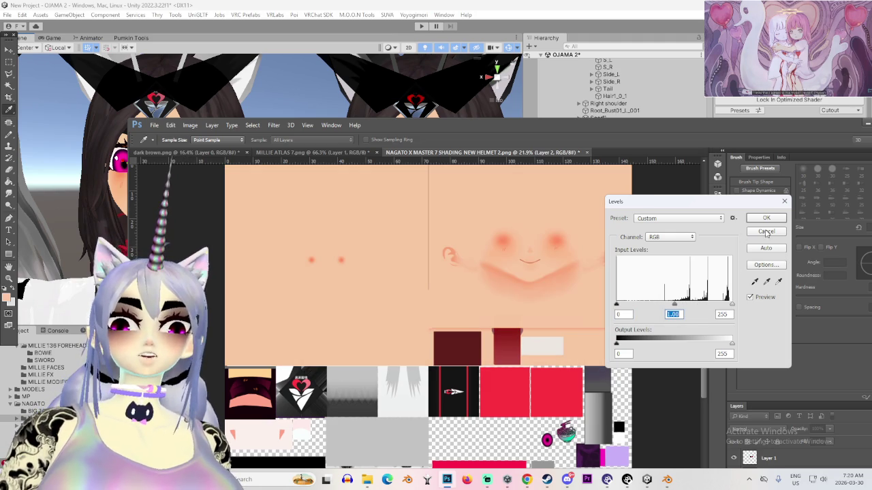
pyautogui.press('Escape')
# Back in Unity, lower the face material's Color Adjust Gamma to 2.46
pyautogui.press('g')
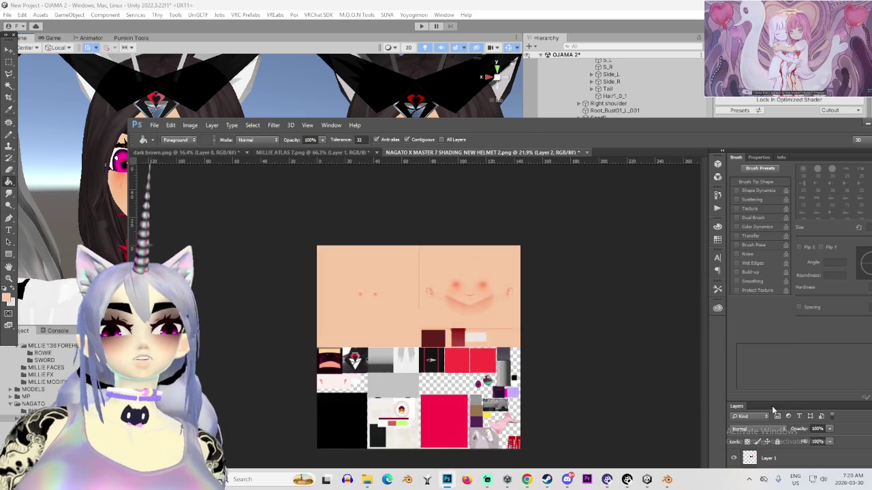
pyautogui.click(599, 112)
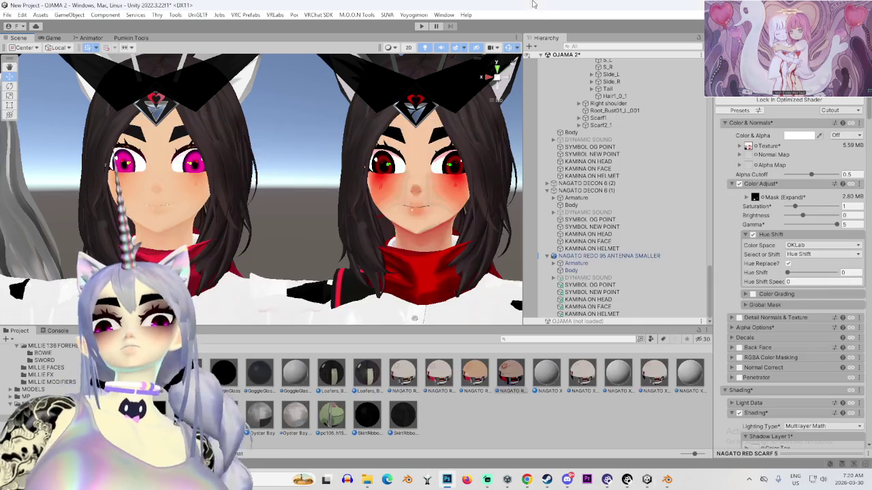
pyautogui.scroll(-5, 339, 268)
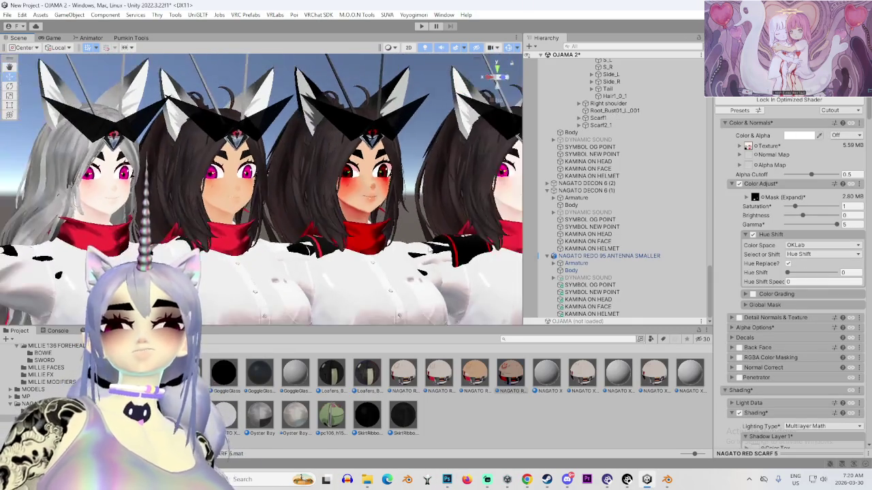
pyautogui.scroll(5, 305, 243)
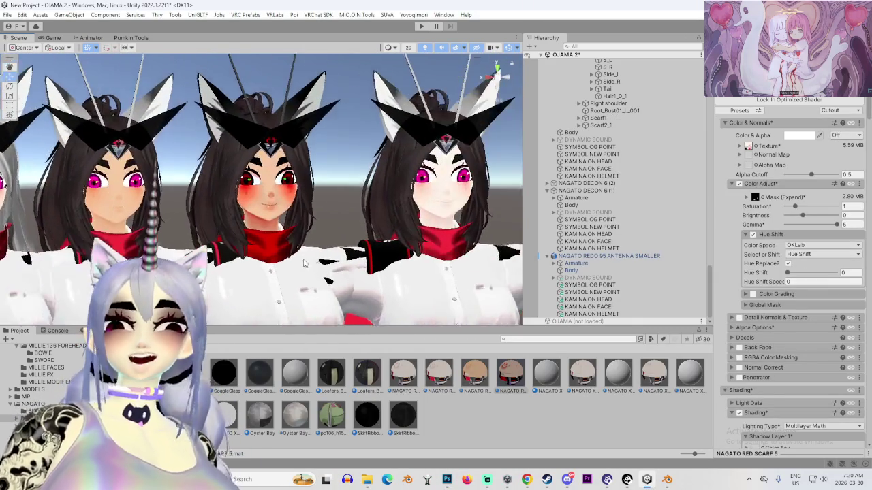
pyautogui.scroll(3, 307, 239)
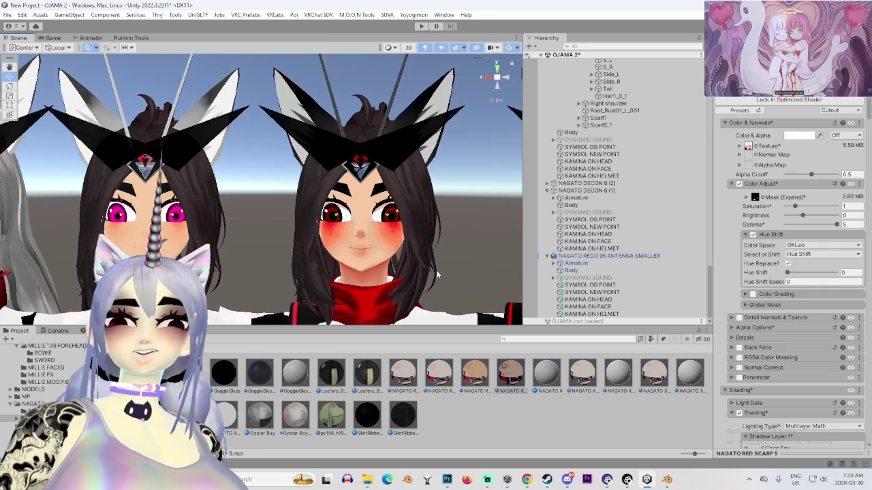
pyautogui.scroll(-5, 501, 262)
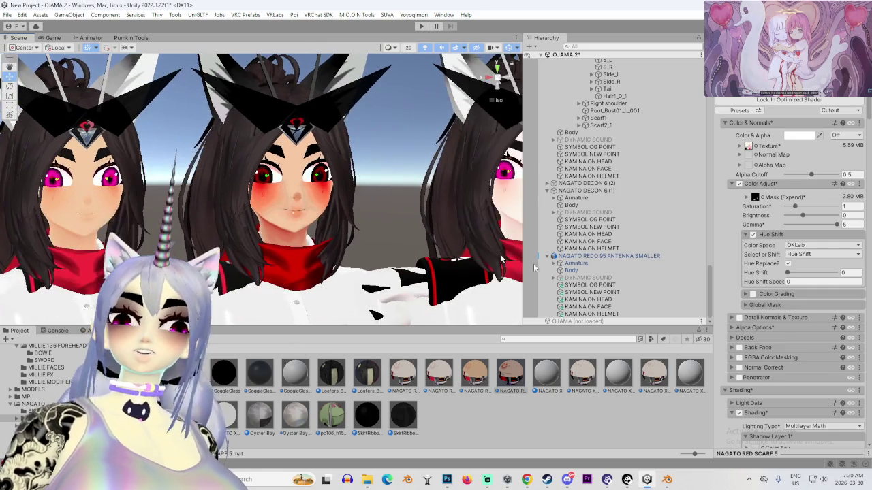
pyautogui.moveTo(823, 230)
pyautogui.mouseDown()
pyautogui.moveTo(804, 229)
pyautogui.moveTo(811, 228)
pyautogui.mouseUp()
pyautogui.scroll(-5, 368, 199)
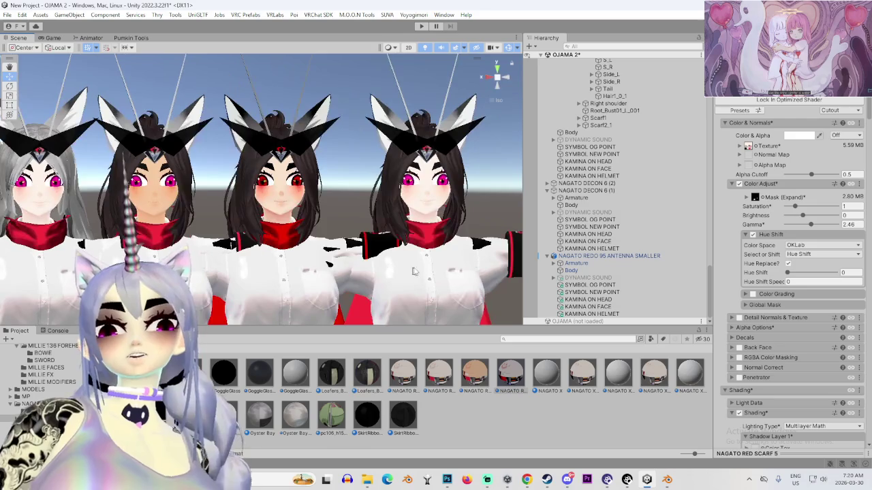
# Drag the Gamma down to 1 and orbit around the avatar's face
pyautogui.scroll(5, 390, 268)
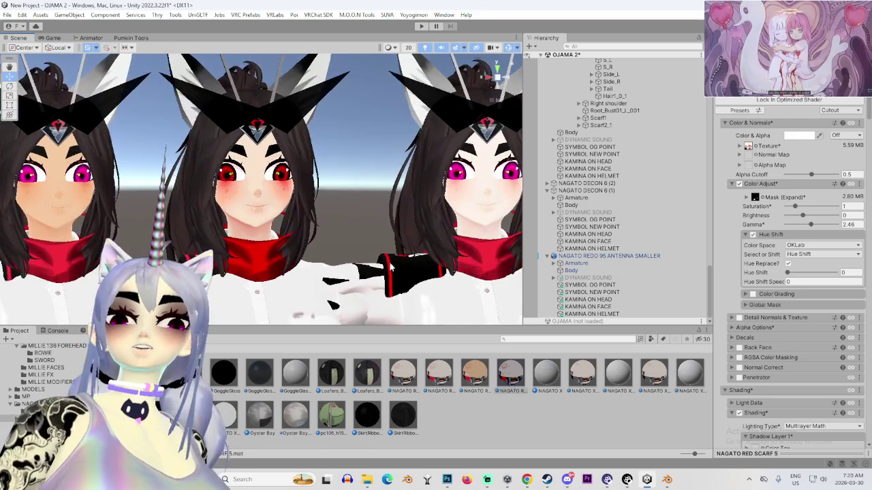
pyautogui.scroll(6, 391, 267)
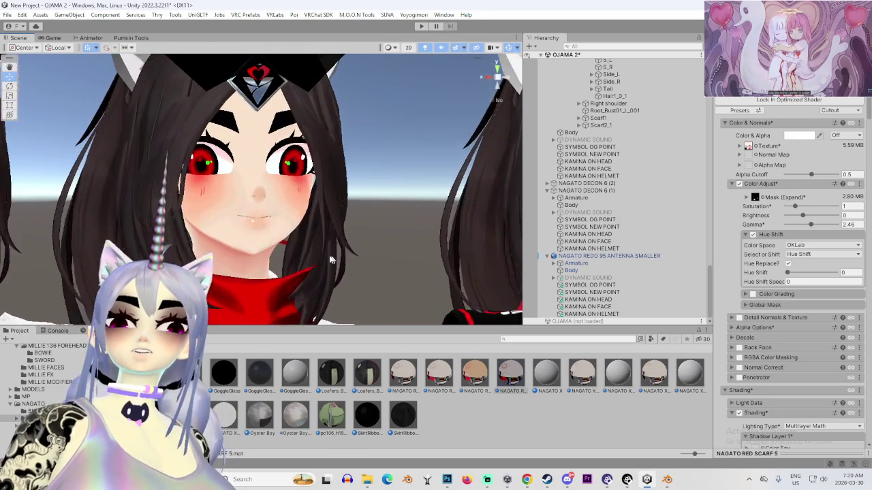
pyautogui.scroll(8, 330, 259)
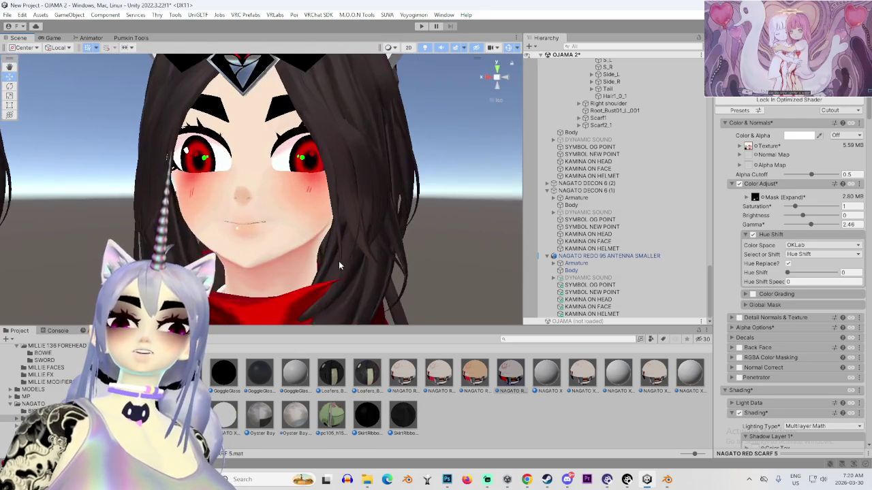
pyautogui.scroll(6, 374, 222)
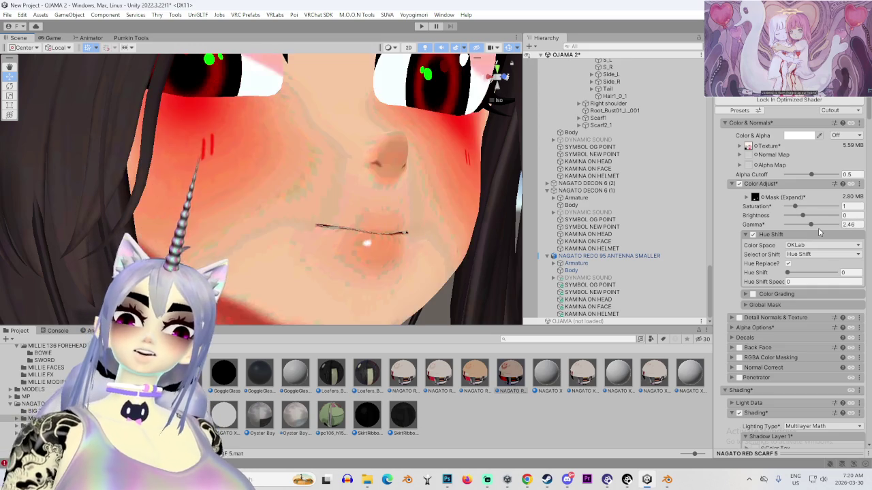
pyautogui.moveTo(818, 228); pyautogui.dragTo(796, 228)
pyautogui.scroll(-2, 404, 273)
pyautogui.moveTo(404, 273); pyautogui.dragTo(305, 276)
# Test a Gamma of about 1.6, then undo it back to 1
pyautogui.scroll(-4, 417, 278)
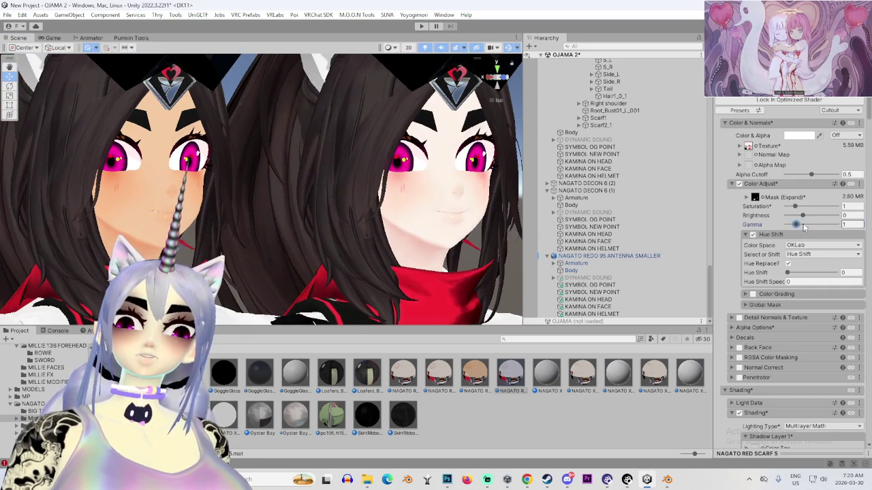
pyautogui.moveTo(803, 227); pyautogui.dragTo(808, 231)
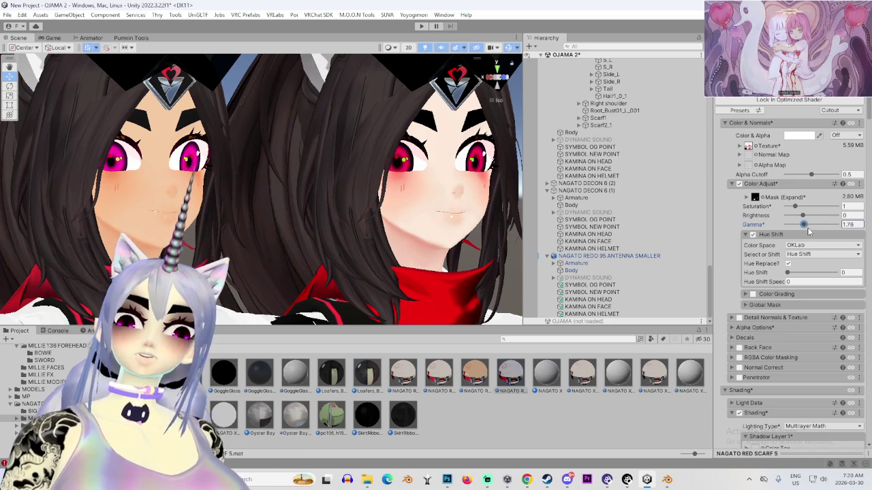
pyautogui.scroll(-3, 354, 213)
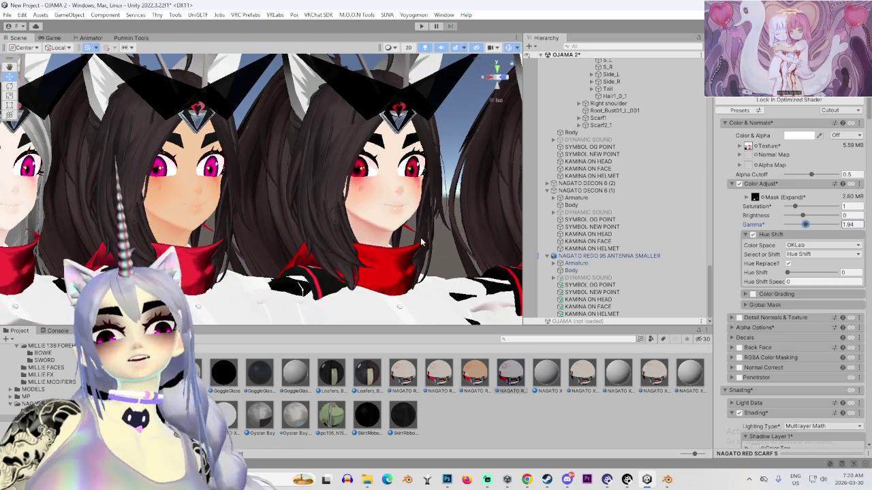
pyautogui.hotkey('ctrl', 'z')
pyautogui.moveTo(421, 241); pyautogui.dragTo(512, 295)
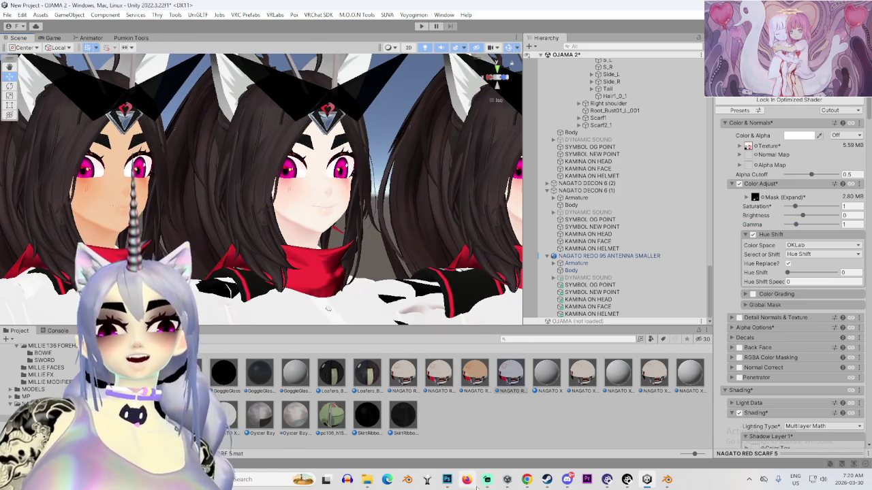
# In Photoshop, try the Multiply blend mode and compare the texture with Layer 4 hidden
pyautogui.click(446, 479)
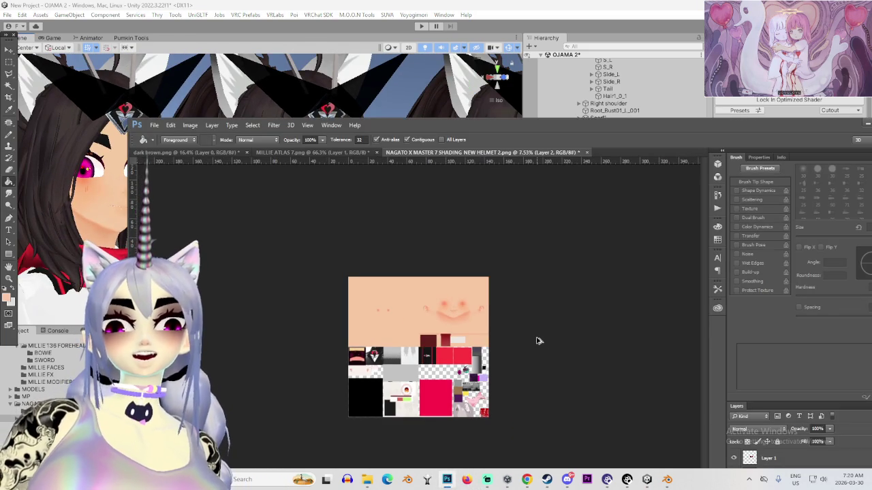
pyautogui.scroll(5, 538, 340)
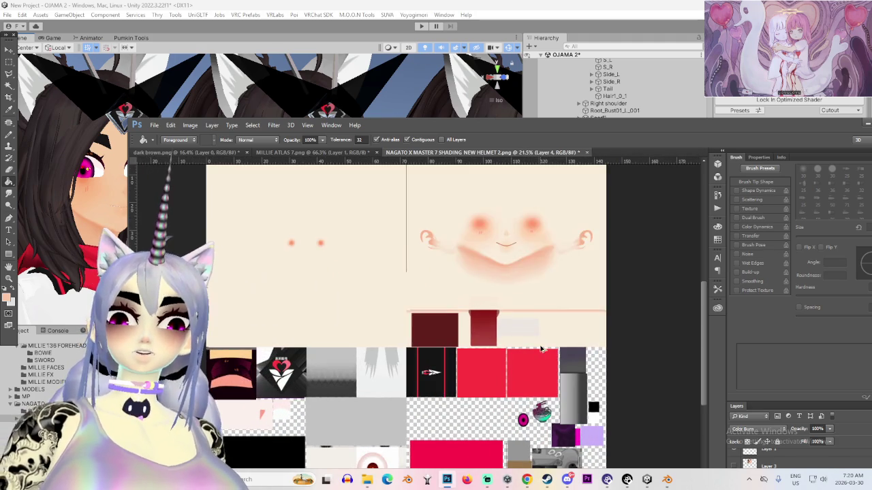
pyautogui.hotkey('shift', '-')
pyautogui.hotkey('shift', '-')
pyautogui.hotkey('shift', '-')
pyautogui.hotkey('shift', '-')
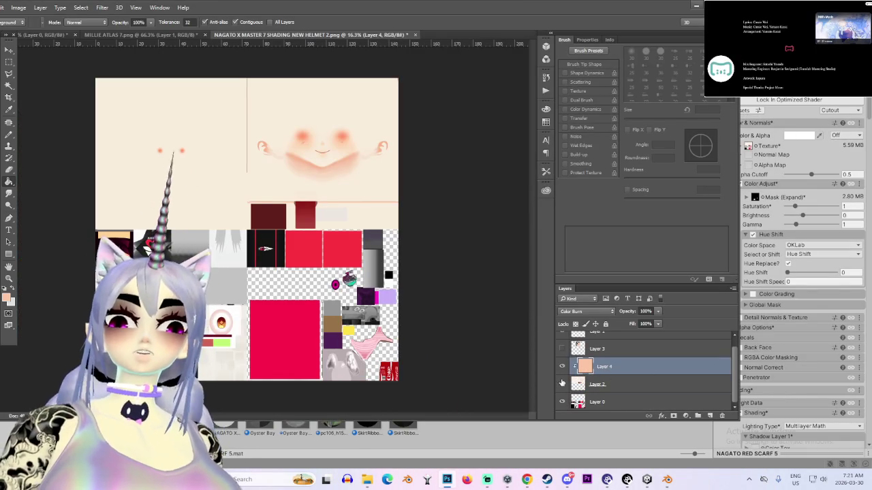
pyautogui.scroll(2, 411, 191)
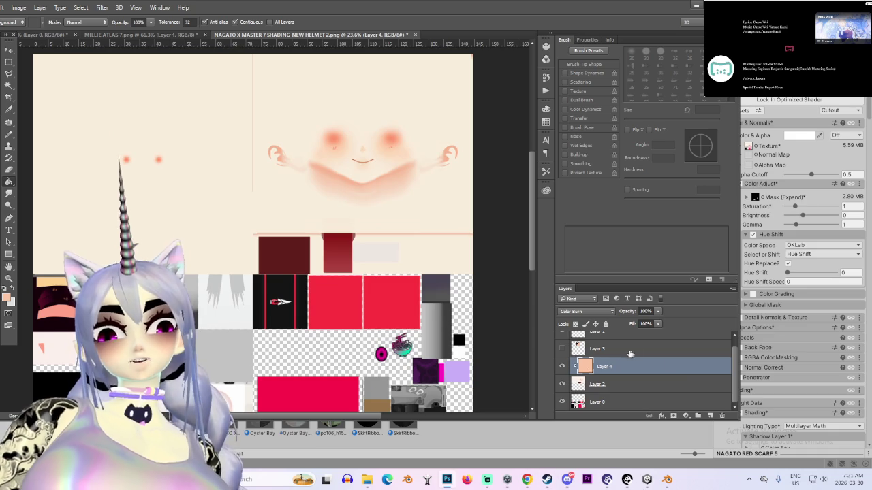
pyautogui.click(563, 366)
pyautogui.click(562, 367)
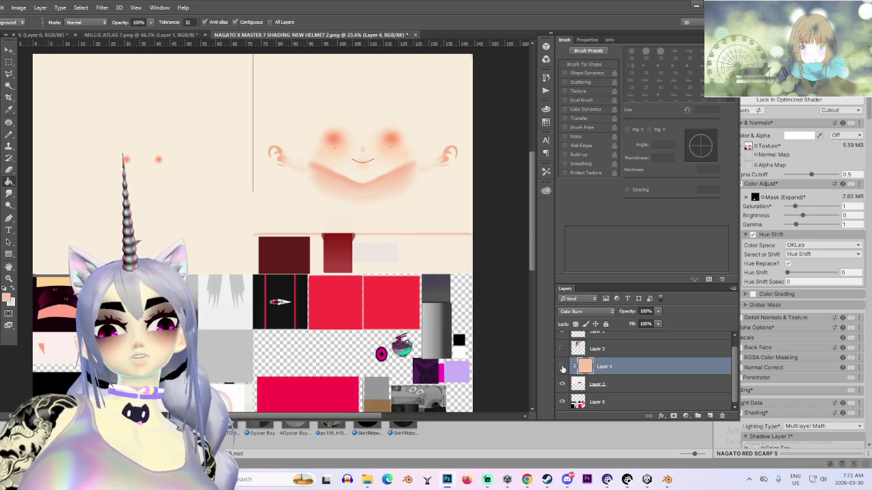
# Hide the peach Layer 4 and duplicate Layer 2 as Layer 2 copy
pyautogui.click(562, 367)
pyautogui.click(604, 385)
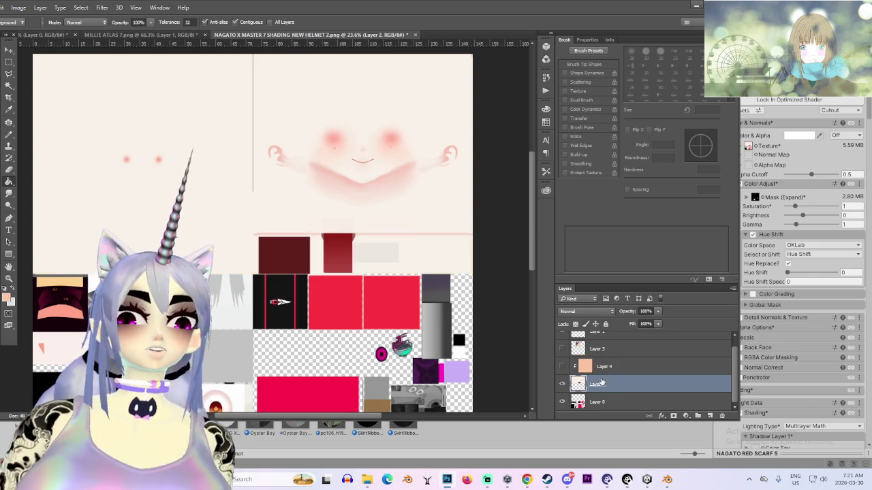
pyautogui.click(563, 384)
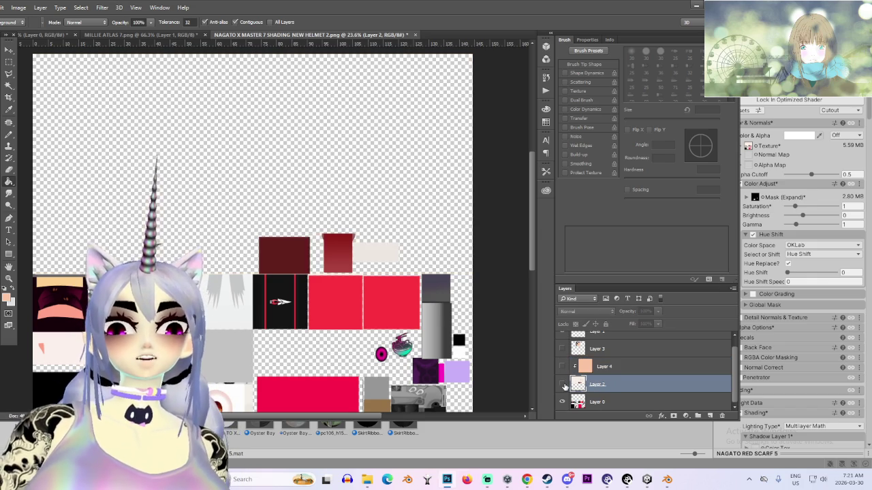
pyautogui.click(563, 385)
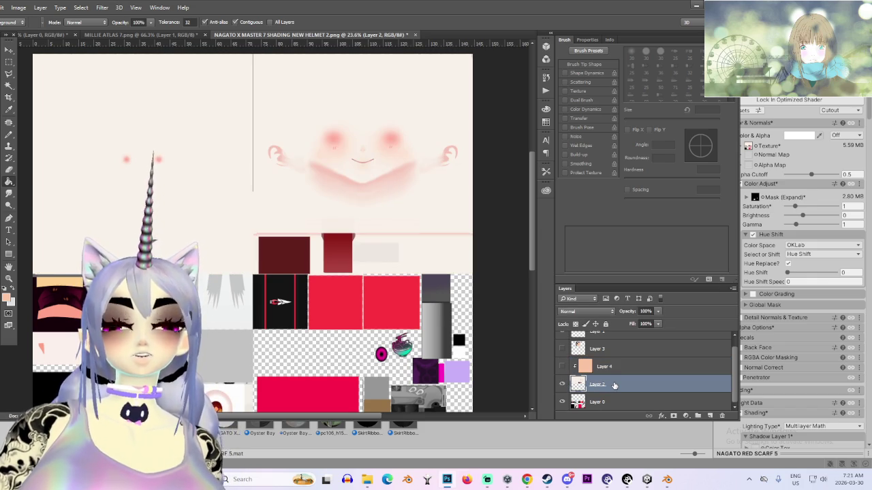
pyautogui.hotkey('ctrl', 'j')
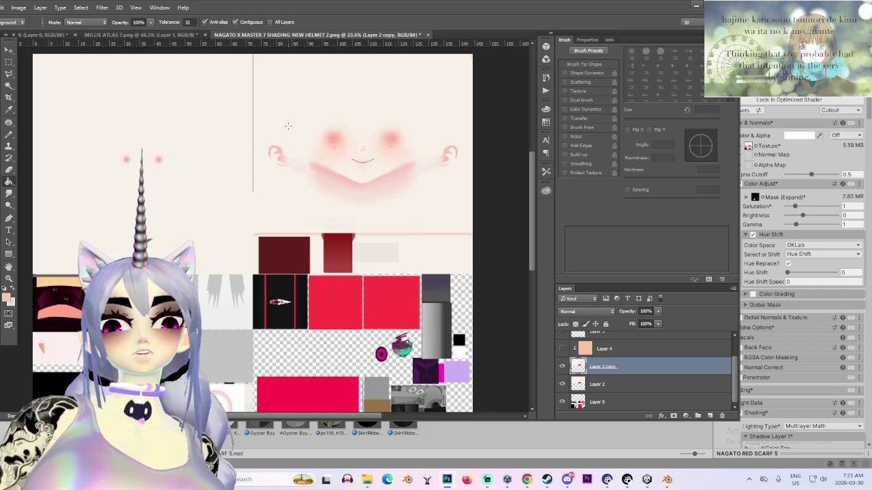
# Reposition the Photoshop window over Unity and open Image > Adjustments > Levels
pyautogui.scroll(3, 288, 125)
pyautogui.moveTo(437, 8); pyautogui.dragTo(456, 218)
pyautogui.moveTo(631, 220); pyautogui.dragTo(806, 63)
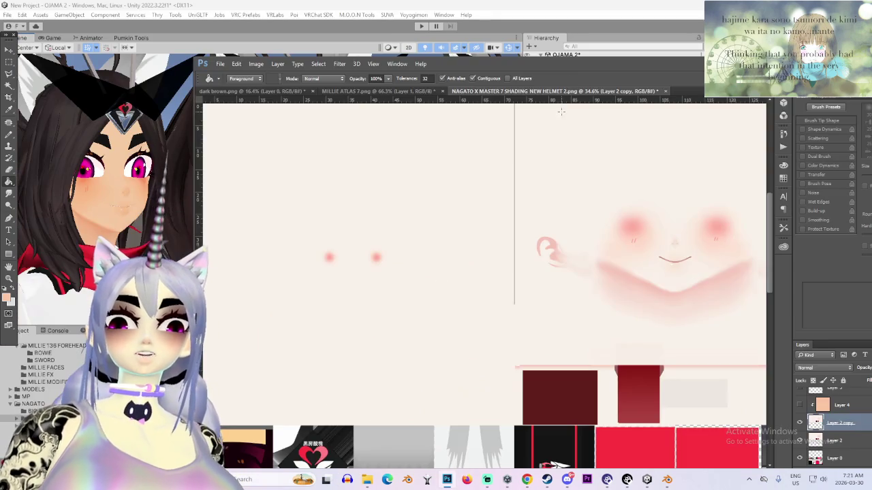
pyautogui.scroll(-3, 549, 285)
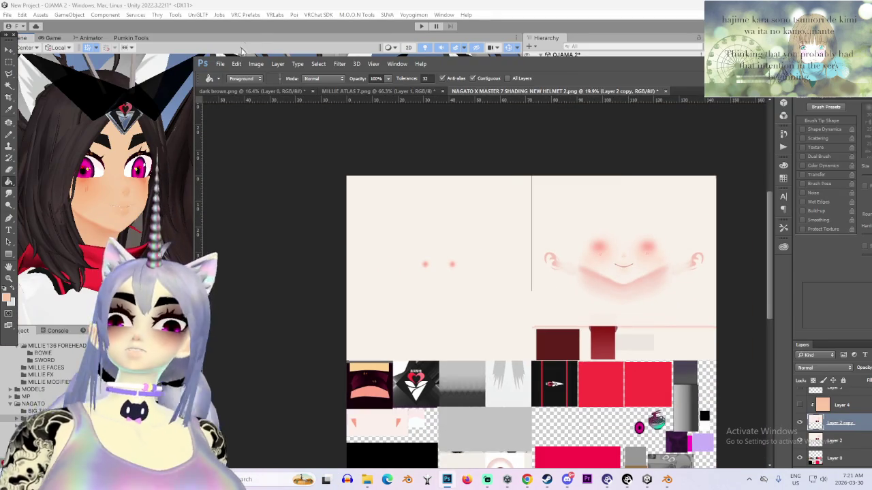
pyautogui.click(256, 64)
pyautogui.moveTo(279, 86)
pyautogui.click(381, 98)
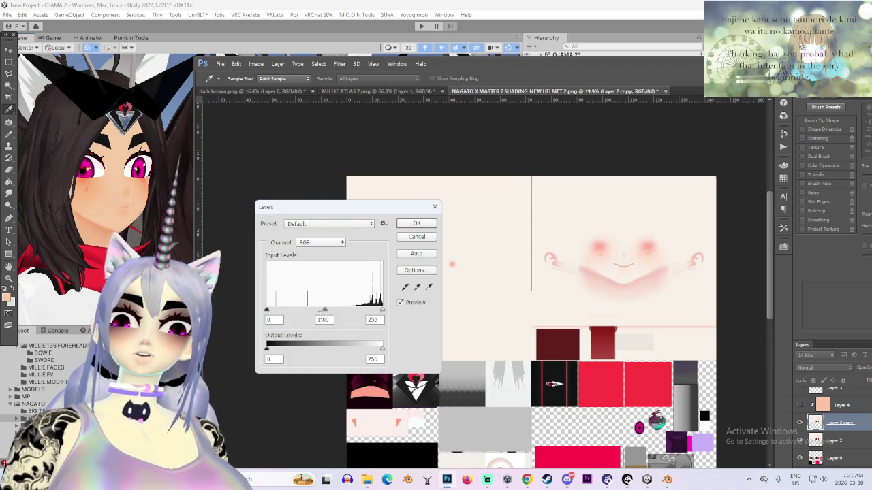
# Darken the texture in Photoshop with a Levels midtone value of 0.32
pyautogui.moveTo(324, 310)
pyautogui.mouseDown()
pyautogui.moveTo(372, 313)
pyautogui.moveTo(353, 314)
pyautogui.moveTo(360, 317)
pyautogui.mouseUp()
pyautogui.hotkey('ctrl', 'z')
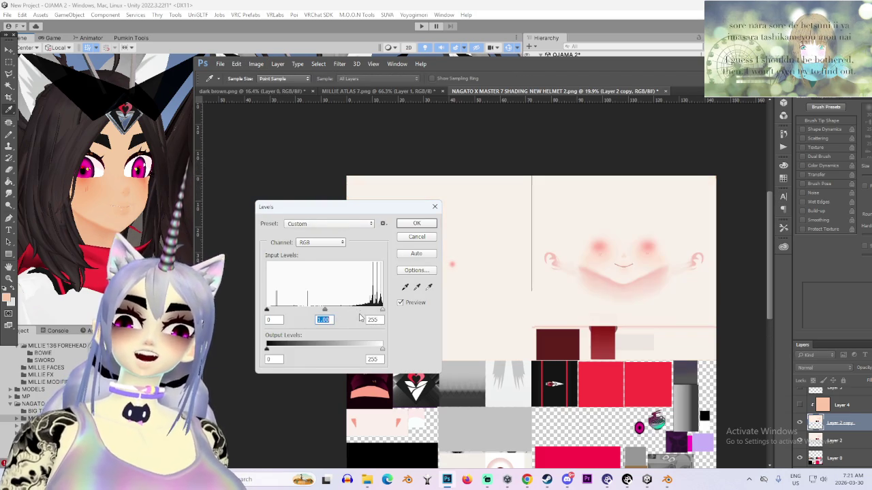
pyautogui.hotkey('ctrl', 'z')
pyautogui.hotkey('ctrl', 'z')
pyautogui.hotkey('ctrl', 'z')
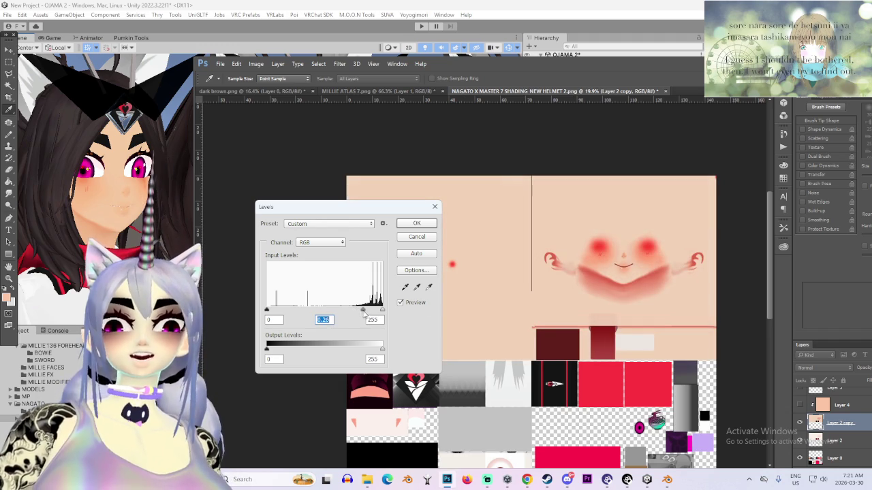
pyautogui.moveTo(363, 310); pyautogui.dragTo(361, 322)
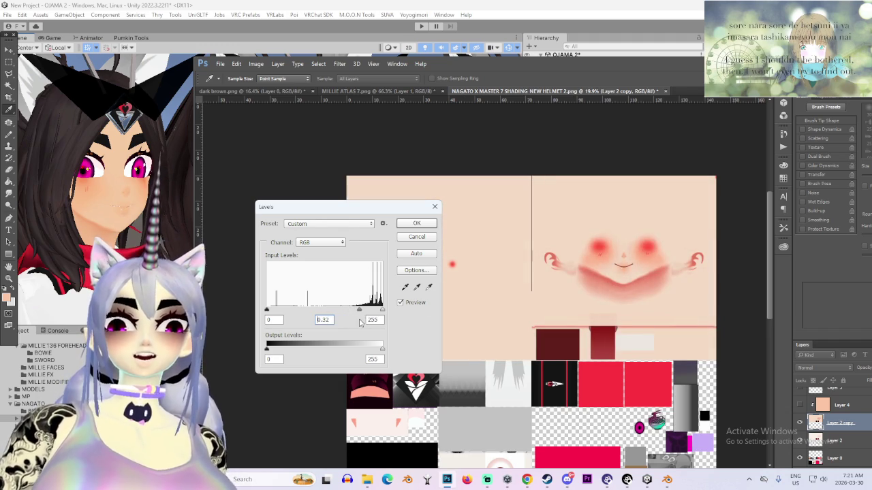
pyautogui.click(422, 227)
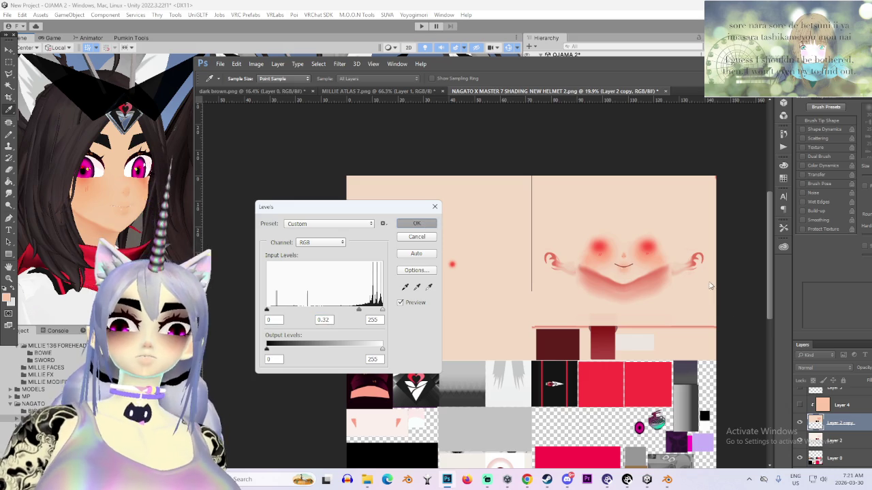
pyautogui.press('g')
pyautogui.scroll(10, 652, 271)
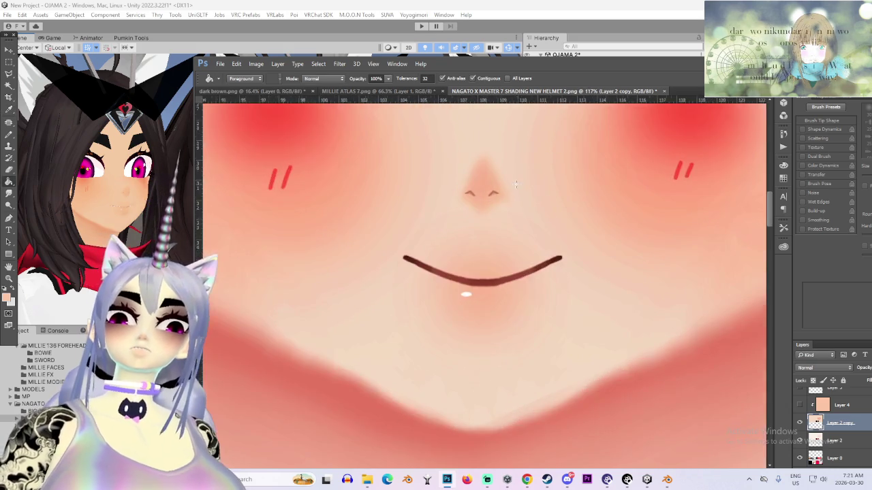
pyautogui.scroll(-5, 516, 184)
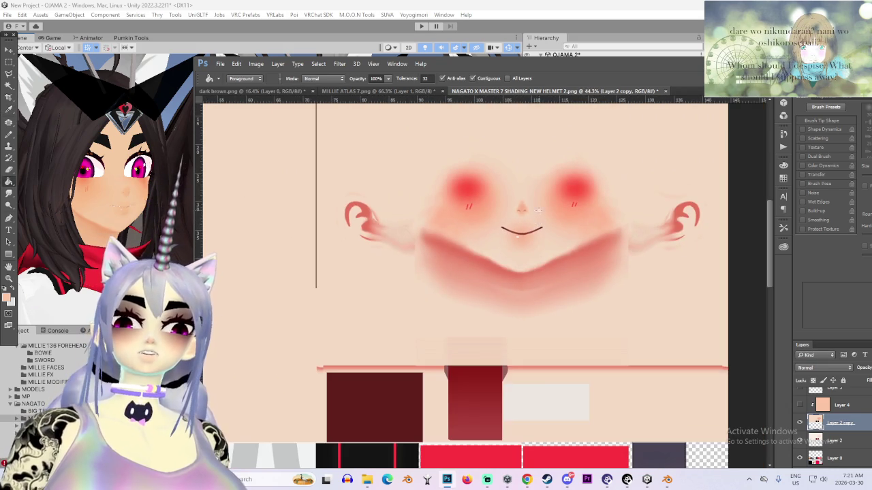
pyautogui.scroll(-4, 325, 156)
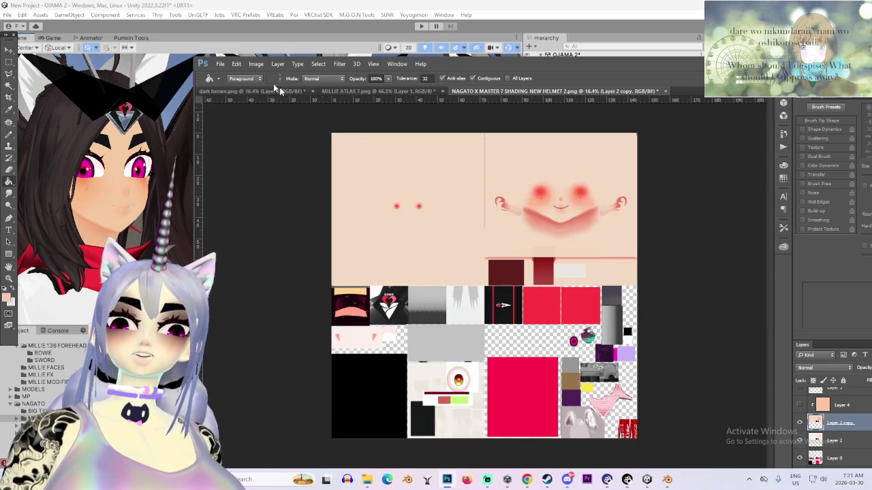
# Save the texture as a PNG named NAGATO X MASTER 7 SHADING NEW HELMET 2 tanned 2
pyautogui.click(221, 64)
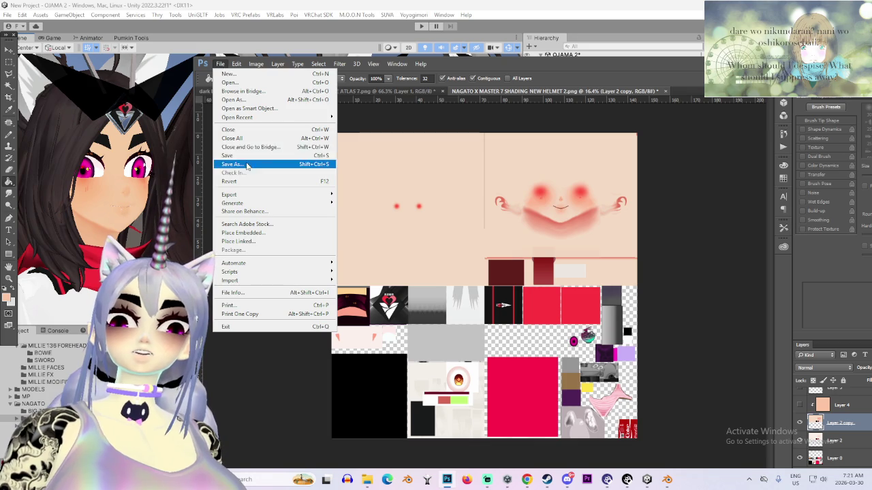
pyautogui.click(249, 163)
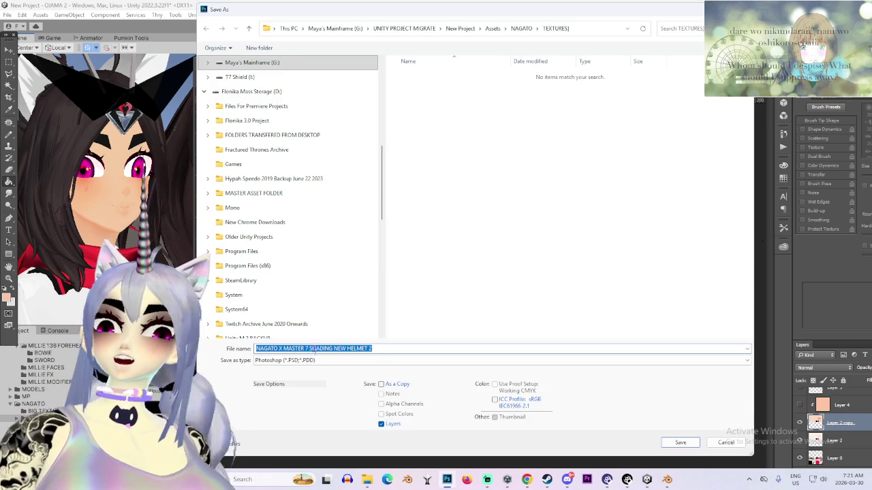
pyautogui.click(321, 361)
pyautogui.click(327, 326)
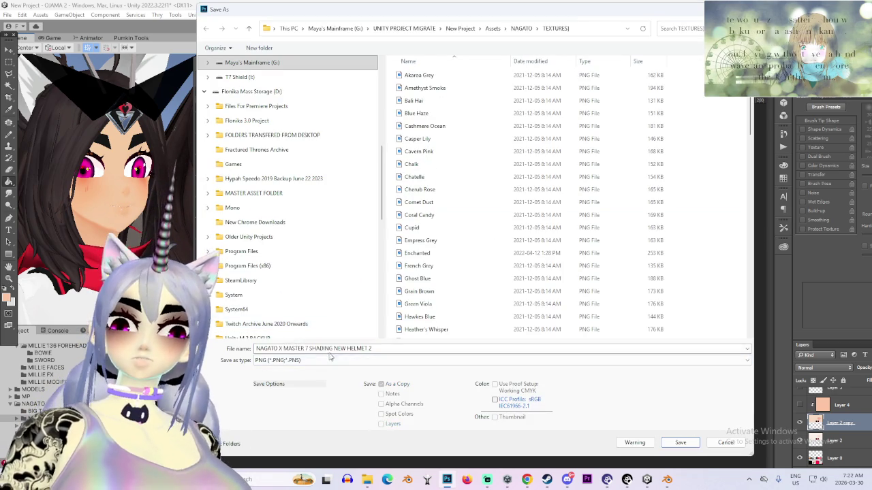
pyautogui.click(372, 348)
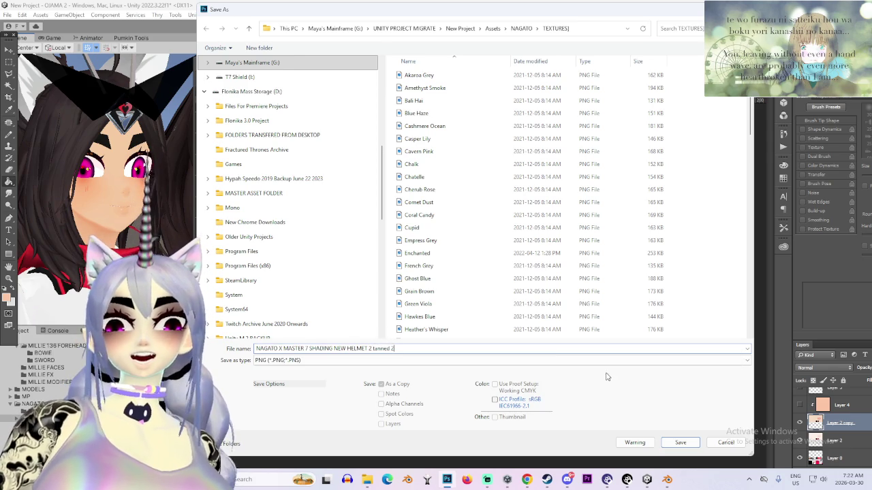
pyautogui.click(680, 443)
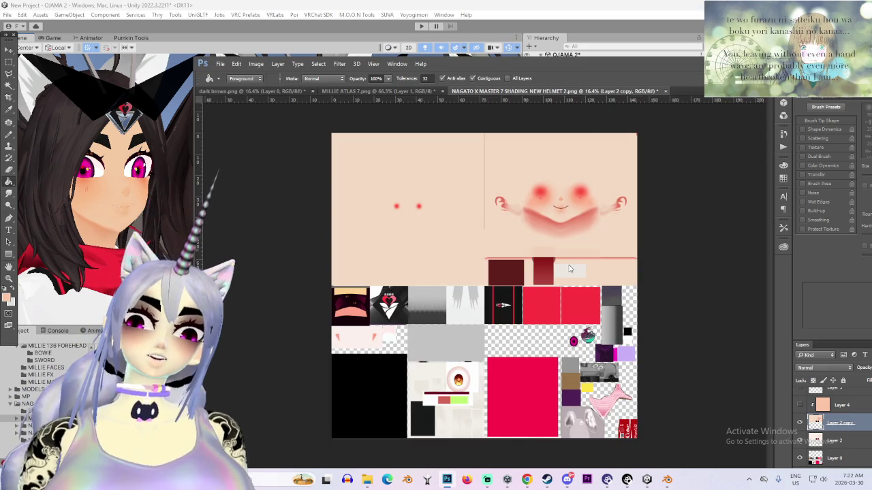
# Confirm the PNG options and return to Unity's Scene view of the avatar variants
pyautogui.click(465, 150)
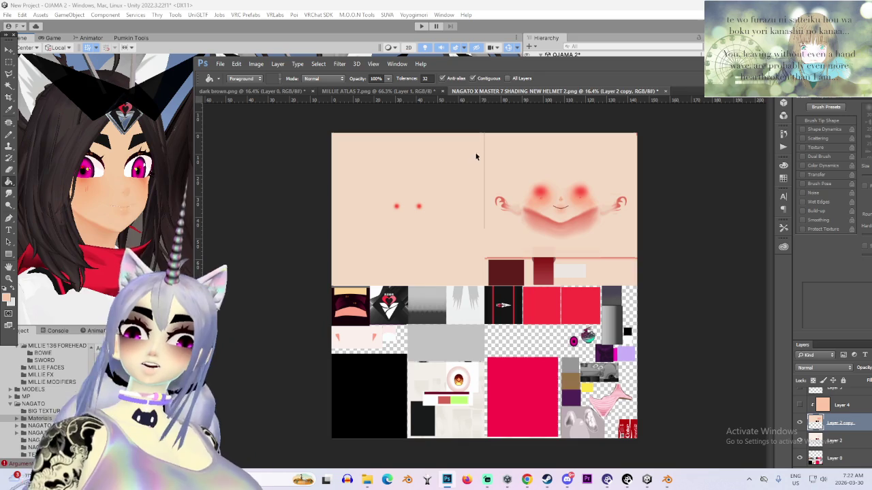
pyautogui.click(481, 5)
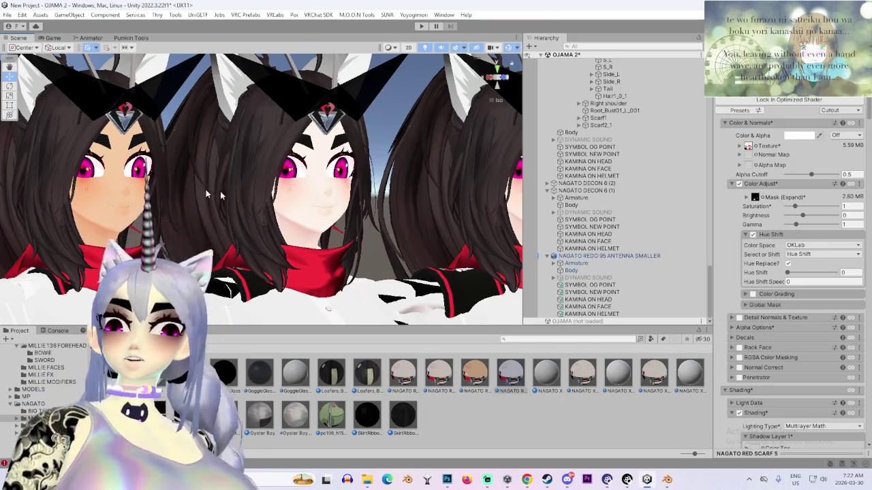
pyautogui.scroll(-3, 206, 194)
pyautogui.scroll(2, 433, 302)
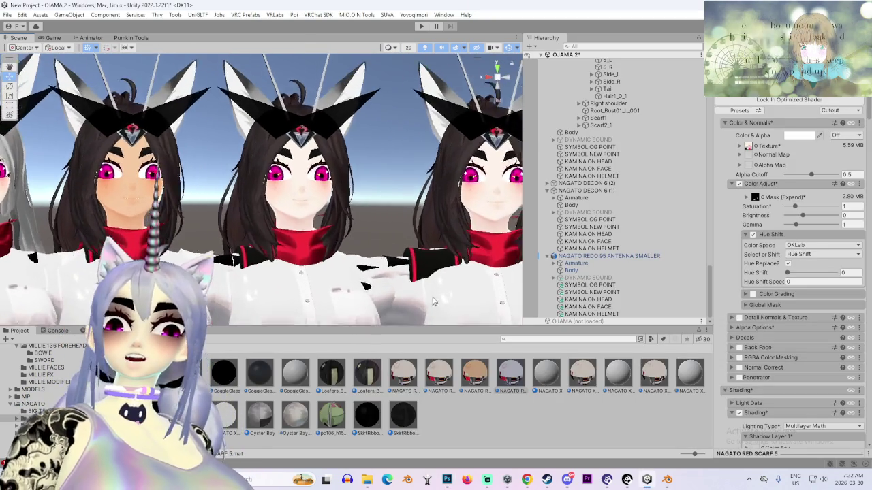
pyautogui.scroll(5, 434, 302)
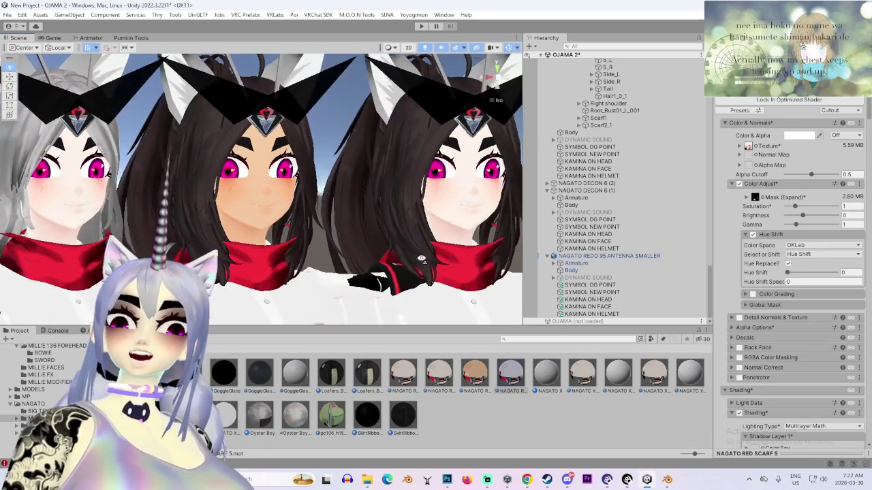
pyautogui.scroll(3, 421, 260)
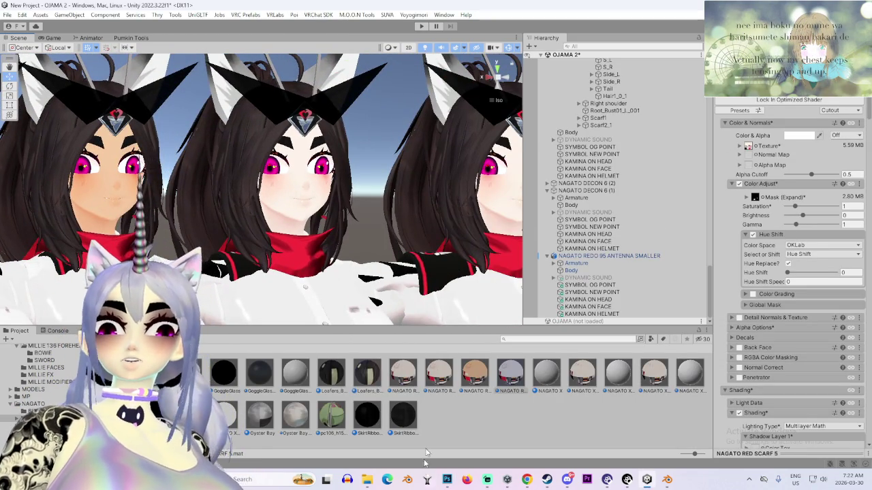
# Locate the NAGATO RED SCARF 5 material's base texture in the project, switching between Photoshop and Unity
pyautogui.click(744, 148)
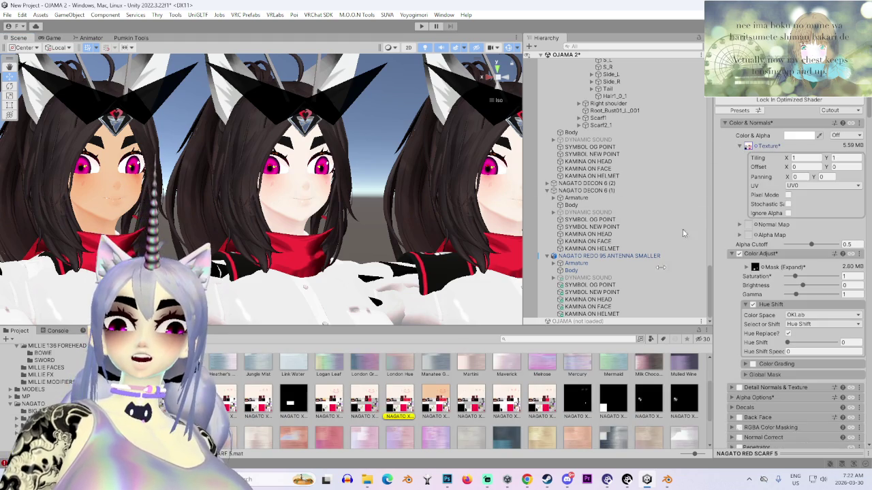
pyautogui.click(447, 479)
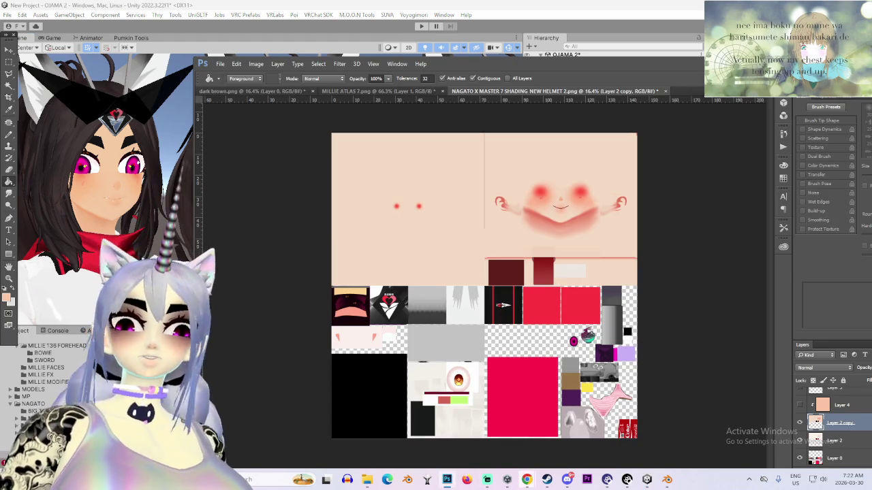
pyautogui.moveTo(526, 480)
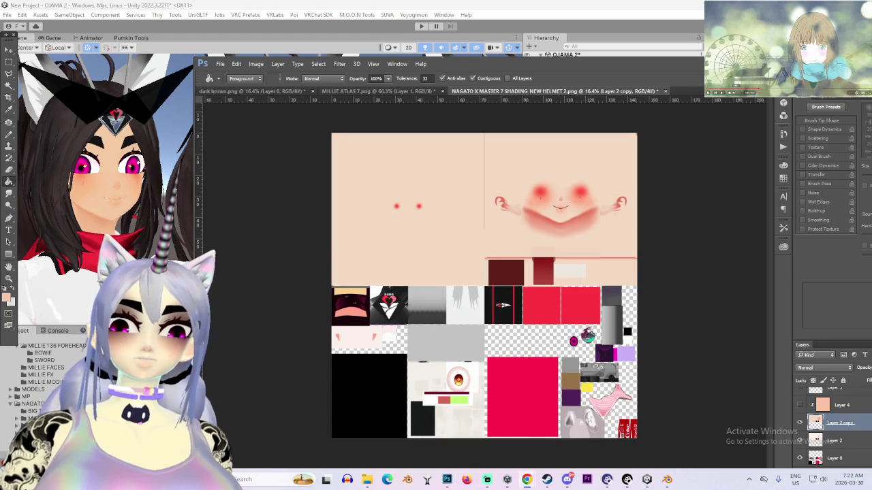
pyautogui.hotkey('alt', 'Tab')
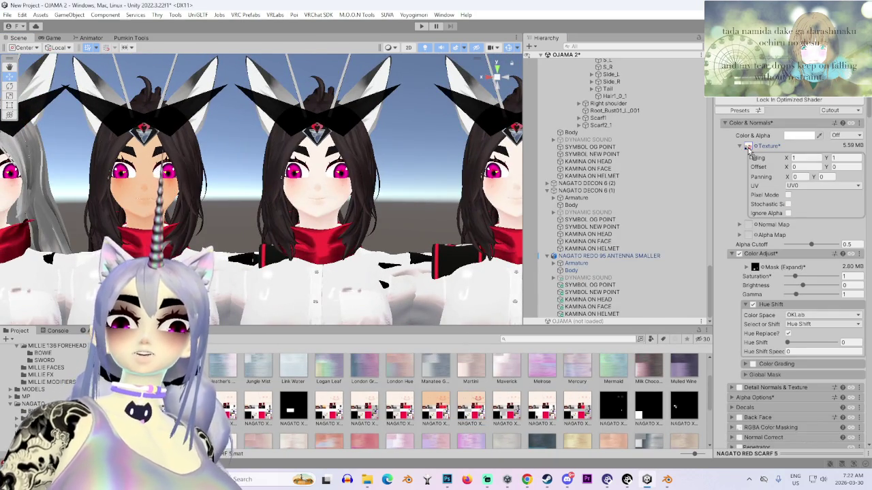
pyautogui.scroll(-2, 308, 235)
pyautogui.click(307, 235)
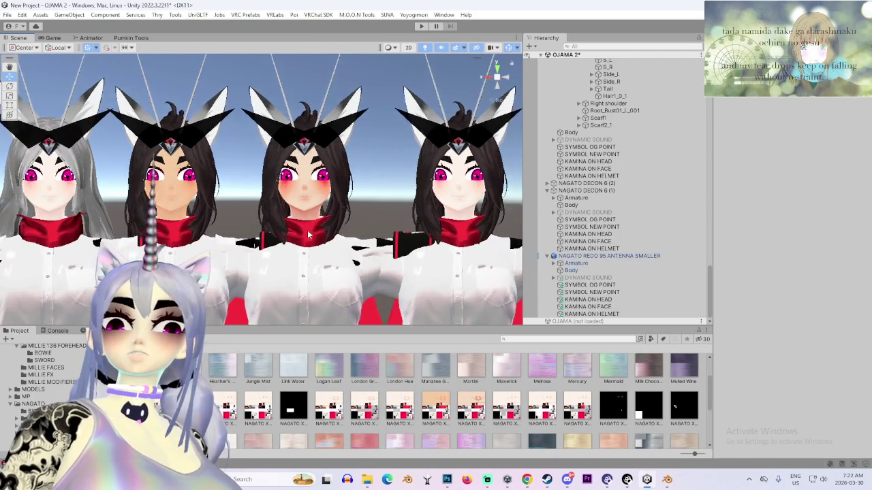
pyautogui.scroll(10, 308, 235)
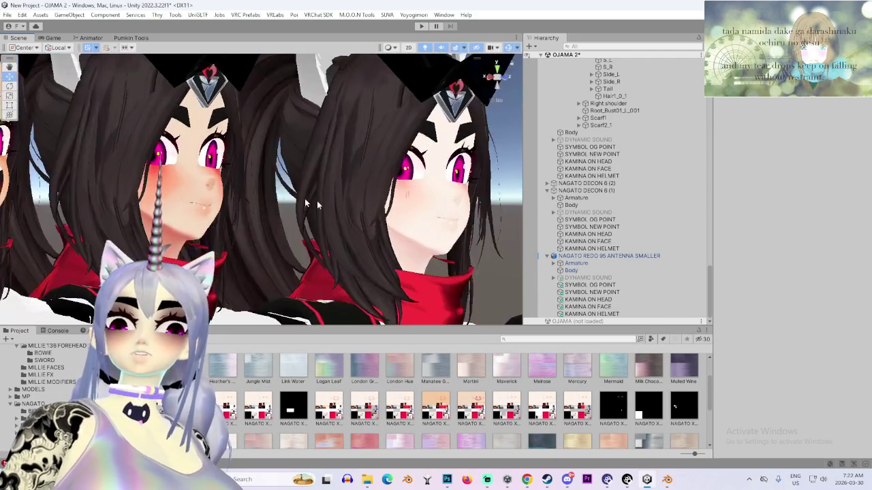
pyautogui.press('f')
pyautogui.scroll(-3, 285, 223)
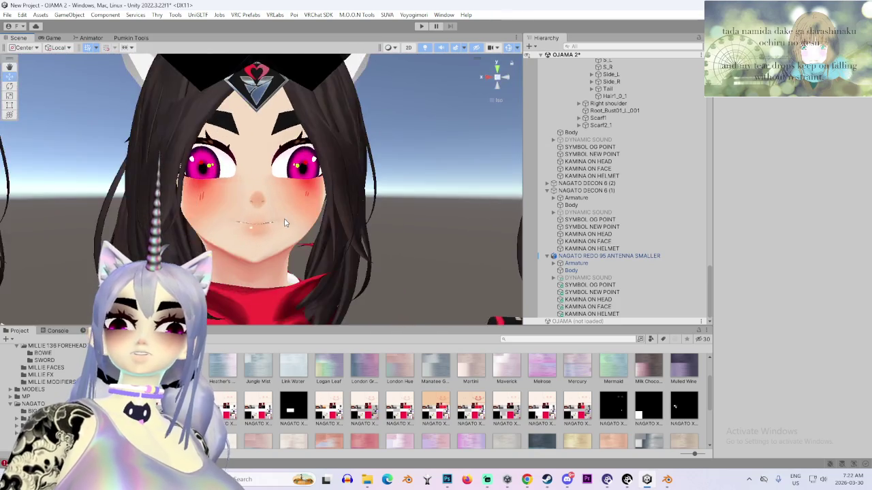
pyautogui.scroll(-5, 285, 223)
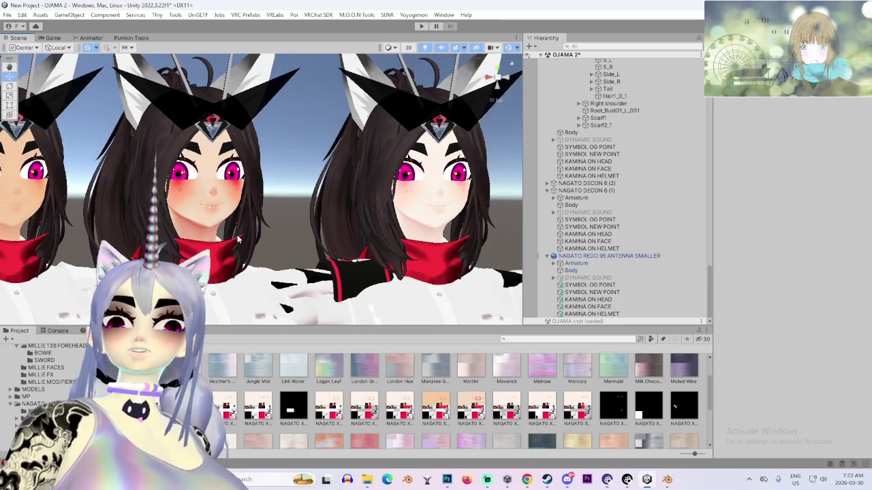
pyautogui.scroll(-5, 238, 239)
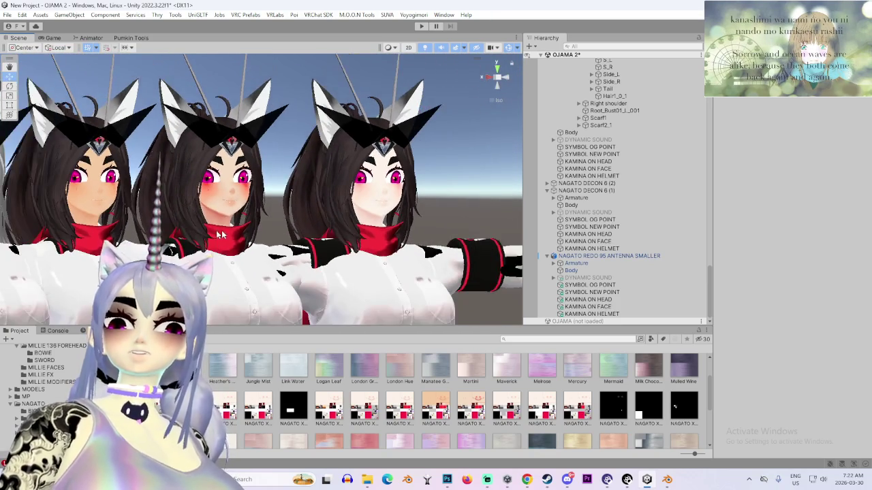
pyautogui.scroll(5, 284, 226)
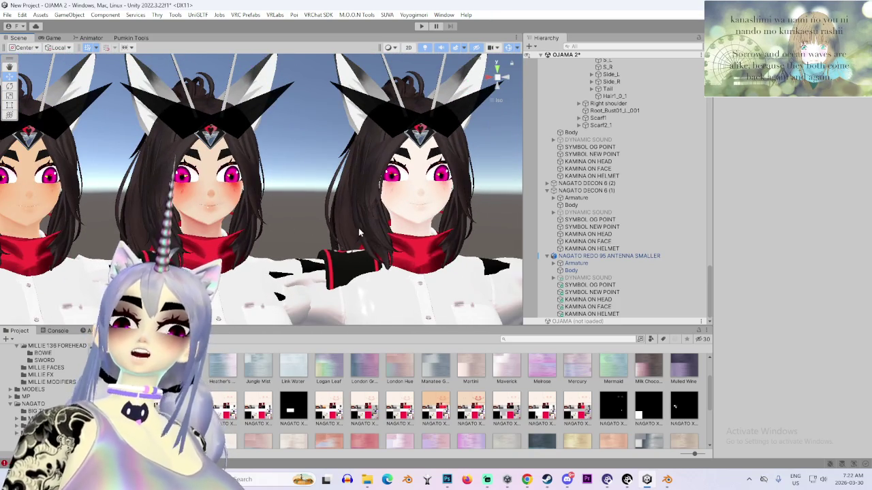
pyautogui.click(358, 227)
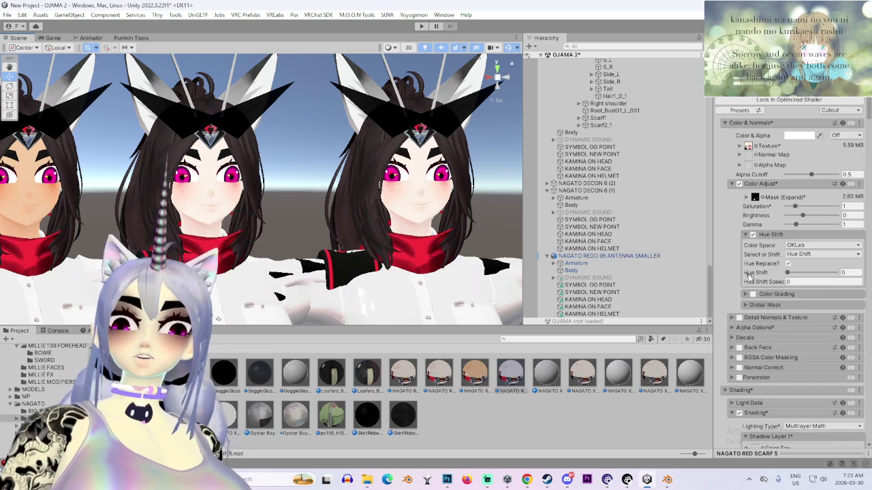
pyautogui.scroll(-15, 748, 276)
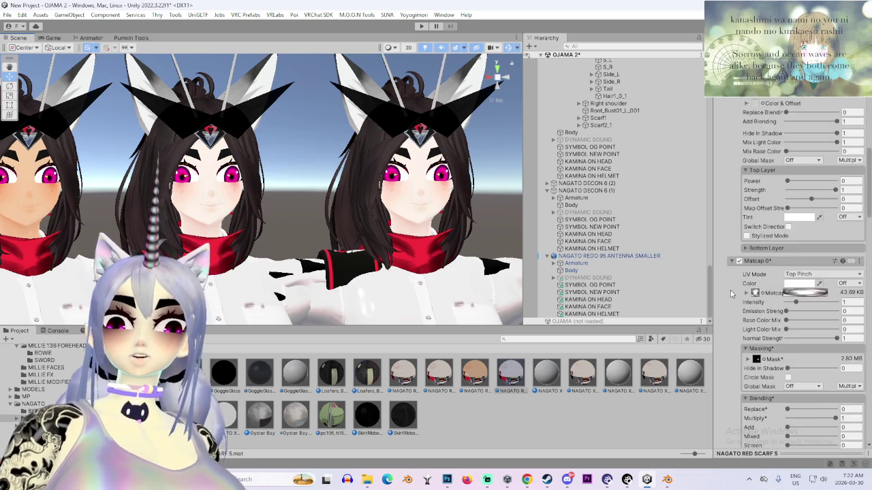
pyautogui.scroll(-10, 731, 293)
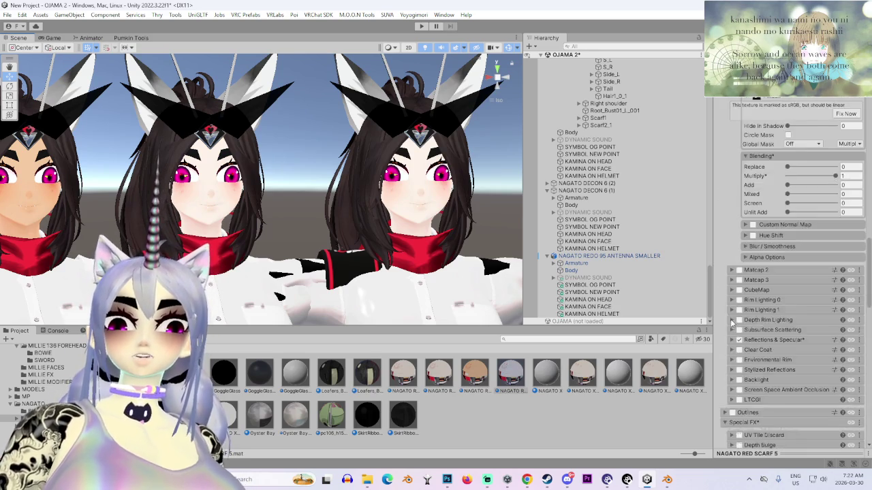
pyautogui.scroll(-3, 732, 323)
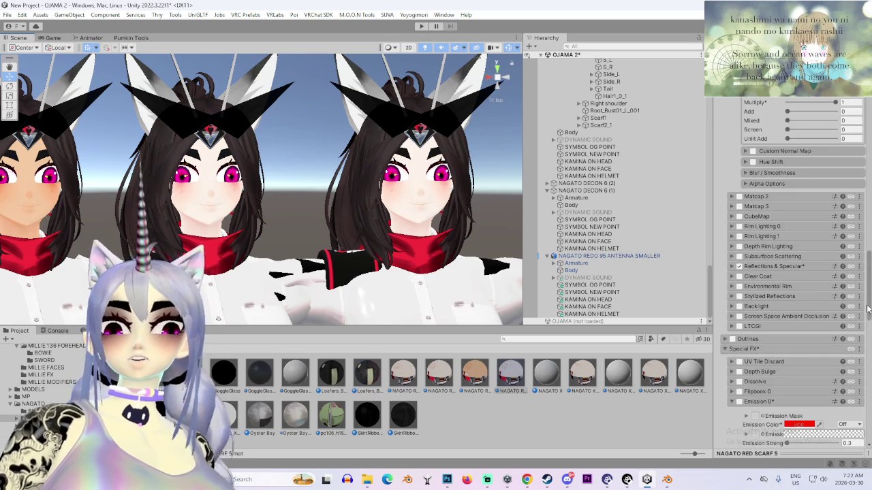
pyautogui.moveTo(868, 309); pyautogui.dragTo(862, 106)
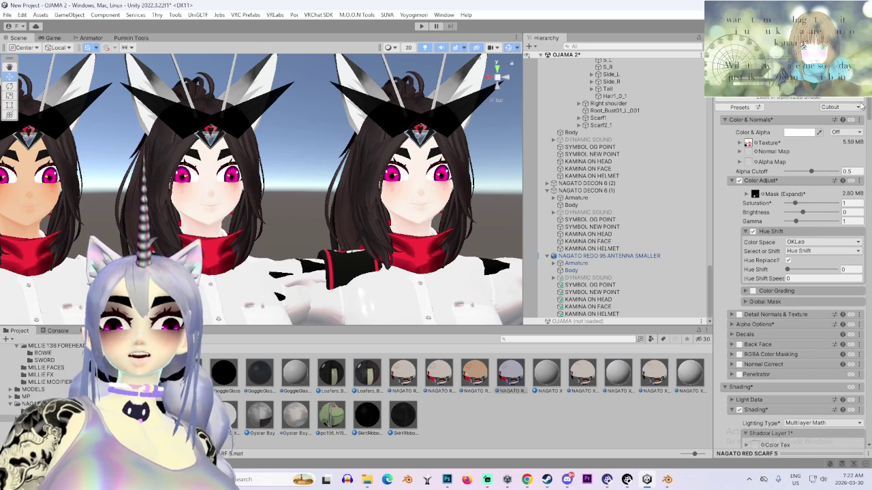
# Expand the material's Decals section and enable Decal 0
pyautogui.click(731, 334)
pyautogui.click(739, 357)
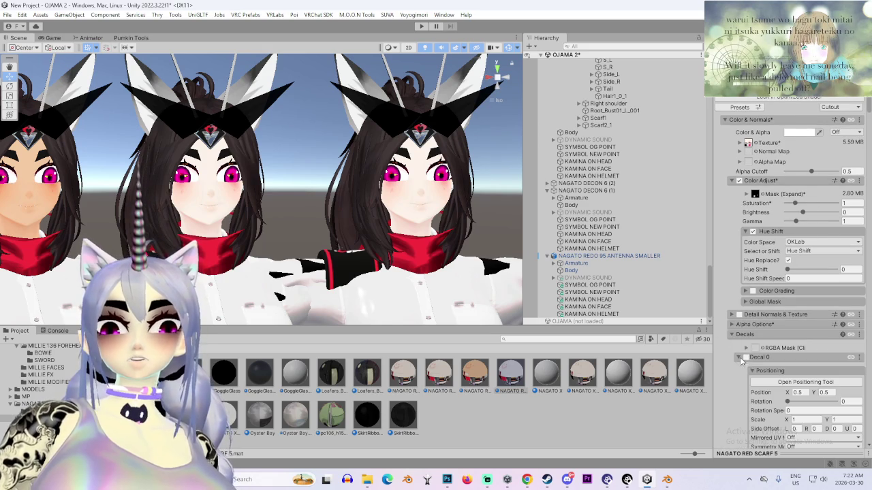
pyautogui.click(746, 358)
pyautogui.scroll(-3, 752, 356)
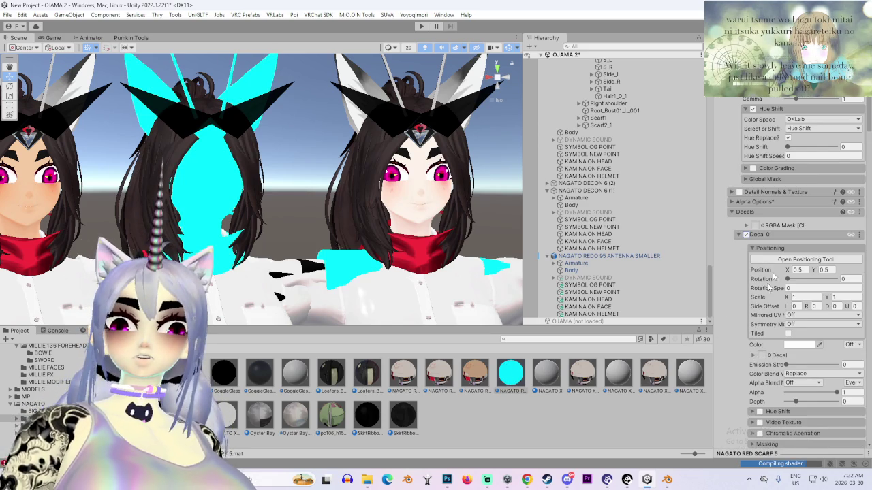
pyautogui.scroll(3, 773, 276)
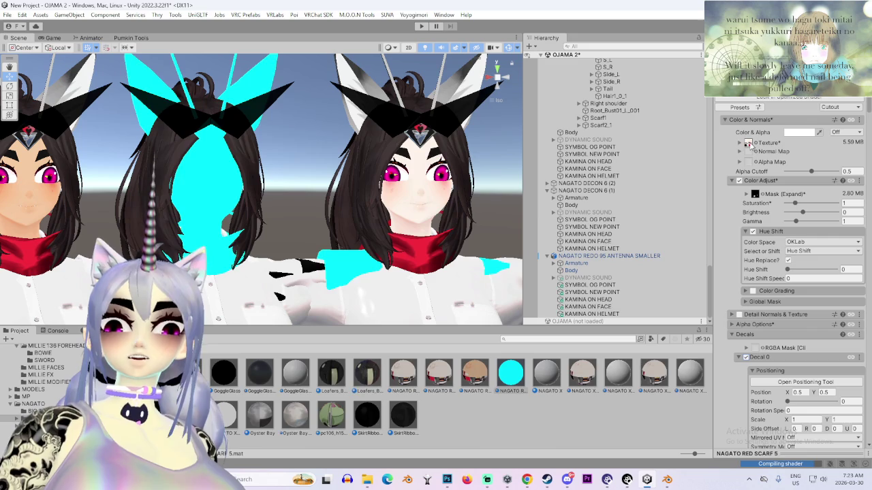
pyautogui.click(748, 144)
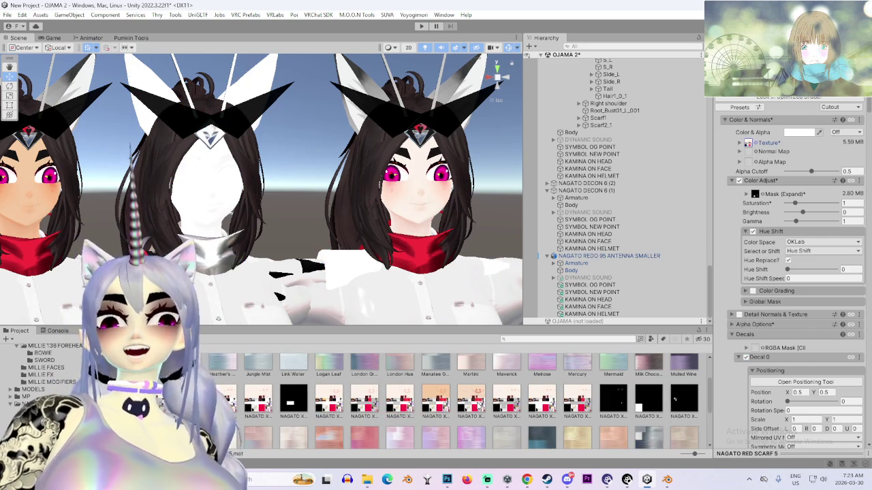
pyautogui.click(787, 260)
pyautogui.scroll(-1, 730, 319)
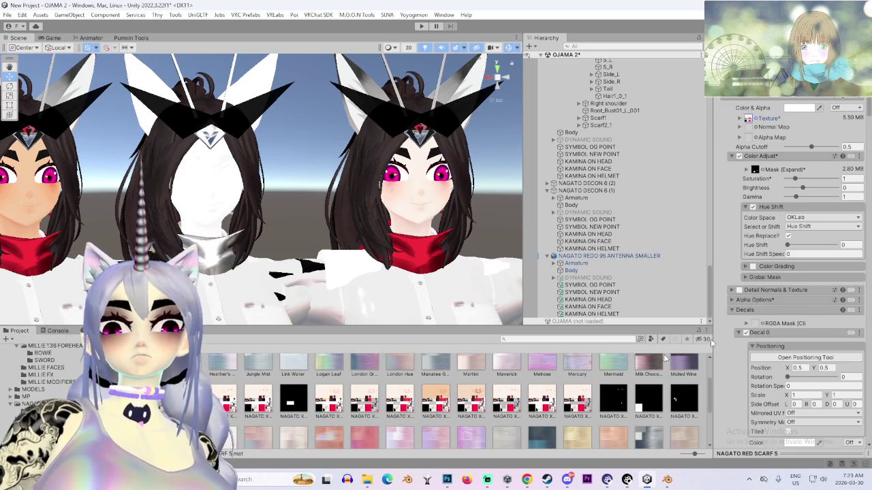
pyautogui.scroll(-8, 732, 327)
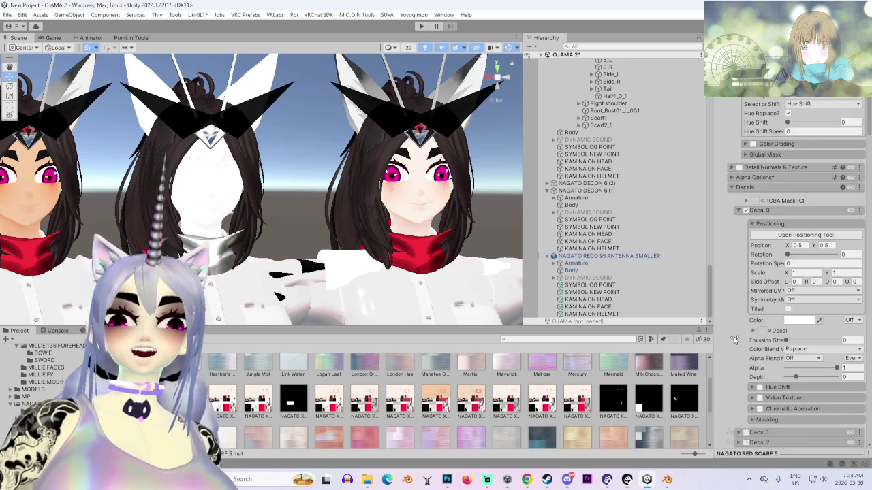
pyautogui.click(744, 359)
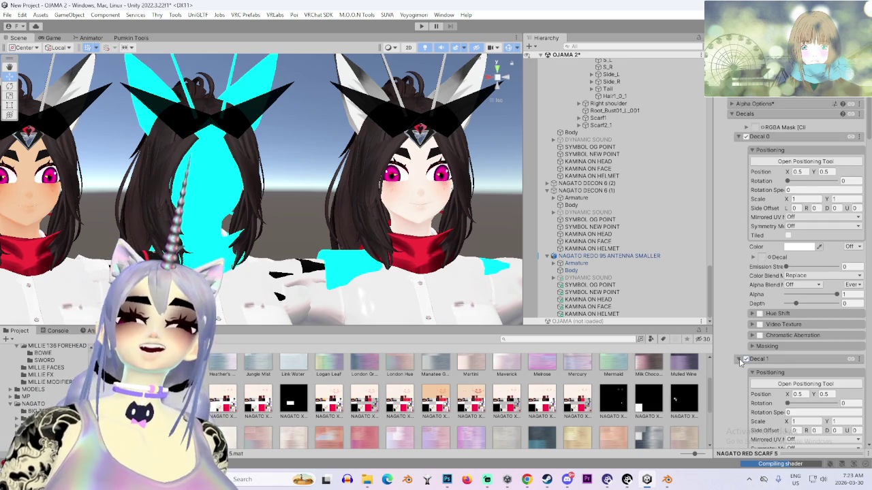
pyautogui.click(745, 361)
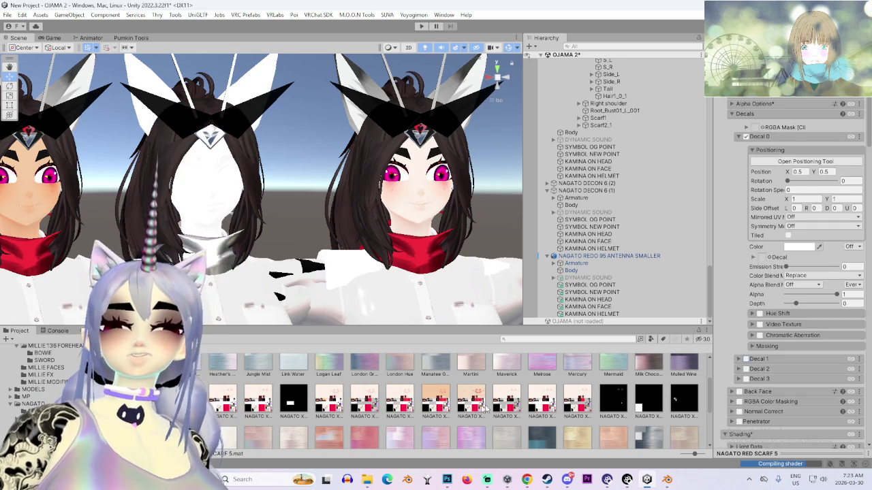
# Assign the texture to Decal 0, set its Alpha to 0, and enable Decal 1
pyautogui.moveTo(485, 407); pyautogui.dragTo(725, 243)
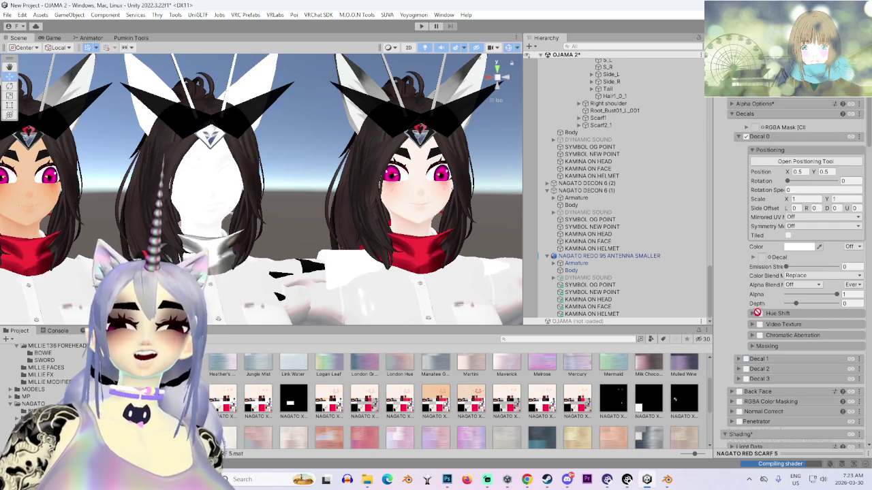
pyautogui.moveTo(763, 267); pyautogui.dragTo(762, 264)
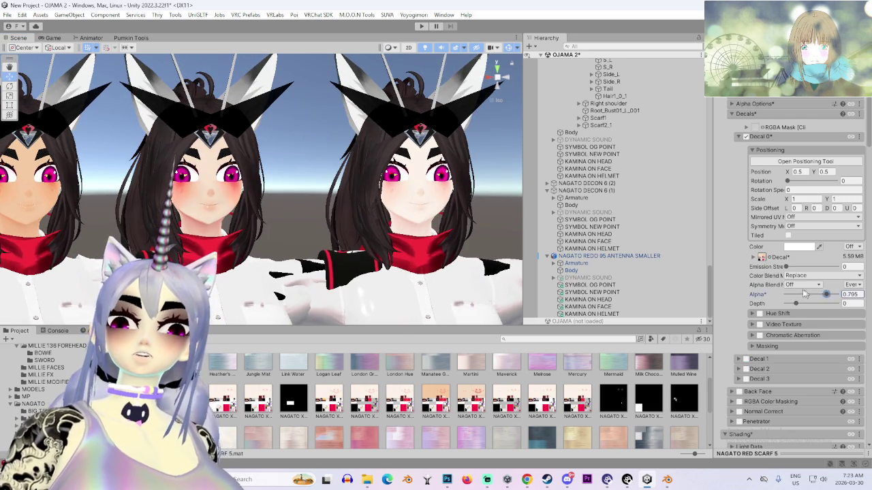
pyautogui.moveTo(805, 292); pyautogui.dragTo(717, 292)
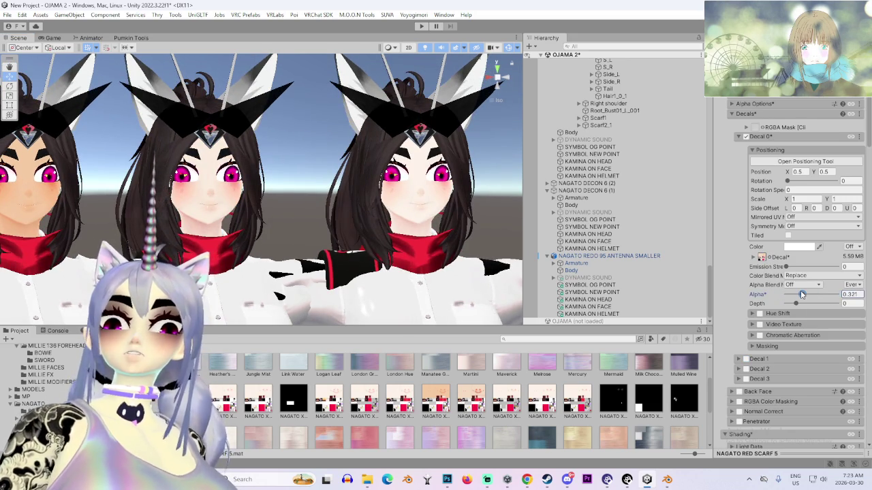
pyautogui.moveTo(800, 293); pyautogui.dragTo(837, 294)
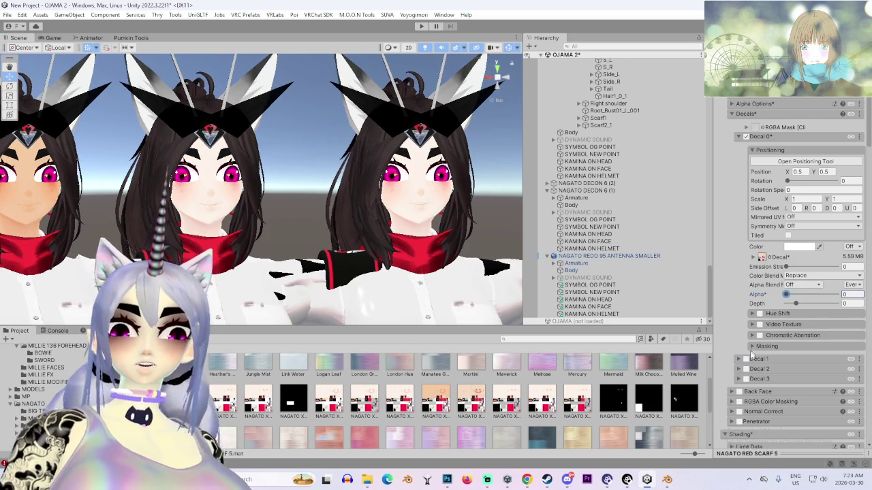
pyautogui.click(747, 360)
pyautogui.scroll(-3, 747, 361)
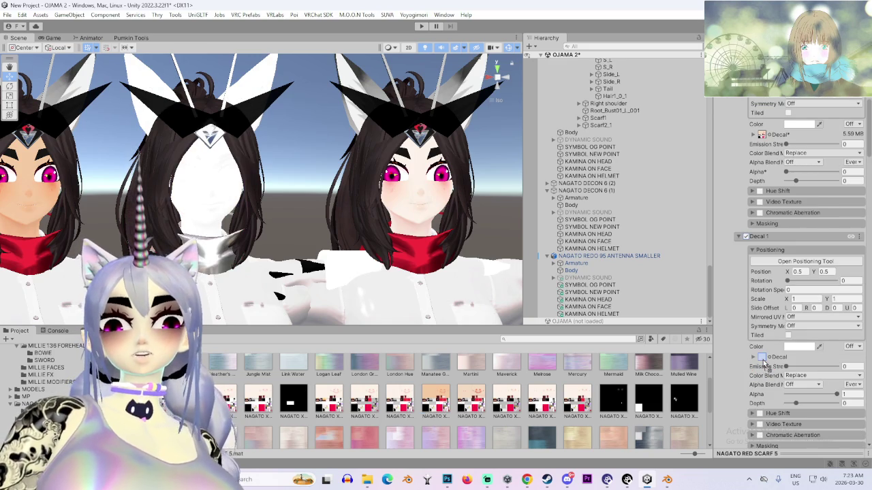
# Assign the texture to Decal 1 and set its Color Blend Mode to Multiply
pyautogui.moveTo(764, 366); pyautogui.dragTo(763, 361)
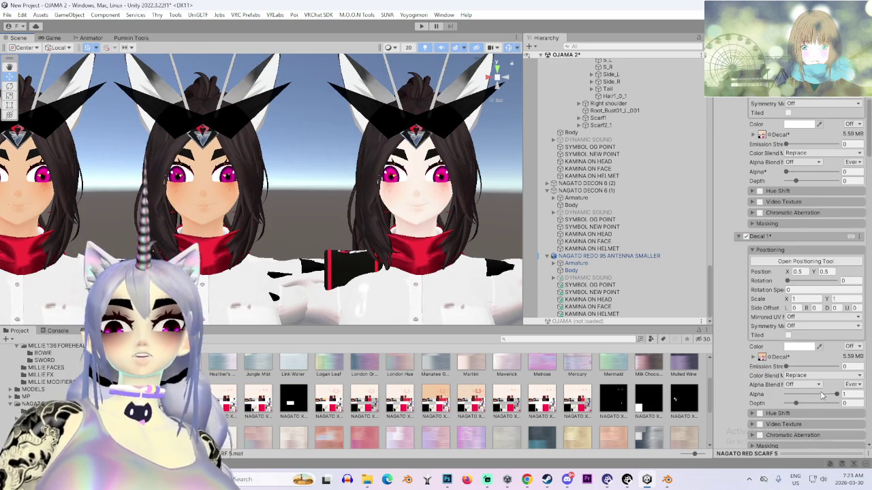
pyautogui.click(818, 376)
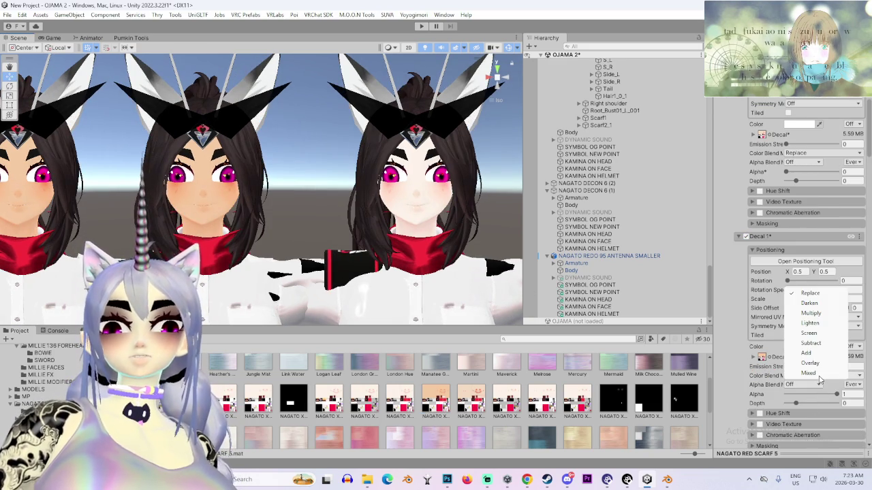
pyautogui.click(809, 303)
pyautogui.scroll(5, 276, 243)
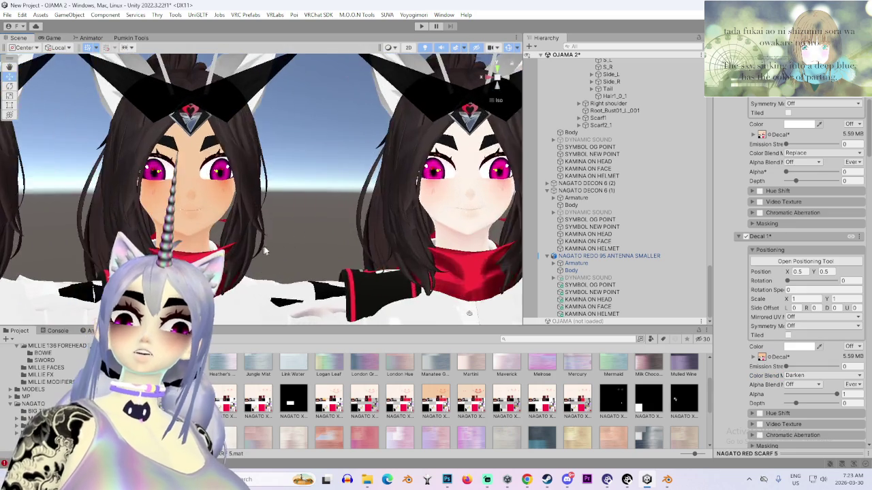
pyautogui.click(796, 375)
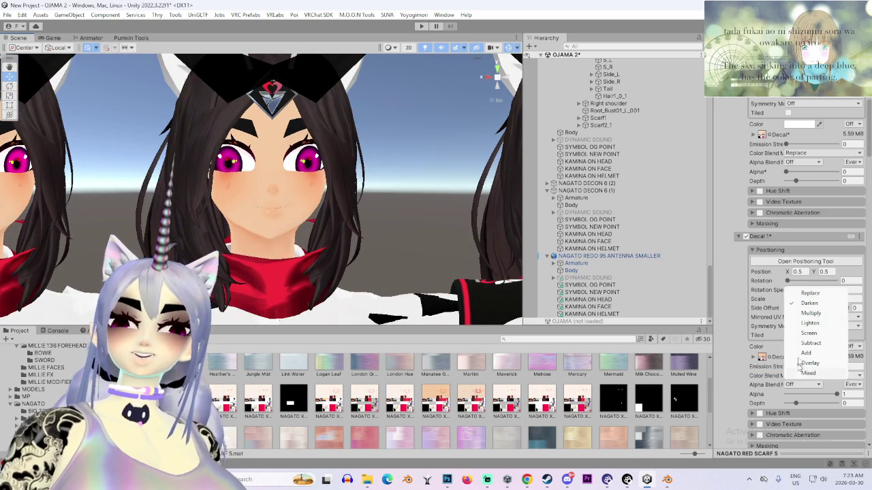
pyautogui.click(806, 314)
pyautogui.scroll(-5, 362, 277)
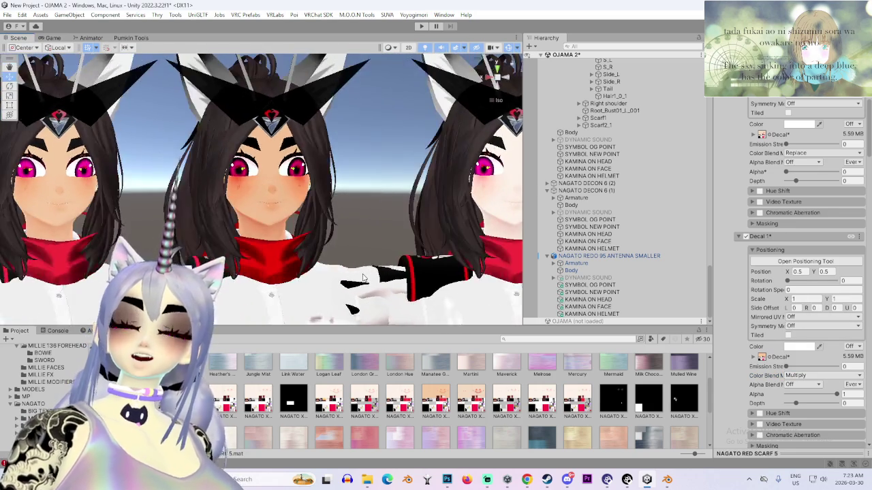
pyautogui.scroll(3, 368, 276)
pyautogui.scroll(-3, 371, 275)
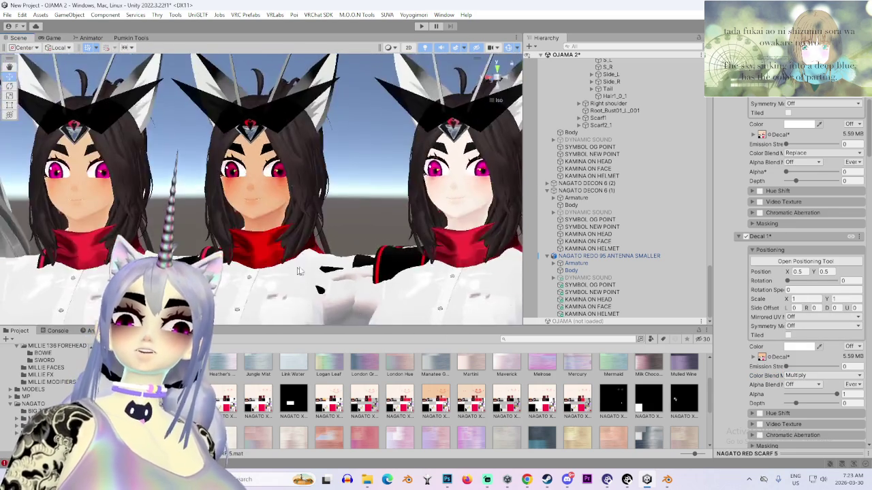
pyautogui.scroll(5, 378, 274)
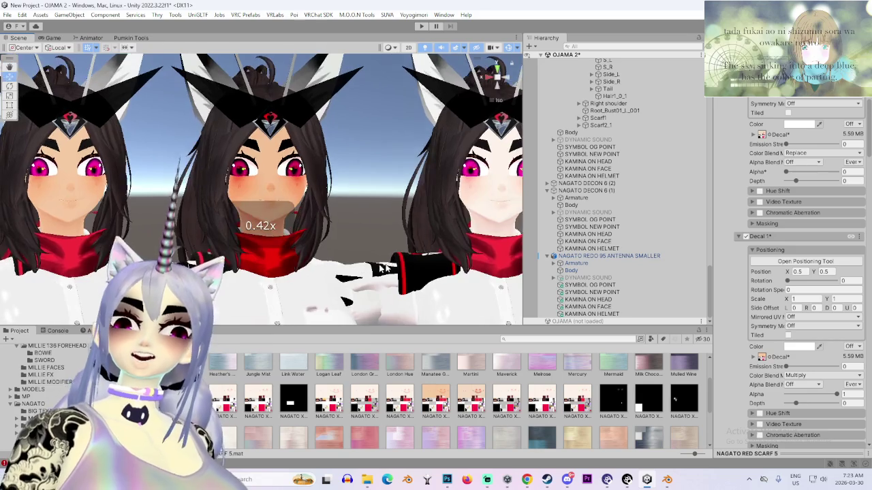
pyautogui.scroll(5, 392, 273)
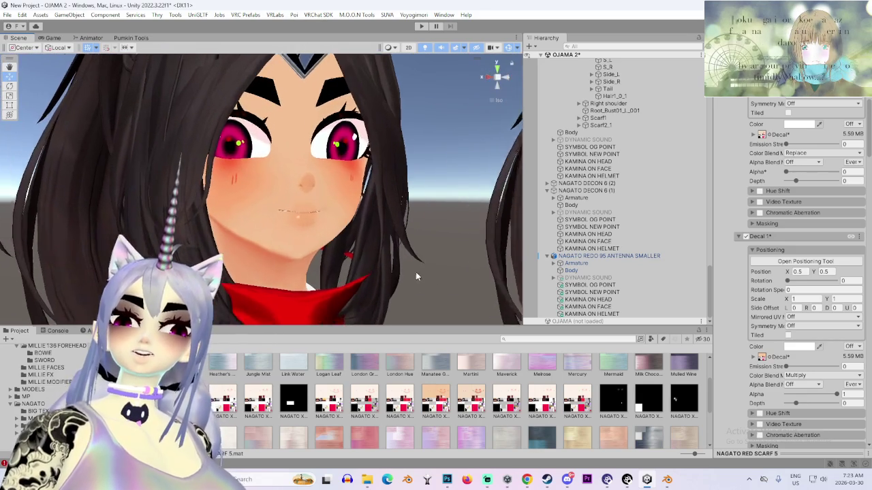
pyautogui.scroll(-5, 361, 222)
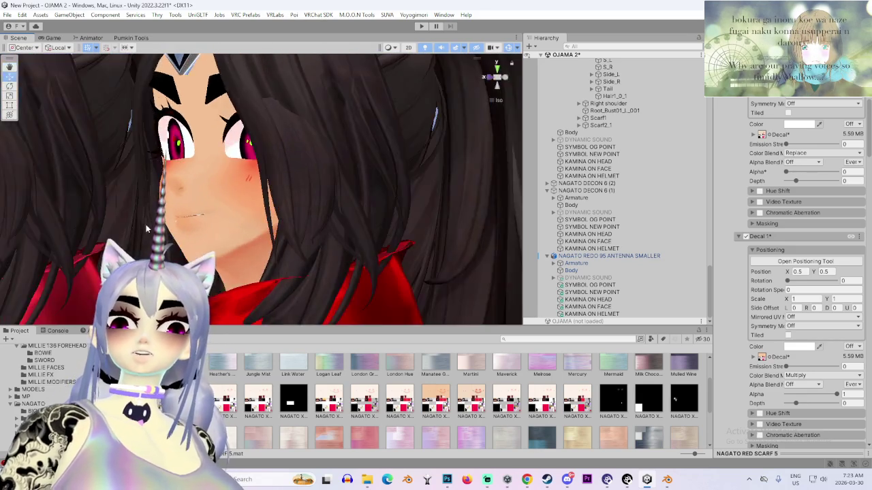
pyautogui.scroll(-3, 283, 238)
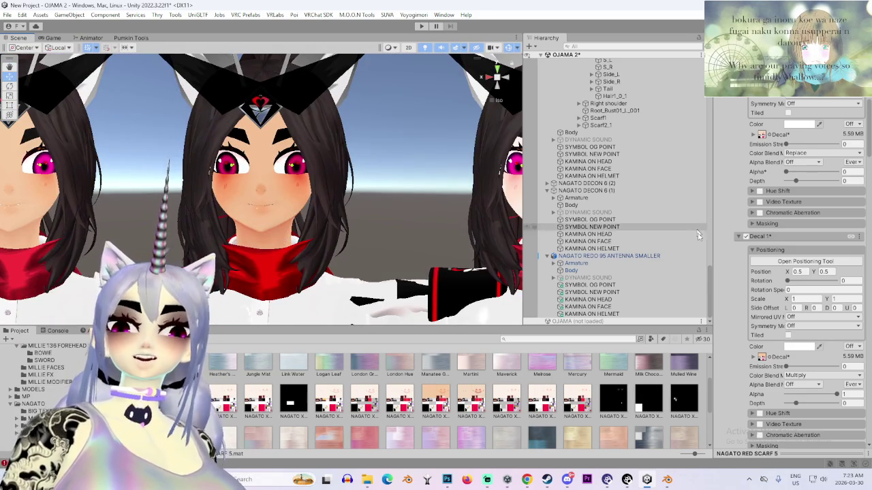
# Switch off Decal 1 and set Decal 0's Alpha to 0.536 for a light face tan
pyautogui.click(747, 239)
pyautogui.scroll(4, 794, 235)
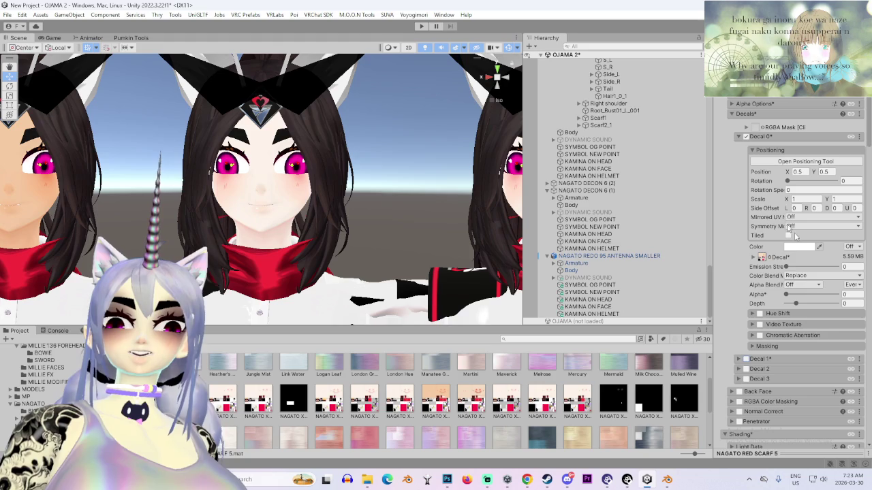
pyautogui.moveTo(788, 294)
pyautogui.mouseDown()
pyautogui.moveTo(858, 303)
pyautogui.moveTo(793, 295)
pyautogui.moveTo(824, 302)
pyautogui.mouseUp()
pyautogui.scroll(-5, 356, 221)
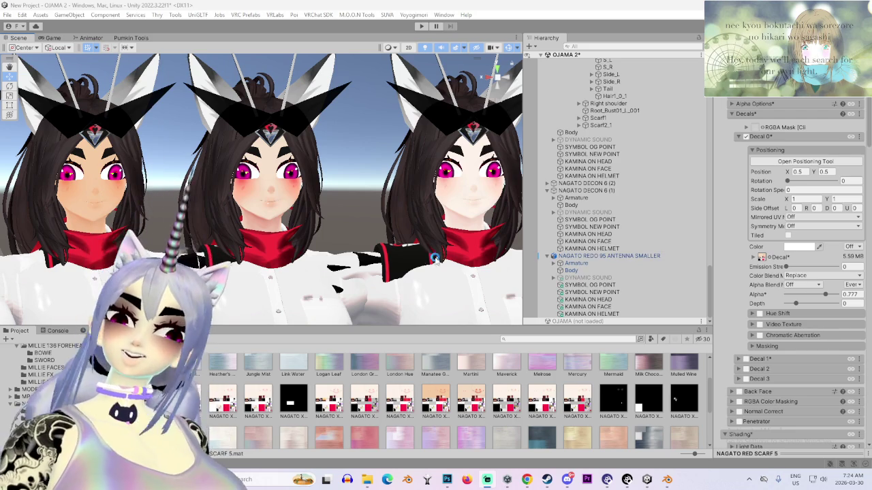
pyautogui.scroll(-5, 435, 257)
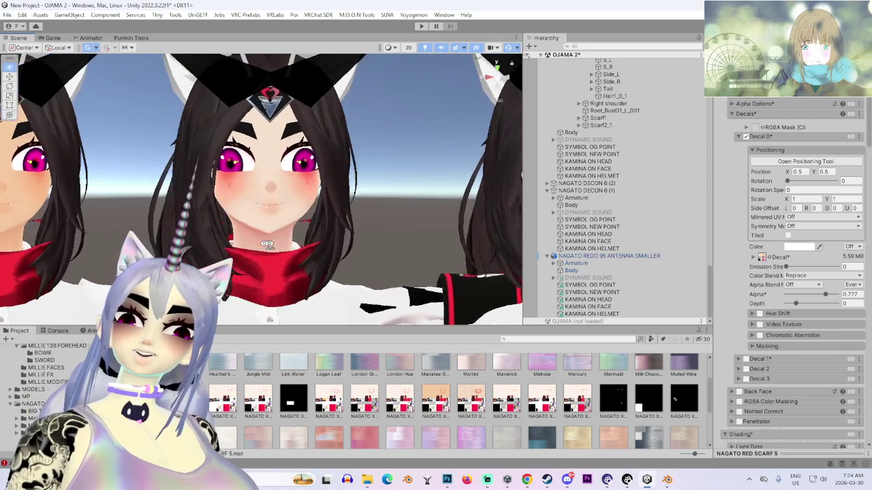
pyautogui.moveTo(268, 244); pyautogui.dragTo(657, 323)
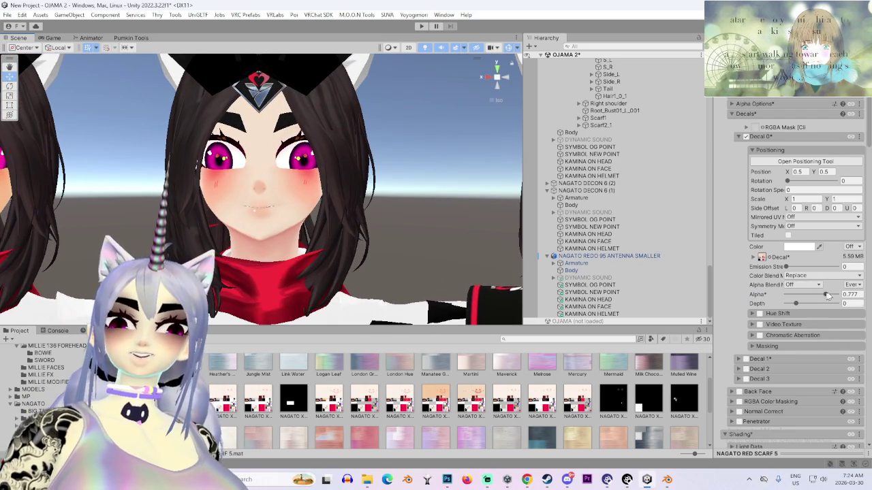
pyautogui.moveTo(827, 294)
pyautogui.mouseDown()
pyautogui.moveTo(791, 306)
pyautogui.moveTo(837, 315)
pyautogui.moveTo(818, 314)
pyautogui.mouseUp()
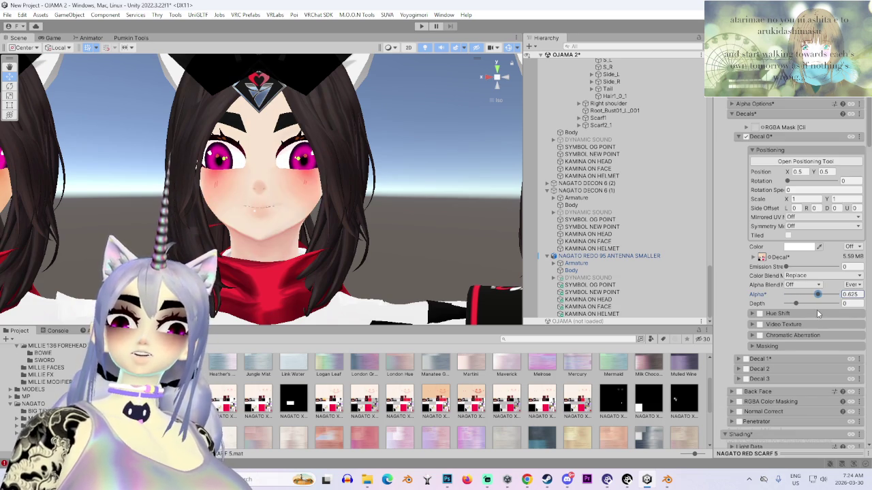
pyautogui.scroll(-2, 756, 352)
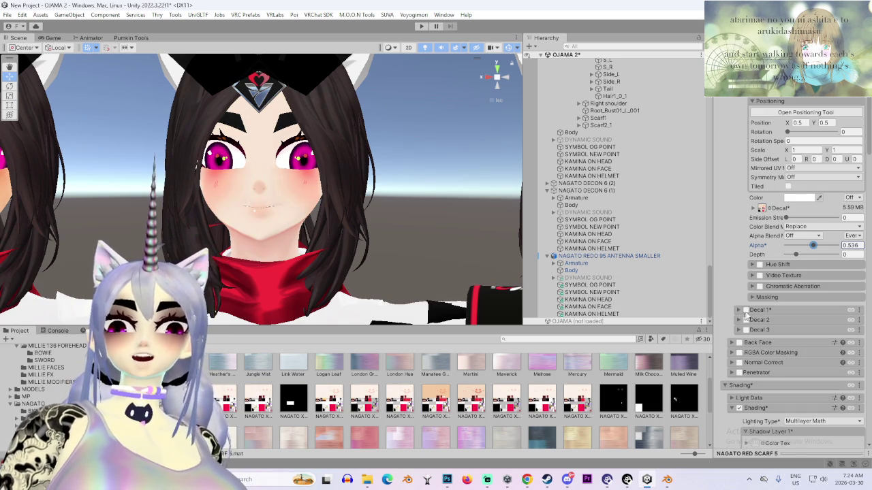
# Re-enable Decal 1, drop its Alpha to 0, then raise it to about 0.393
pyautogui.click(746, 310)
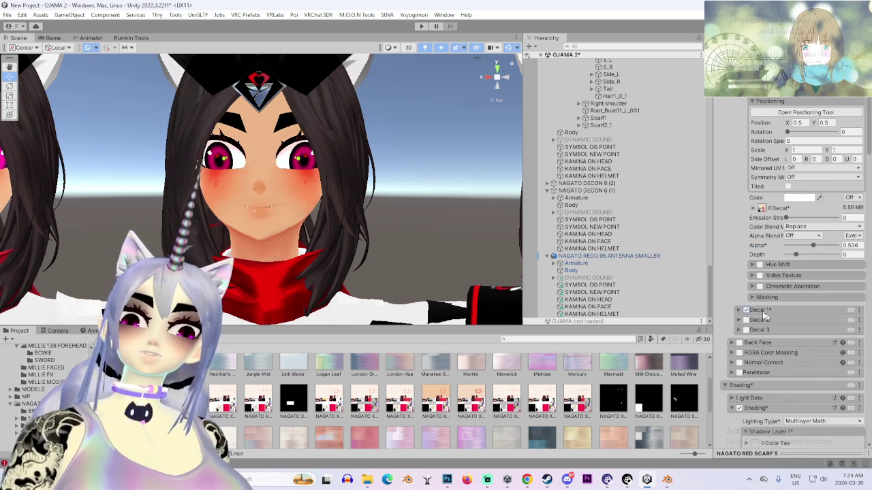
pyautogui.click(763, 311)
pyautogui.scroll(-3, 796, 426)
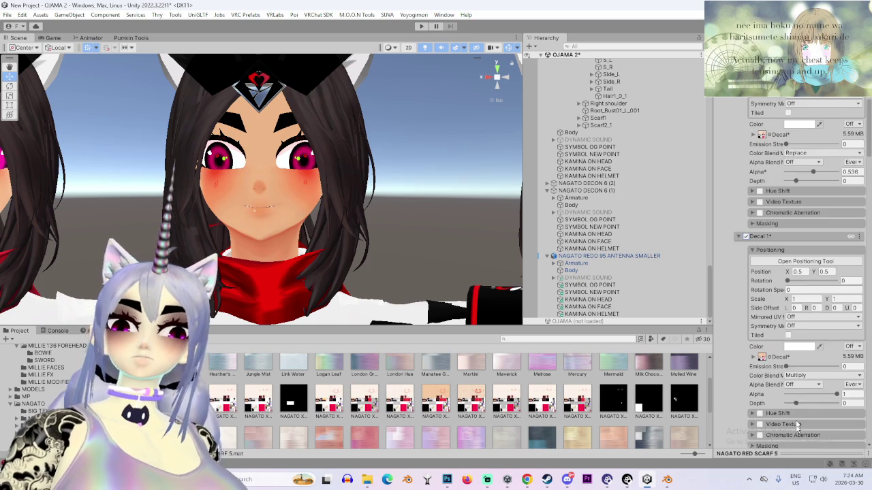
pyautogui.moveTo(826, 397); pyautogui.dragTo(737, 397)
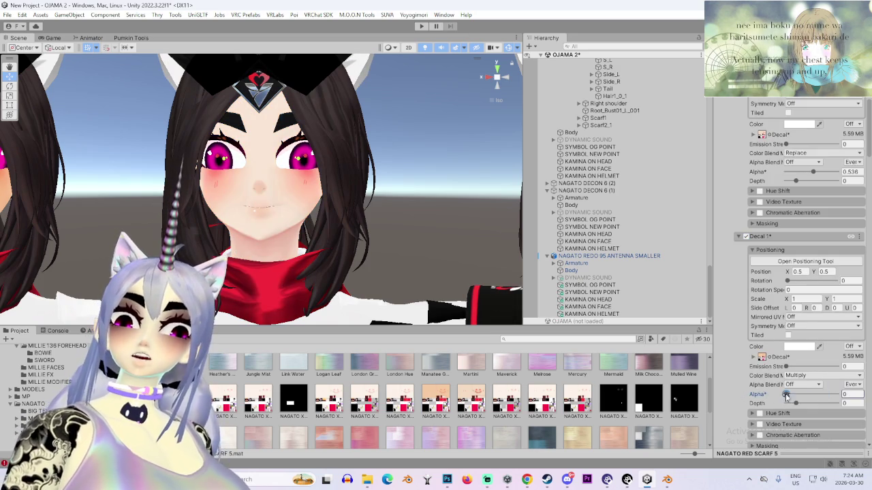
pyautogui.moveTo(806, 394); pyautogui.dragTo(735, 395)
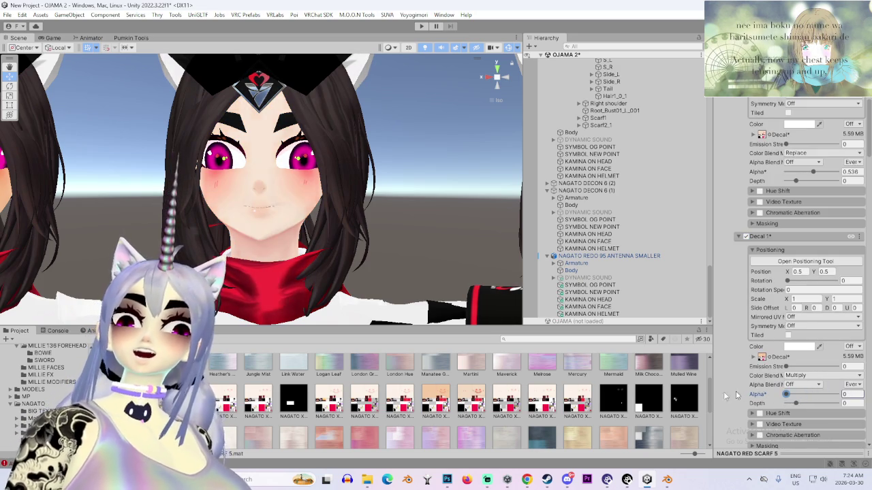
pyautogui.moveTo(788, 399); pyautogui.dragTo(805, 396)
pyautogui.scroll(-3, 363, 251)
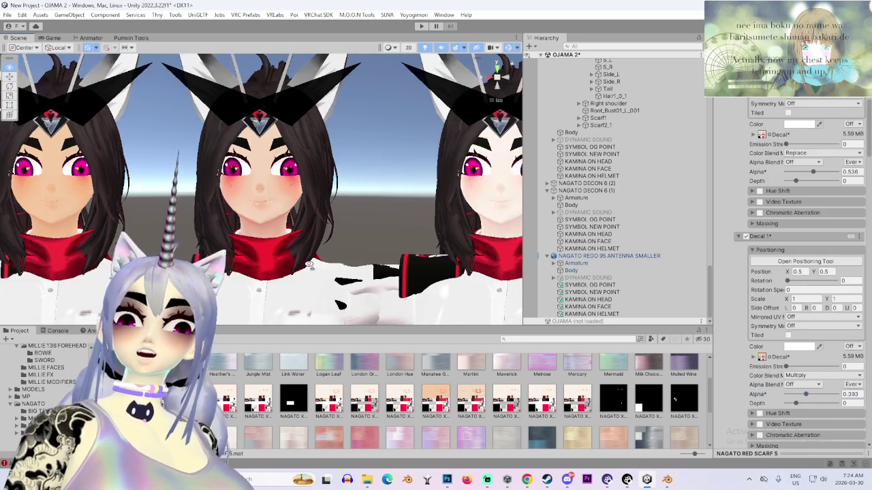
# Orbit the Scene view to compare the middle avatar's face with the tanned one
pyautogui.moveTo(329, 281); pyautogui.dragTo(298, 269)
pyautogui.scroll(5, 262, 261)
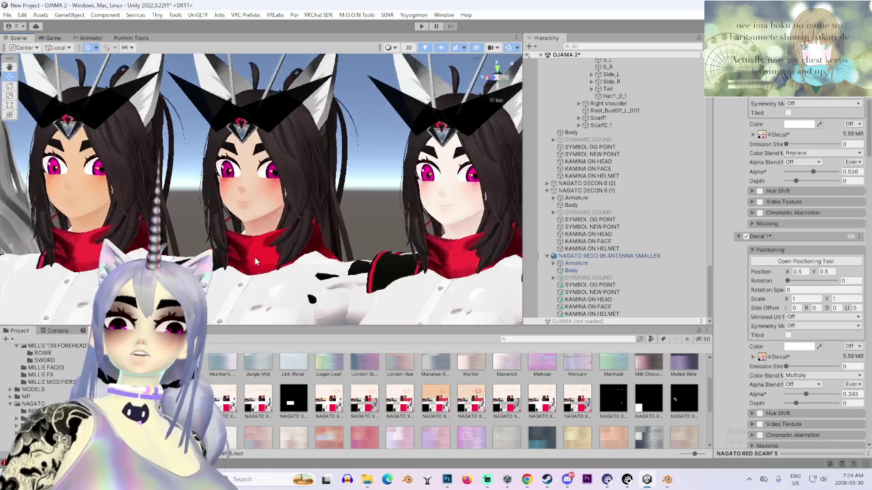
pyautogui.moveTo(398, 261); pyautogui.dragTo(319, 240)
pyautogui.scroll(4, 343, 246)
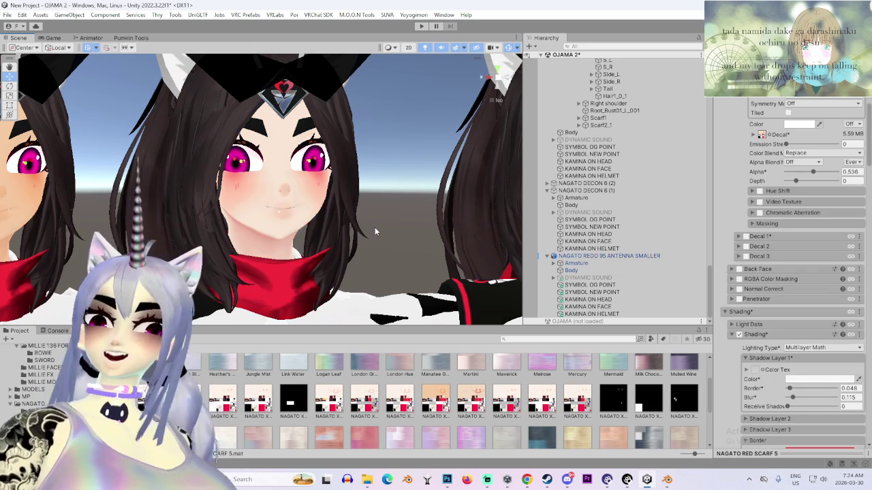
pyautogui.scroll(-5, 371, 225)
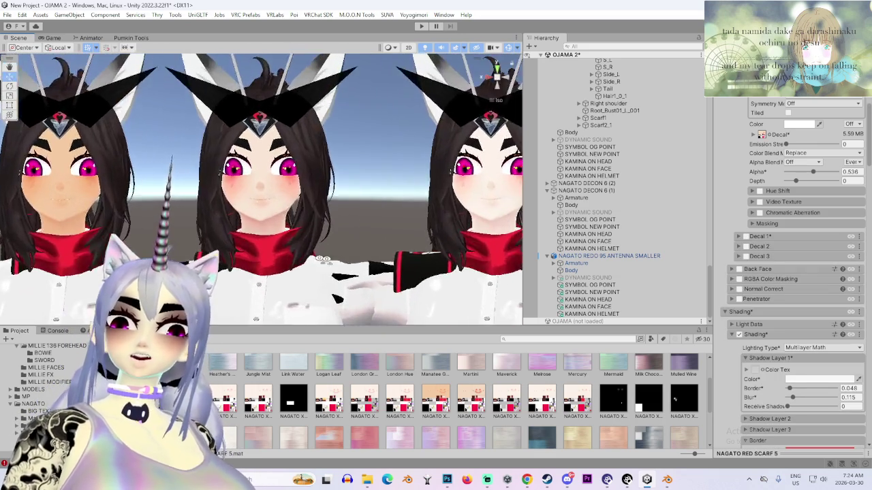
pyautogui.scroll(3, 322, 259)
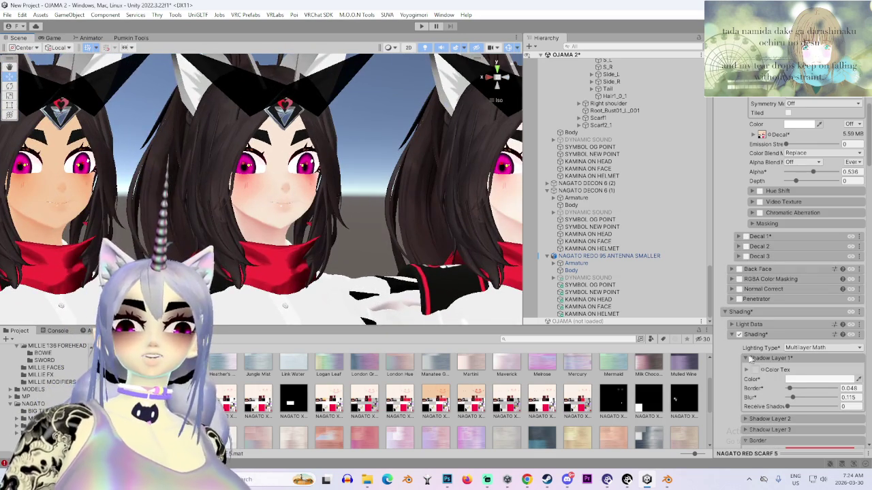
pyautogui.scroll(3, 758, 172)
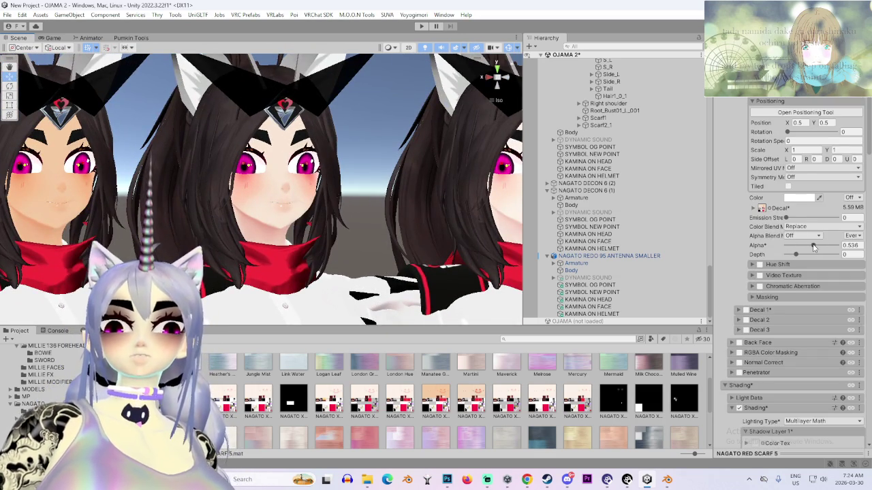
# Turn Decal 1 back on and set its Alpha to 0.375
pyautogui.scroll(2, 759, 207)
pyautogui.click(744, 360)
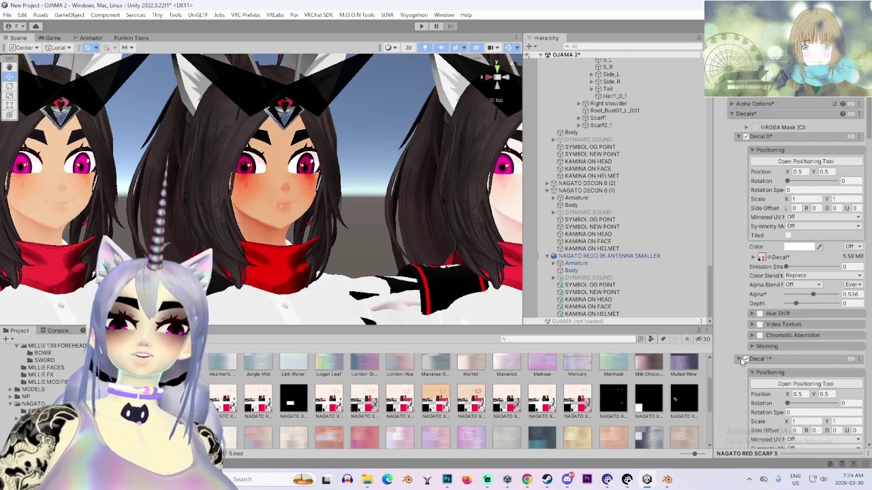
pyautogui.scroll(5, 431, 258)
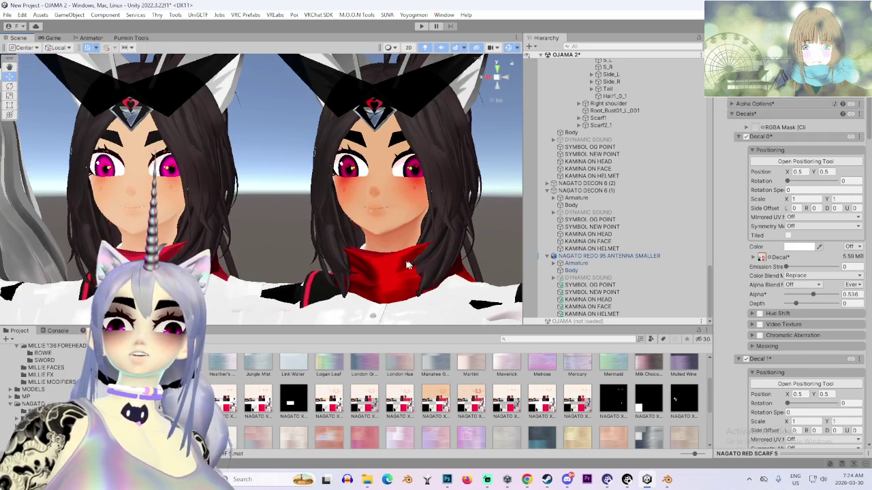
pyautogui.scroll(3, 367, 281)
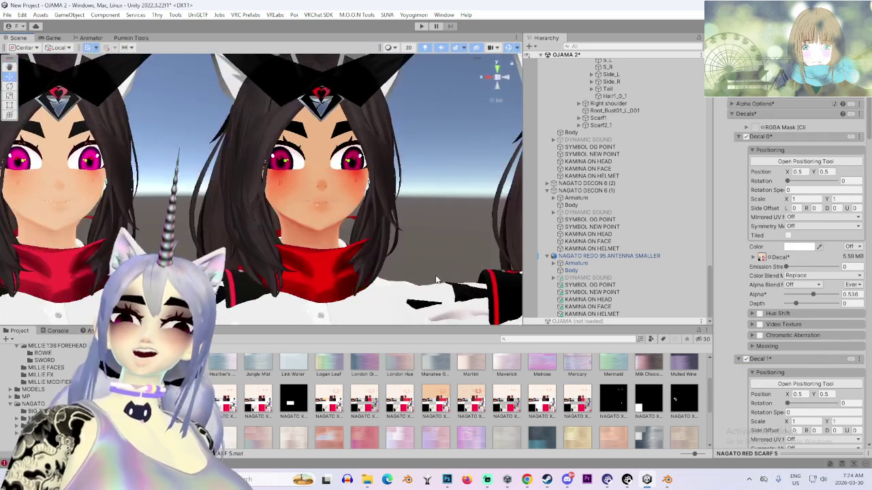
pyautogui.moveTo(382, 273)
pyautogui.mouseDown()
pyautogui.moveTo(354, 256)
pyautogui.moveTo(371, 232)
pyautogui.mouseUp()
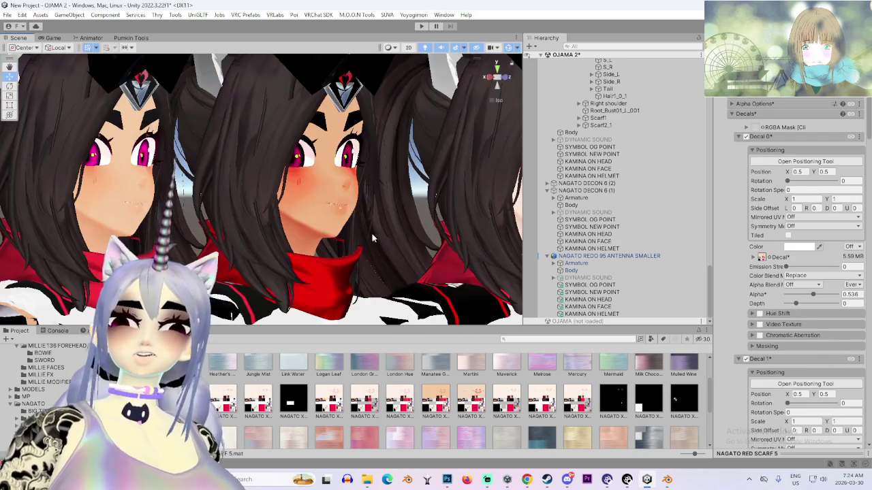
pyautogui.scroll(-2, 810, 393)
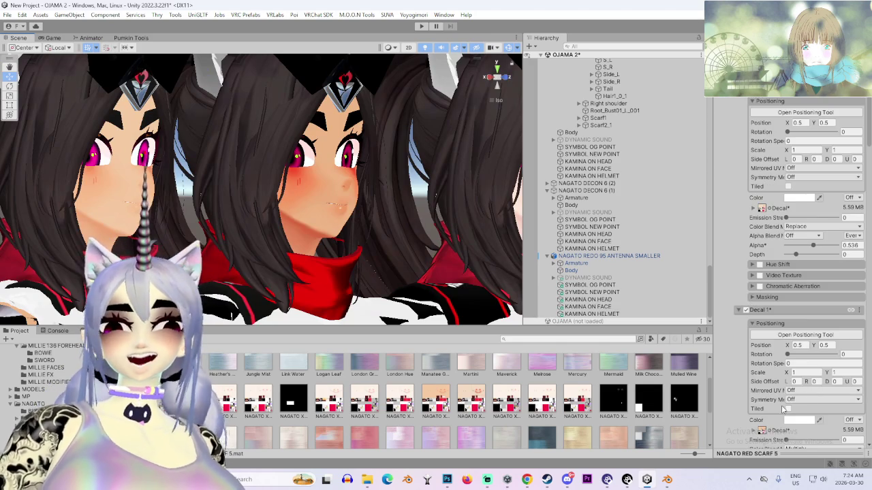
pyautogui.scroll(-3, 783, 409)
pyautogui.moveTo(836, 400); pyautogui.dragTo(737, 397)
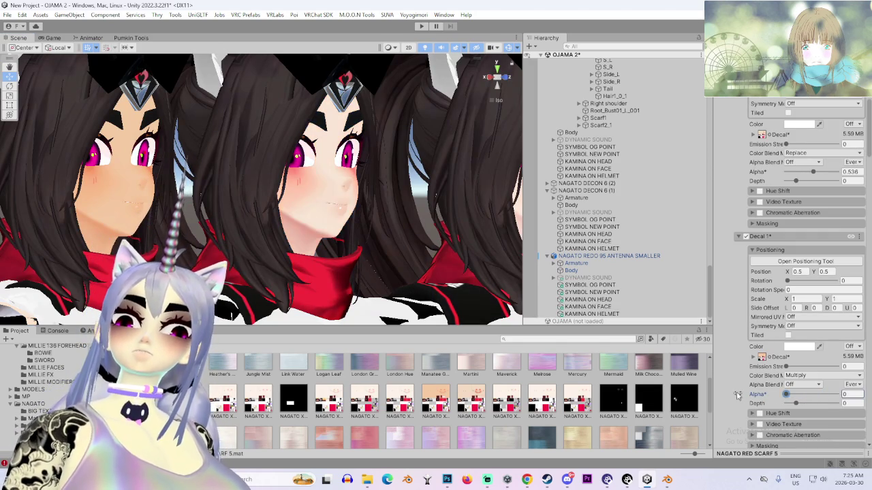
pyautogui.moveTo(805, 399); pyautogui.dragTo(807, 398)
pyautogui.moveTo(368, 204)
pyautogui.mouseDown()
pyautogui.moveTo(429, 271)
pyautogui.moveTo(432, 243)
pyautogui.mouseUp()
# Deselect the avatar and orbit around the faces to check the tan
pyautogui.click(335, 180)
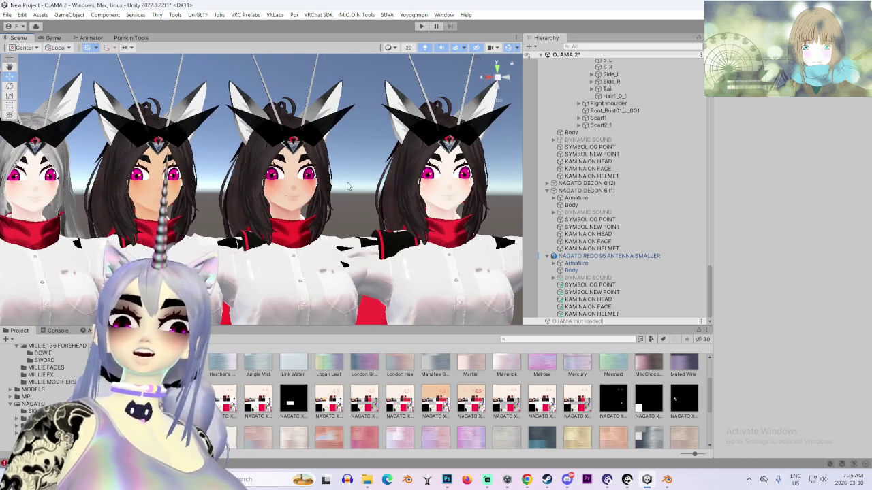
pyautogui.scroll(2, 371, 194)
pyautogui.moveTo(373, 193); pyautogui.dragTo(310, 195)
pyautogui.scroll(5, 399, 217)
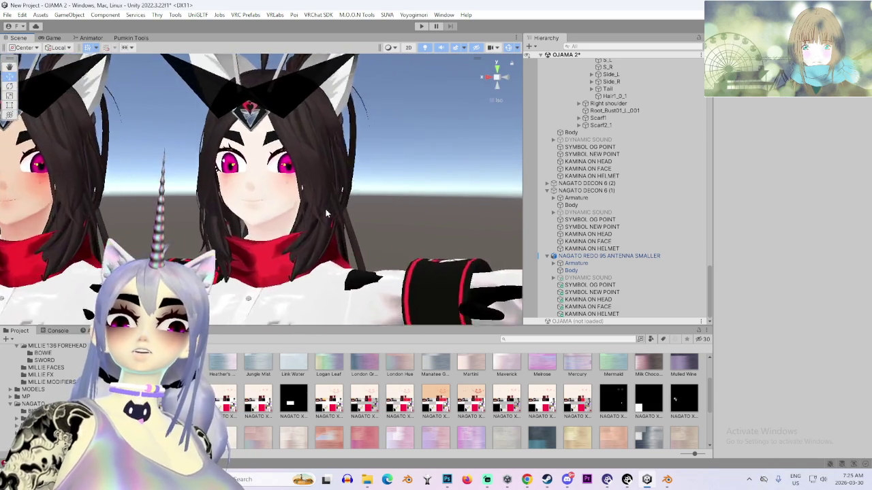
pyautogui.moveTo(399, 214); pyautogui.dragTo(483, 218)
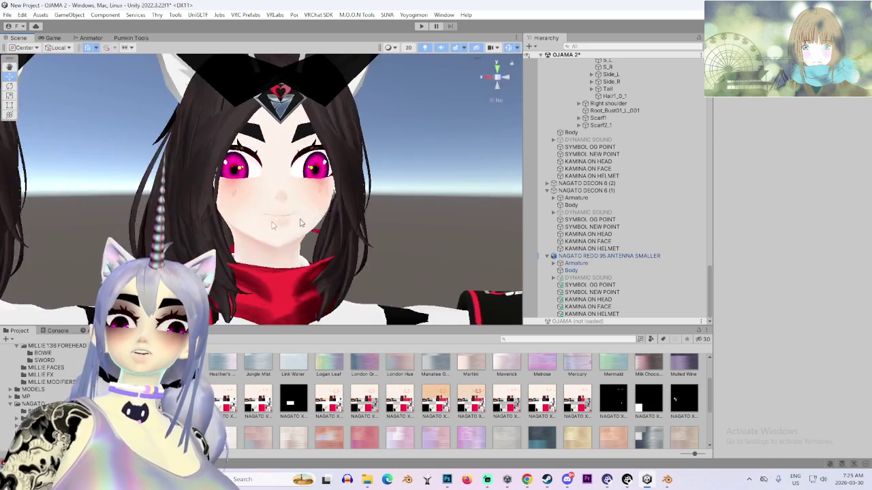
pyautogui.scroll(-3, 500, 223)
pyautogui.scroll(2, 487, 222)
pyautogui.scroll(-3, 487, 221)
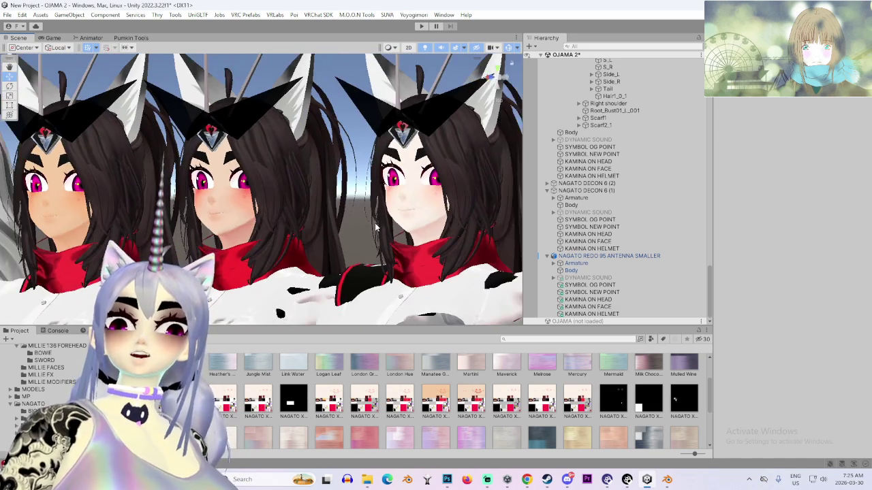
pyautogui.scroll(3, 300, 208)
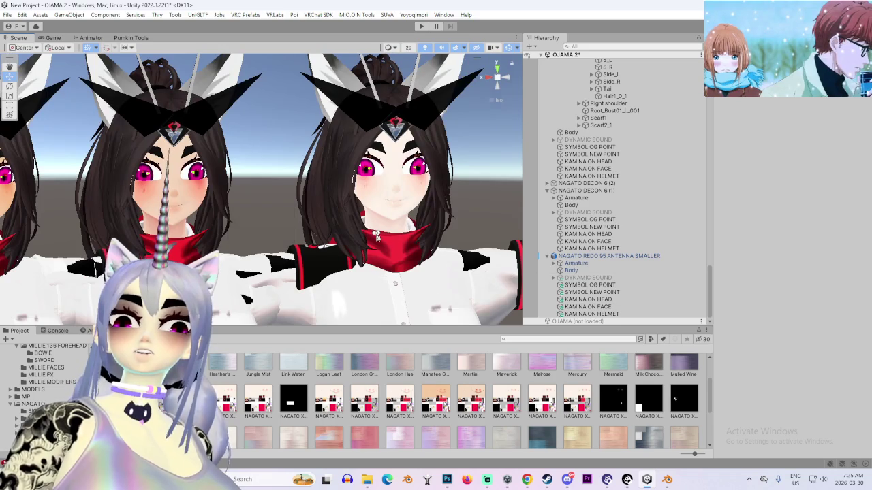
# Select the Body mesh and pan the Scene view to centre the avatars
pyautogui.click(572, 270)
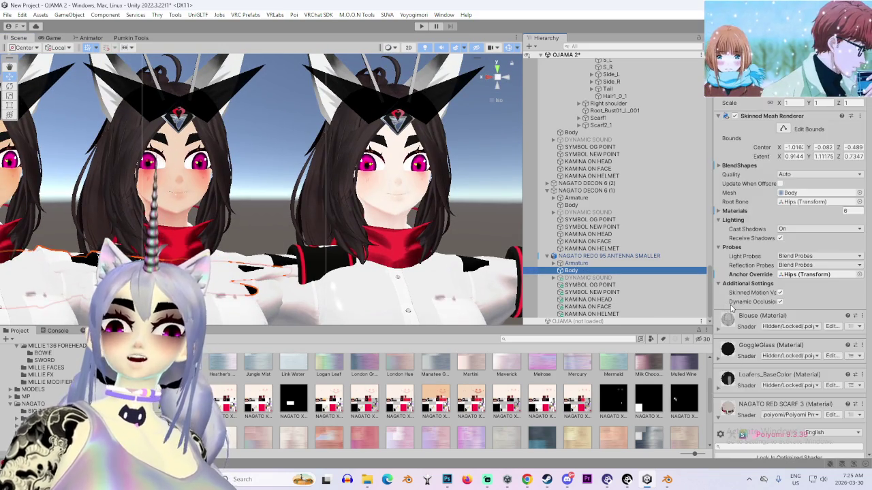
pyautogui.scroll(-10, 726, 307)
pyautogui.scroll(-15, 725, 306)
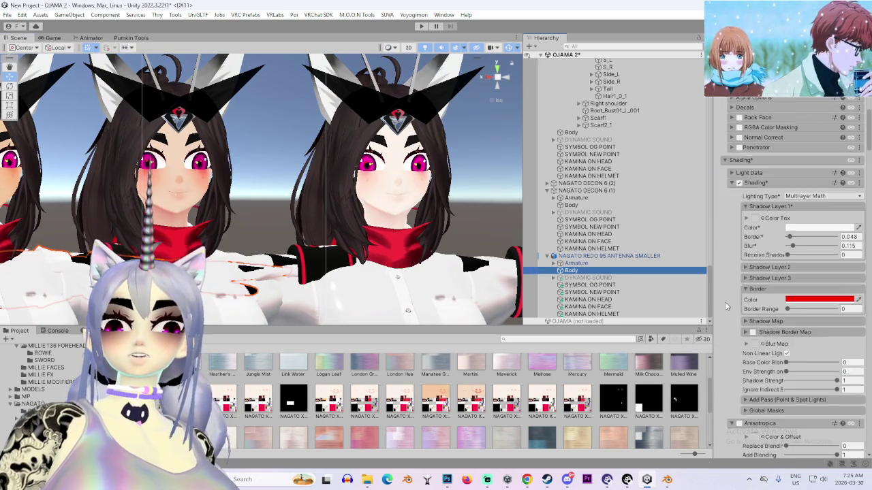
pyautogui.scroll(3, 244, 217)
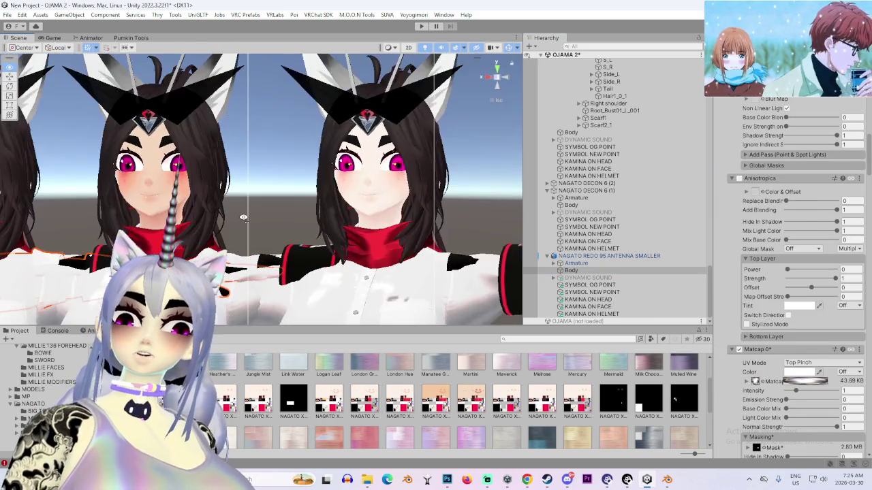
pyautogui.scroll(-2, 243, 217)
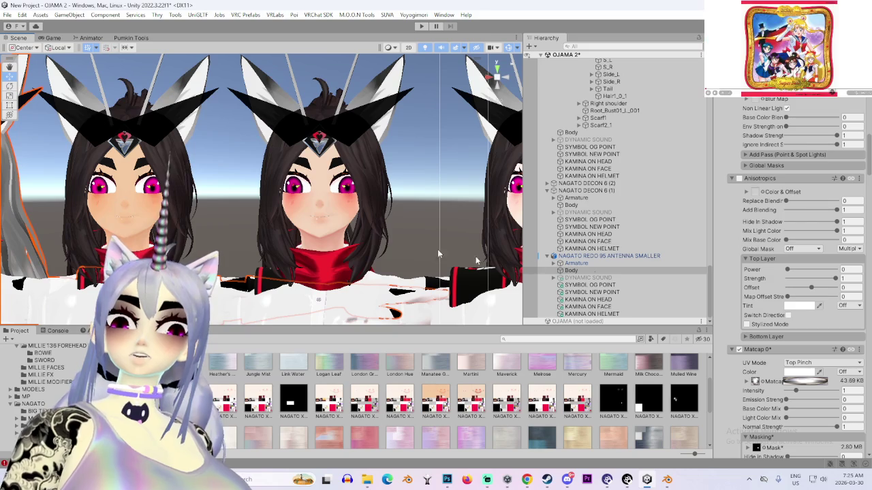
pyautogui.moveTo(364, 225); pyautogui.dragTo(247, 220)
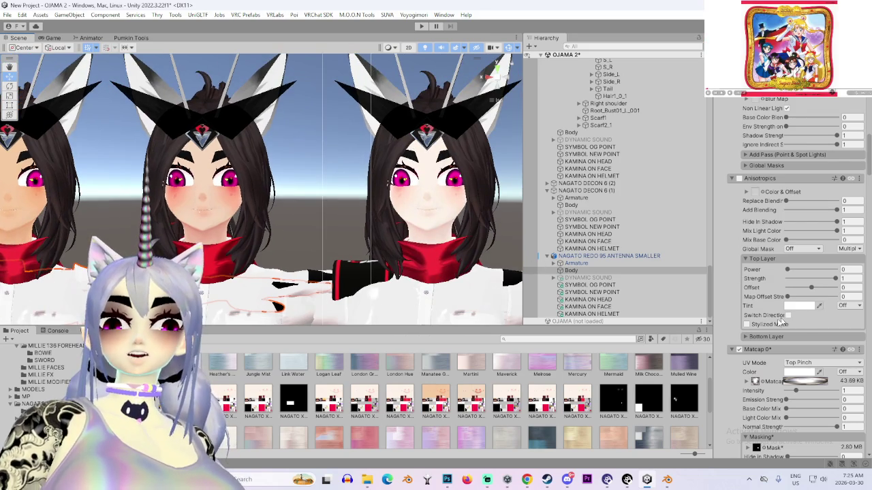
# Scroll the Body material past Matcap and Emission to the Glitter / Sparkle settings
pyautogui.scroll(-10, 787, 372)
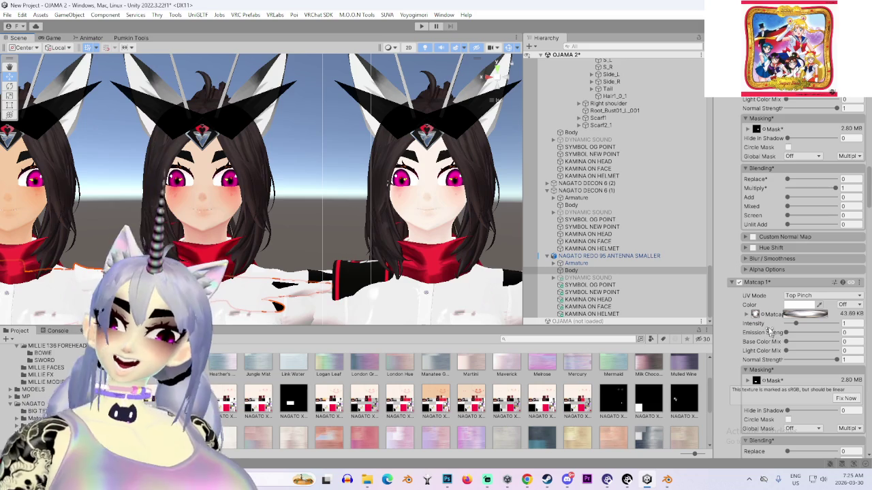
pyautogui.scroll(-15, 749, 334)
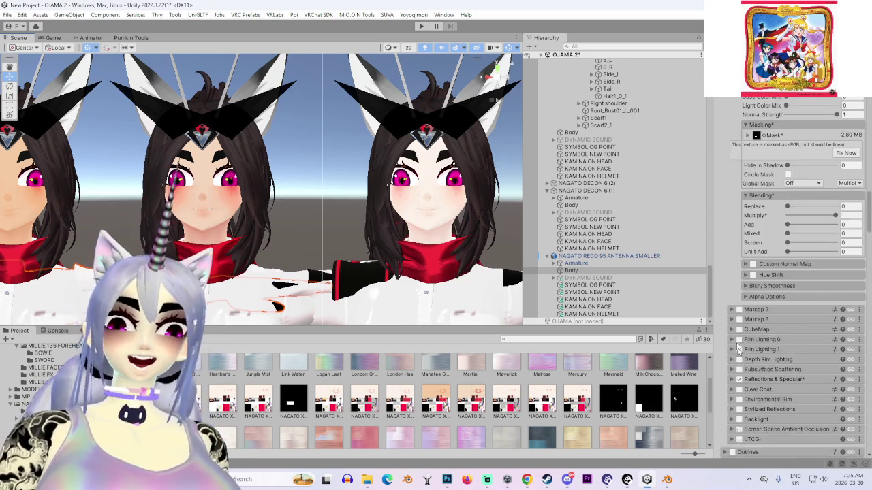
pyautogui.scroll(-3, 834, 371)
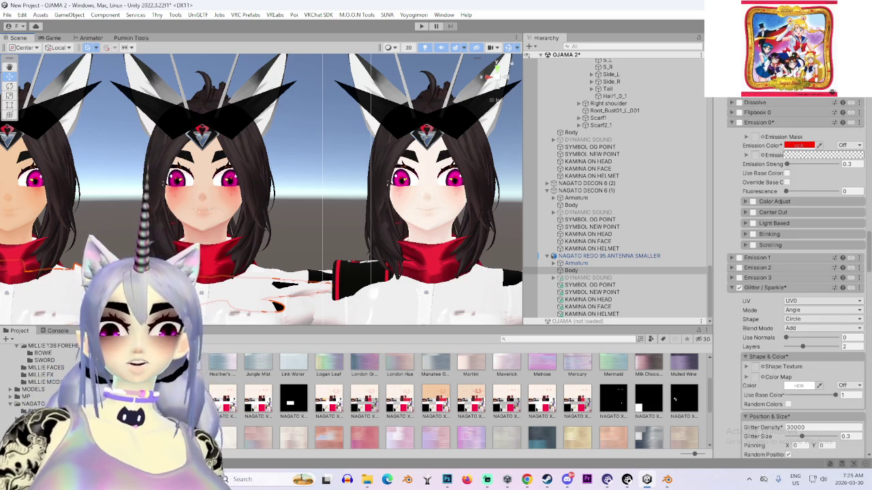
pyautogui.scroll(15, 804, 238)
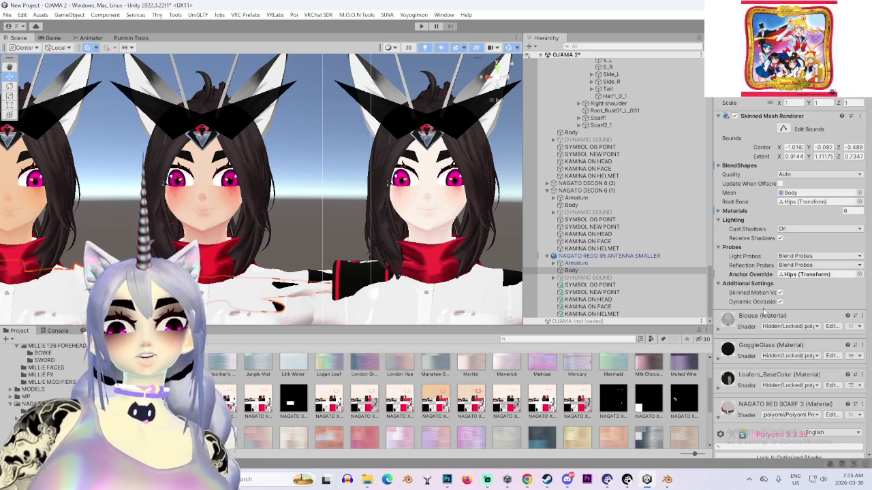
pyautogui.scroll(-15, 762, 312)
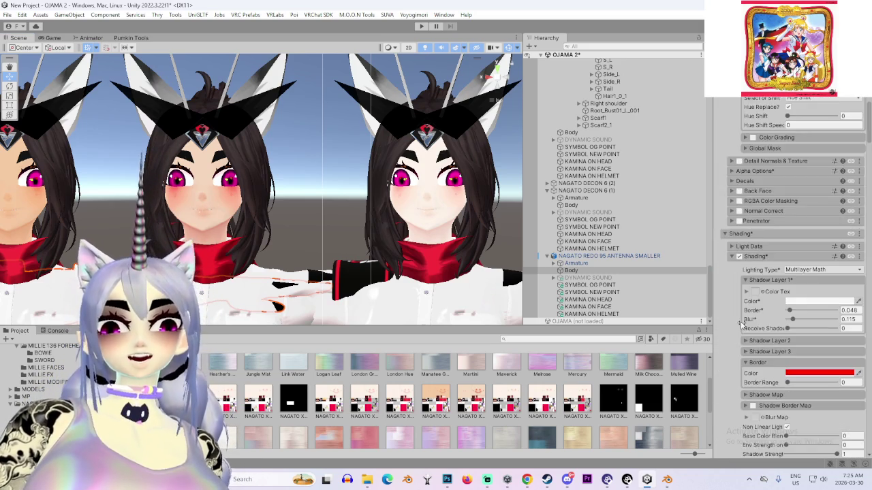
pyautogui.scroll(-15, 749, 327)
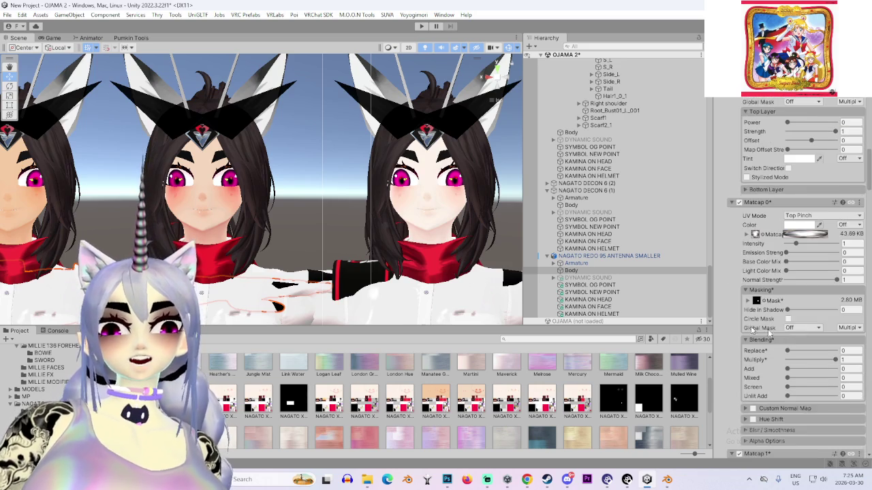
pyautogui.scroll(-10, 763, 331)
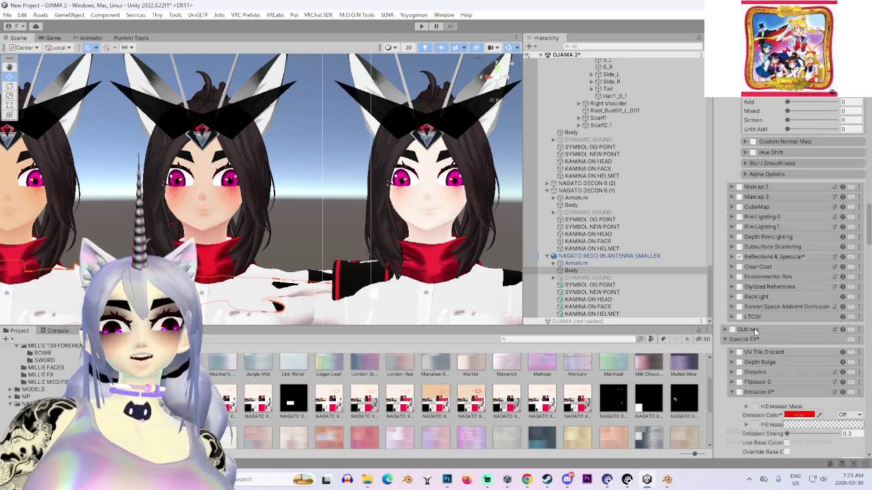
pyautogui.scroll(-3, 755, 331)
pyautogui.scroll(-15, 747, 331)
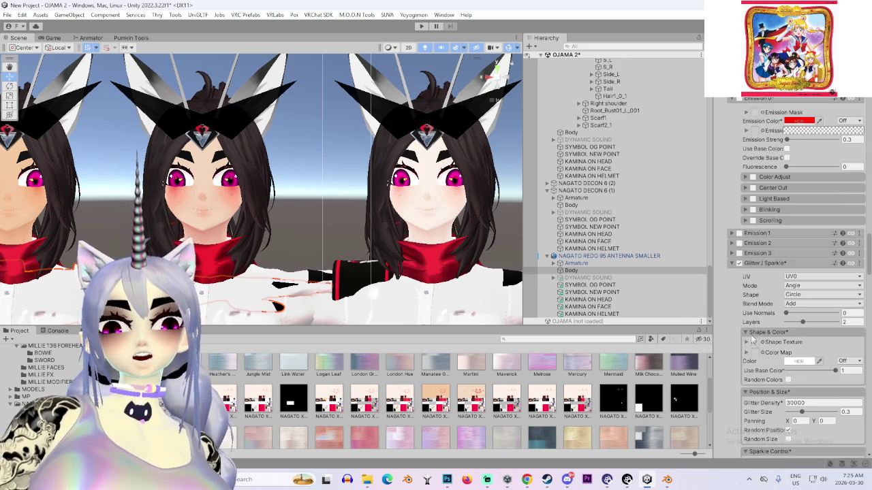
pyautogui.scroll(4, 596, 289)
pyautogui.scroll(4, 596, 289)
# Select the avatar's body and orbit to a front view of the three avatars
pyautogui.click(592, 296)
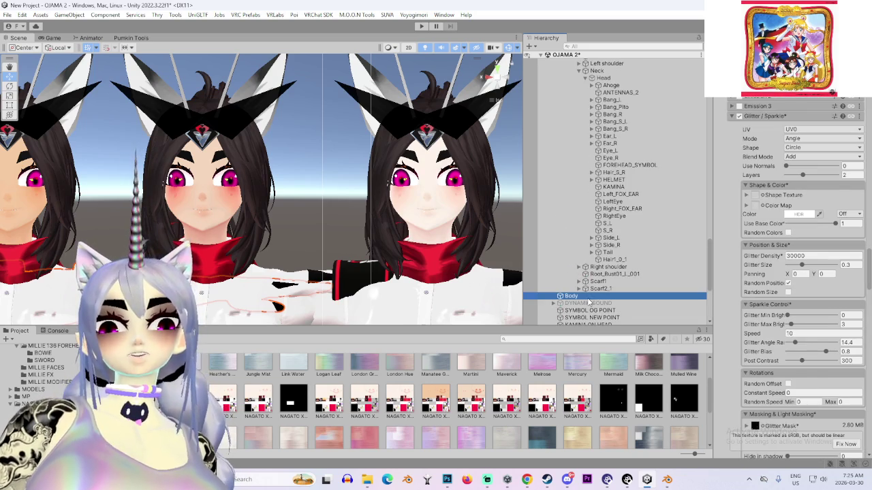
pyautogui.scroll(4, 764, 315)
pyautogui.scroll(-3, 764, 315)
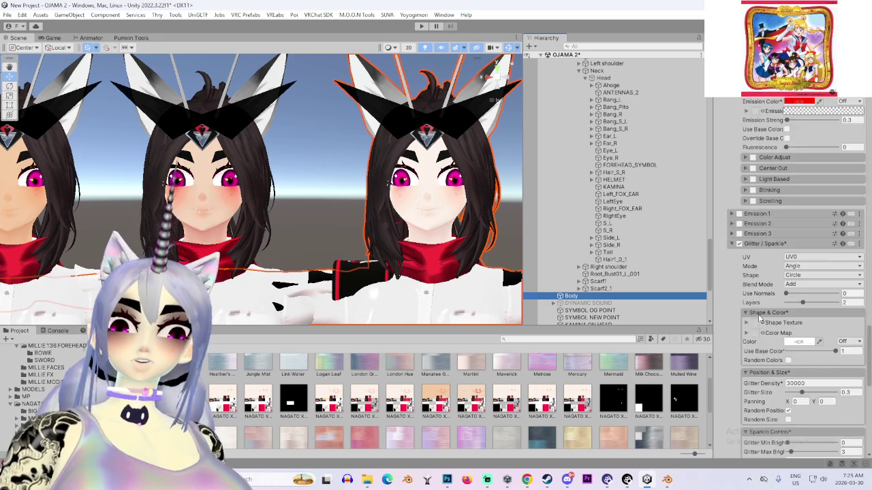
pyautogui.moveTo(296, 211)
pyautogui.mouseDown()
pyautogui.moveTo(136, 196)
pyautogui.moveTo(344, 243)
pyautogui.mouseUp()
pyautogui.scroll(-3, 136, 196)
pyautogui.scroll(-2, 232, 224)
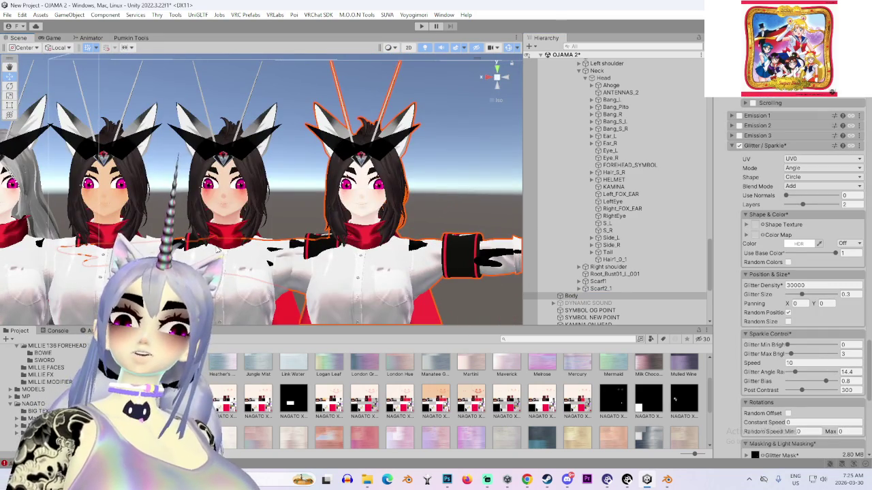
pyautogui.moveTo(203, 251); pyautogui.dragTo(327, 248)
pyautogui.moveTo(419, 267)
pyautogui.mouseDown()
pyautogui.moveTo(374, 268)
pyautogui.moveTo(393, 260)
pyautogui.mouseUp()
# Select the middle avatar and lower Decal 1's Alpha to 0.181
pyautogui.scroll(3, 408, 267)
pyautogui.scroll(2, 389, 258)
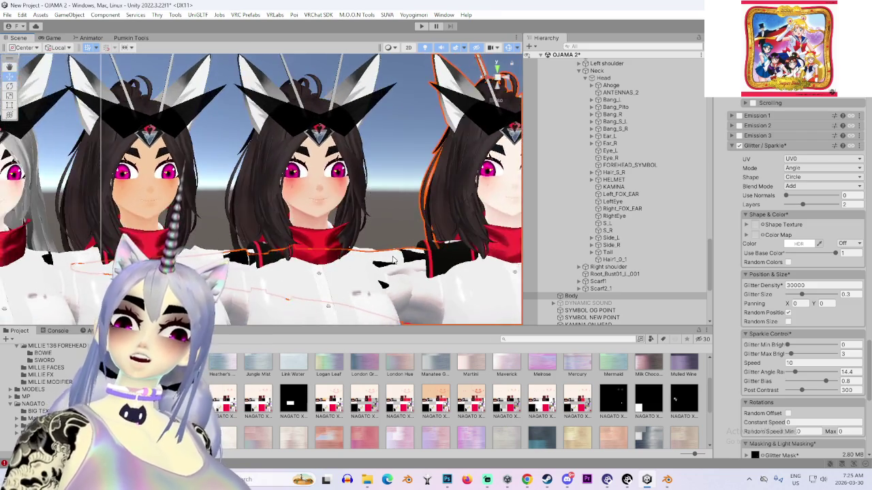
pyautogui.scroll(3, 393, 260)
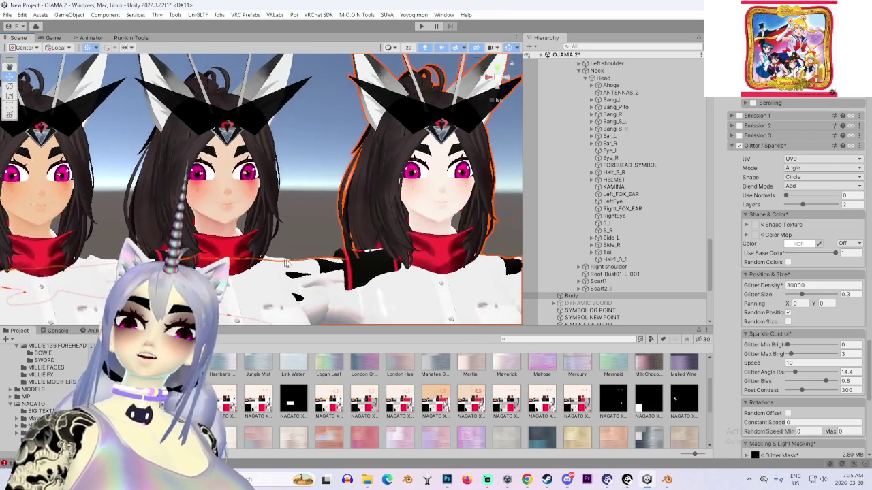
pyautogui.scroll(-5, 773, 341)
pyautogui.scroll(-3, 779, 368)
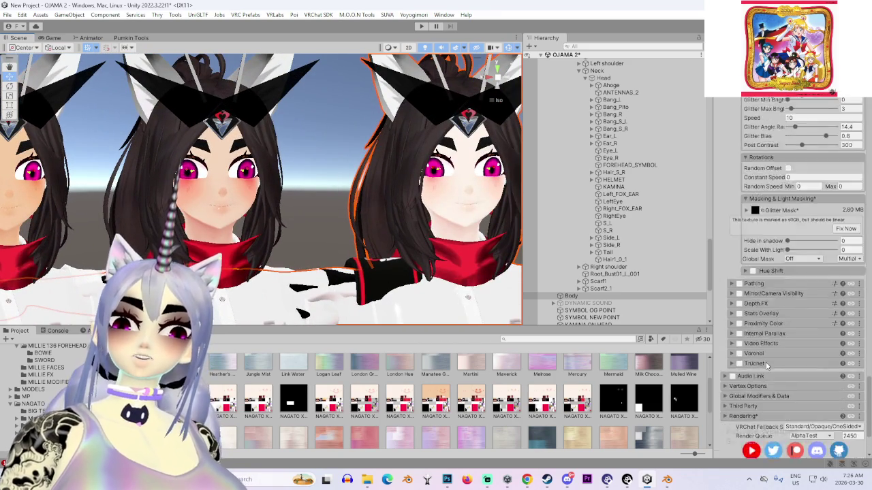
pyautogui.scroll(5, 762, 360)
pyautogui.scroll(5, 758, 358)
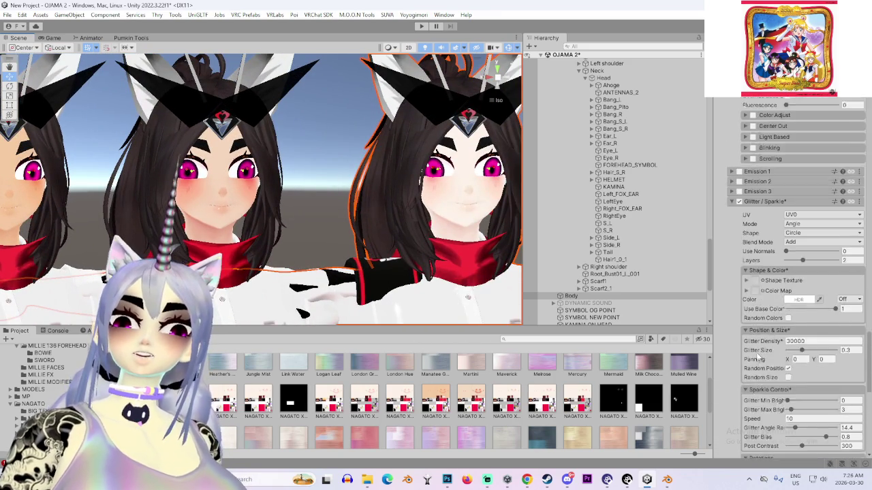
pyautogui.scroll(3, 421, 235)
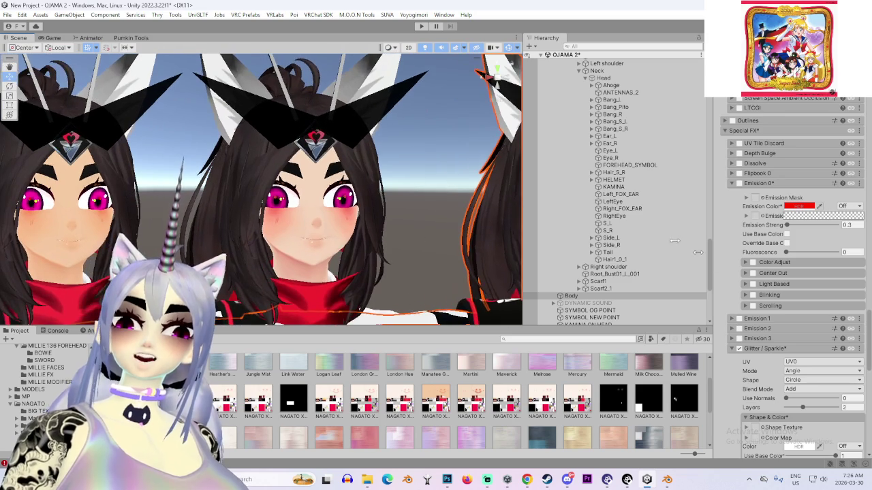
pyautogui.scroll(4, 739, 279)
pyautogui.scroll(5, 738, 280)
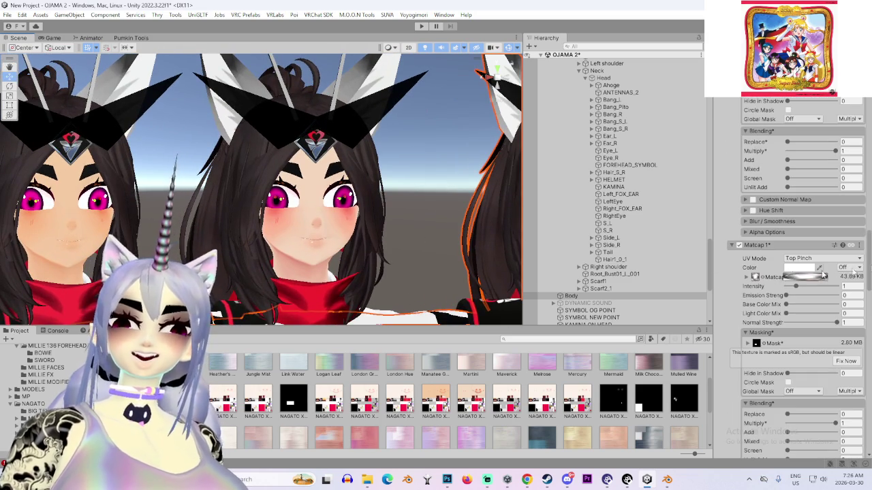
pyautogui.click(313, 224)
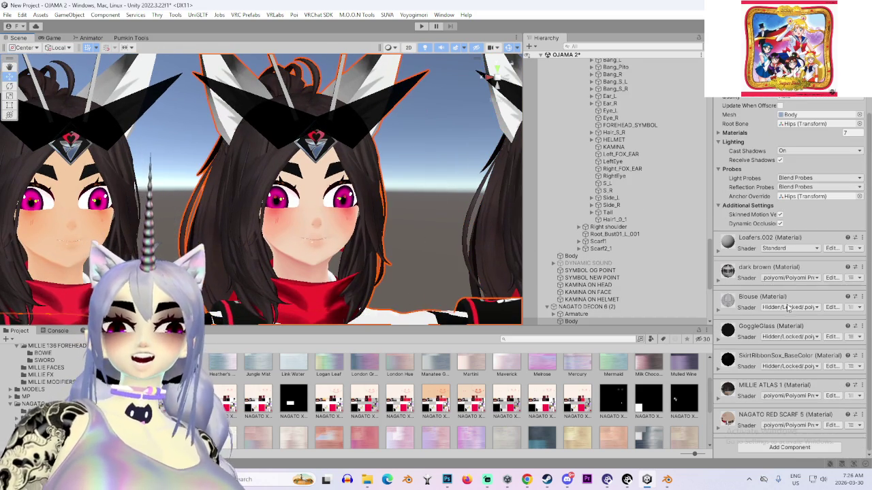
pyautogui.scroll(-15, 720, 433)
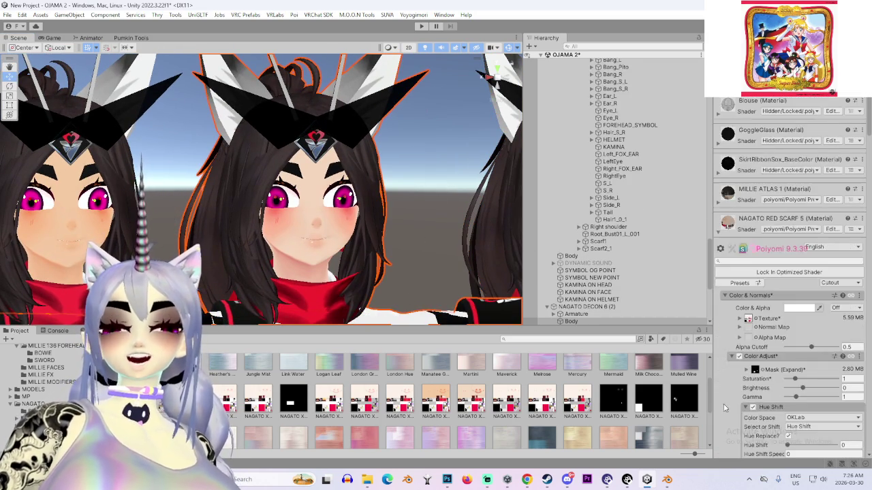
pyautogui.scroll(-9, 731, 355)
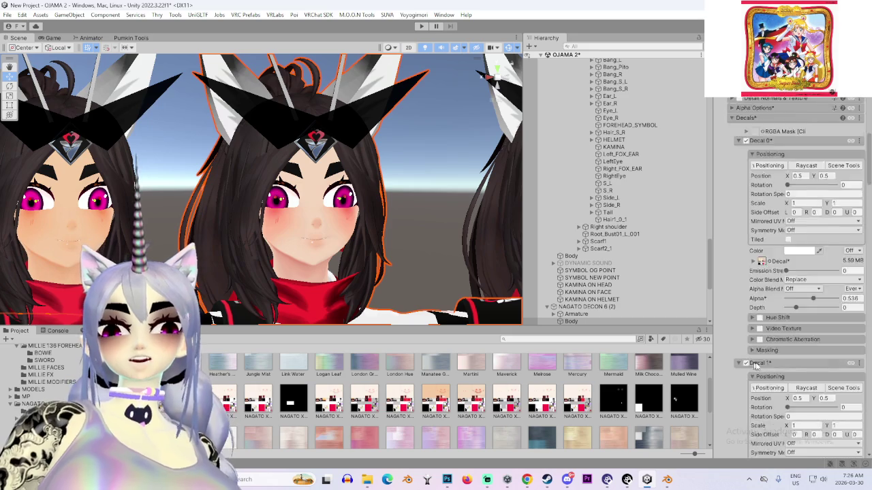
pyautogui.moveTo(809, 374); pyautogui.dragTo(779, 379)
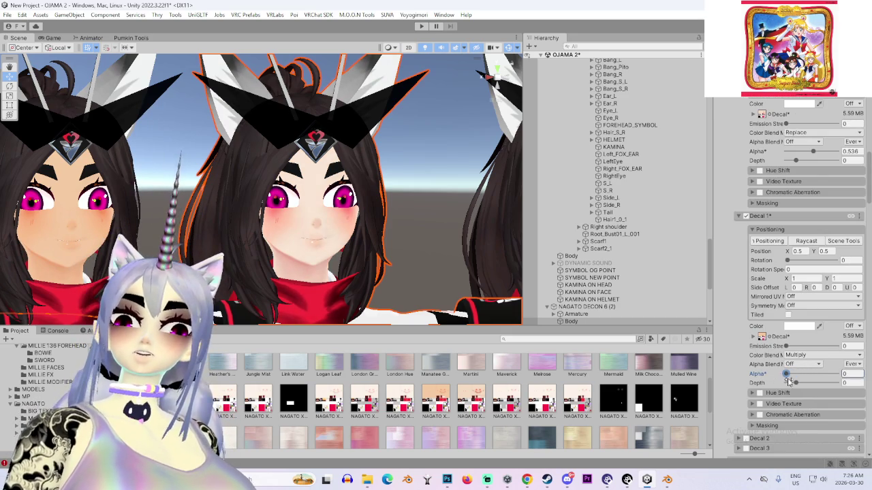
pyautogui.scroll(-5, 272, 190)
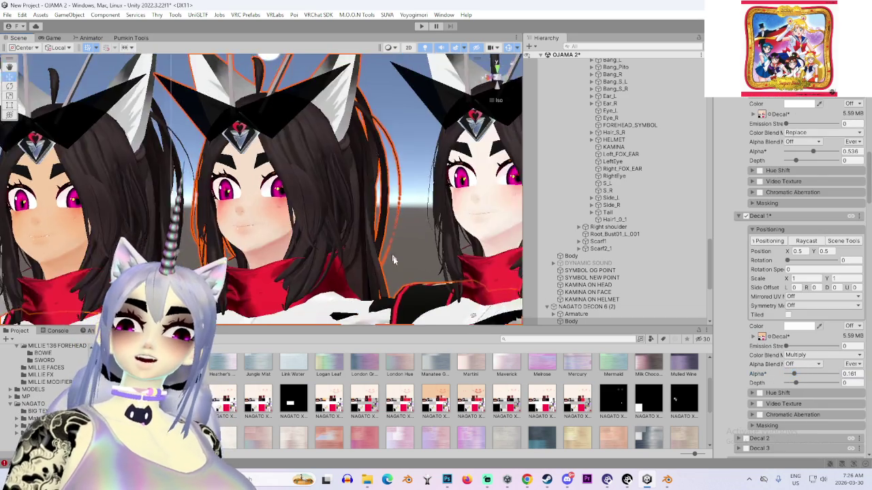
pyautogui.click(422, 204)
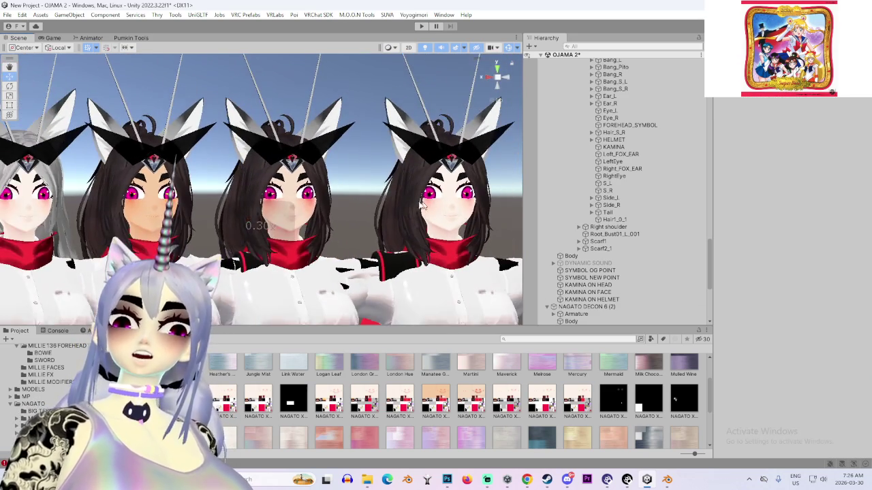
pyautogui.click(422, 205)
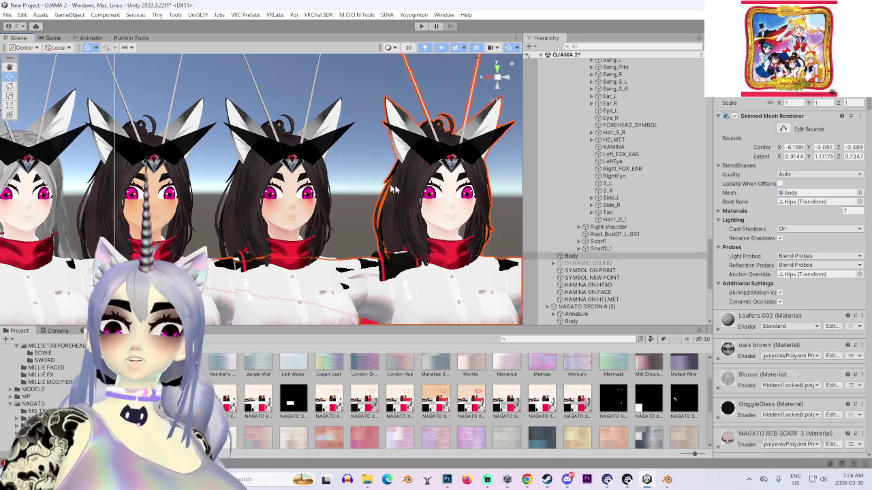
pyautogui.click(333, 307)
pyautogui.scroll(5, 334, 307)
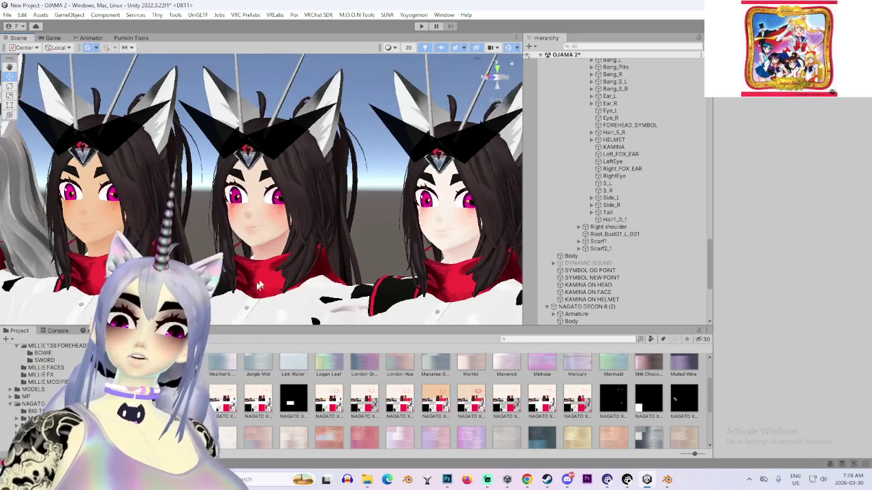
pyautogui.moveTo(259, 287); pyautogui.dragTo(406, 252)
pyautogui.moveTo(332, 256); pyautogui.dragTo(359, 255)
pyautogui.scroll(4, 358, 255)
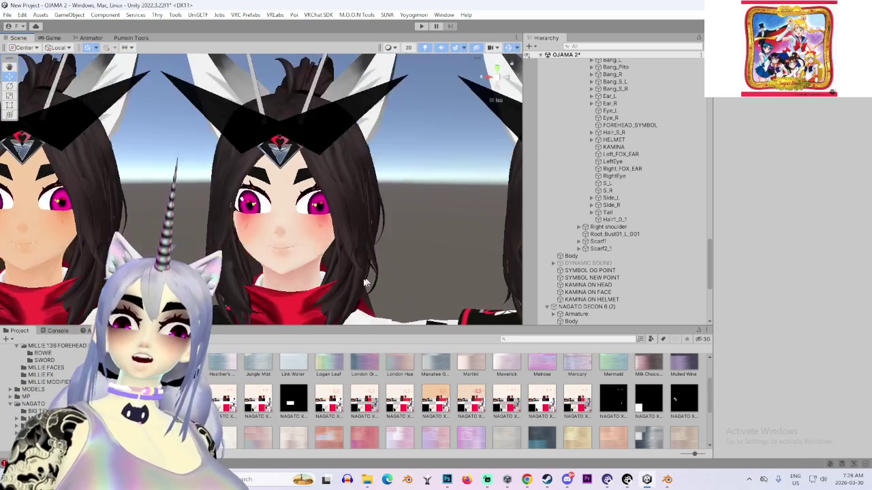
pyautogui.click(341, 213)
pyautogui.scroll(1, 342, 218)
pyautogui.moveTo(406, 215)
pyautogui.mouseDown()
pyautogui.moveTo(382, 225)
pyautogui.moveTo(406, 238)
pyautogui.mouseUp()
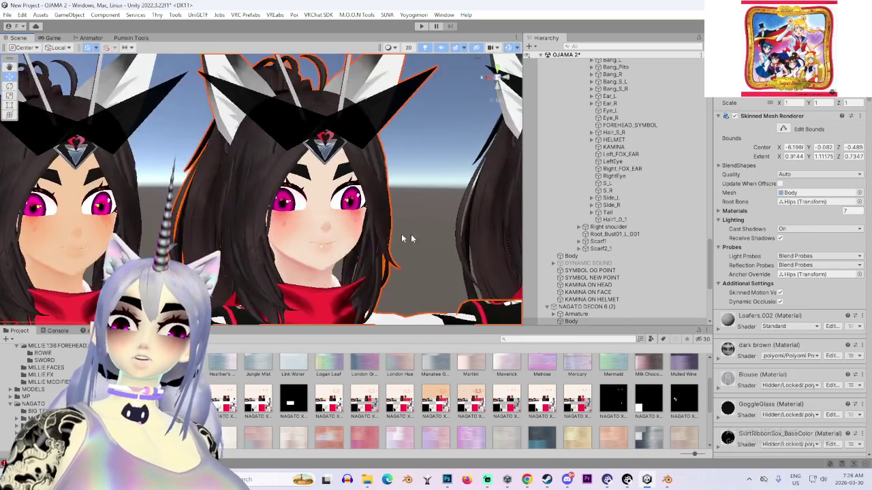
pyautogui.scroll(6, 407, 238)
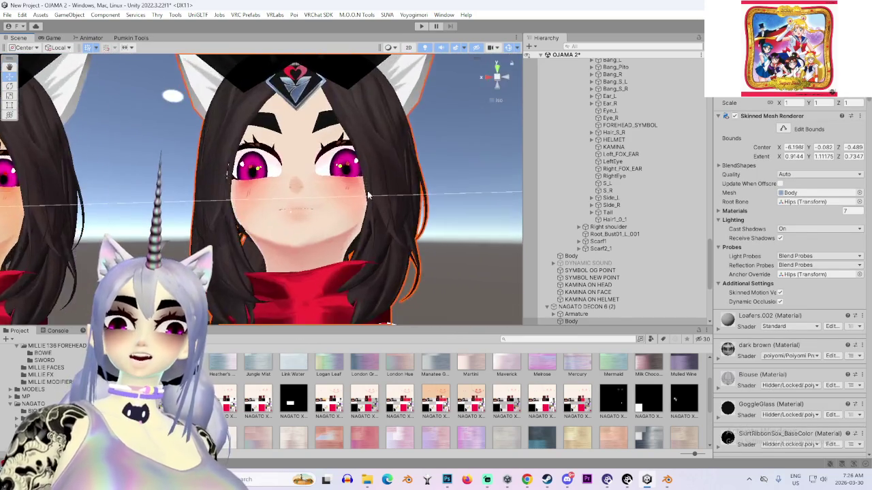
pyautogui.scroll(3, 381, 207)
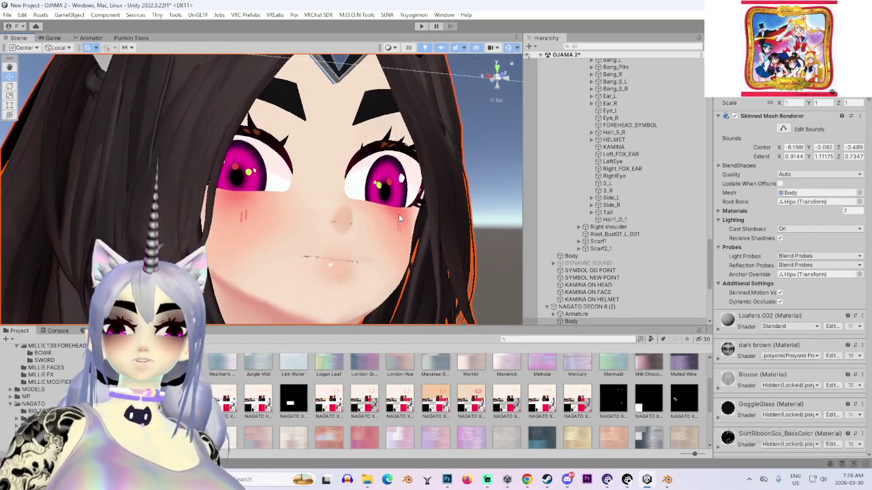
pyautogui.moveTo(399, 215)
pyautogui.mouseDown()
pyautogui.moveTo(429, 253)
pyautogui.moveTo(401, 232)
pyautogui.mouseUp()
pyautogui.scroll(-5, 386, 223)
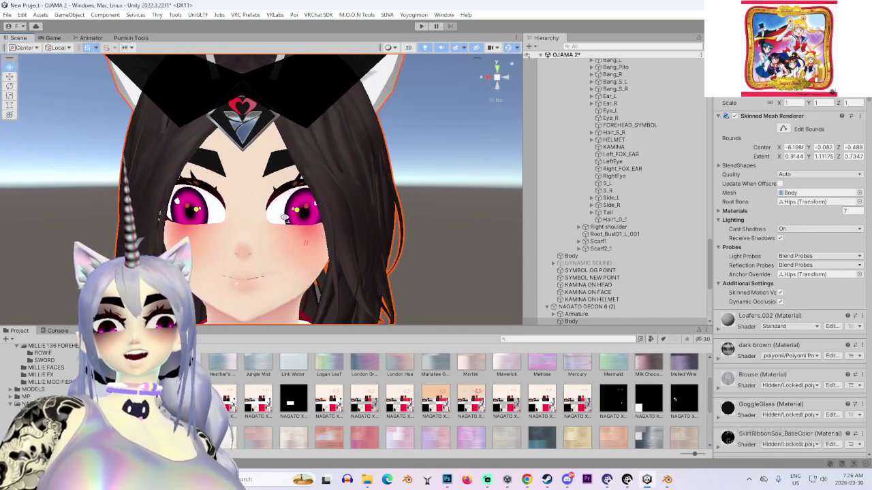
pyautogui.scroll(-5, 386, 223)
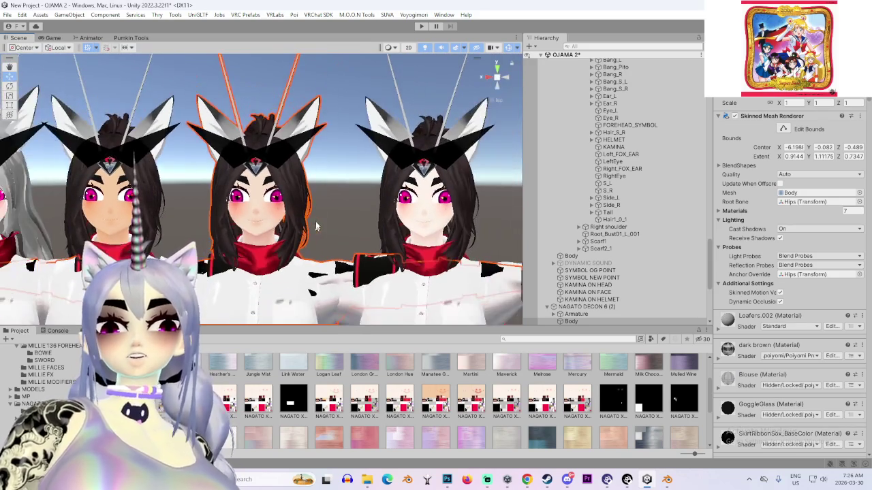
pyautogui.scroll(8, 292, 230)
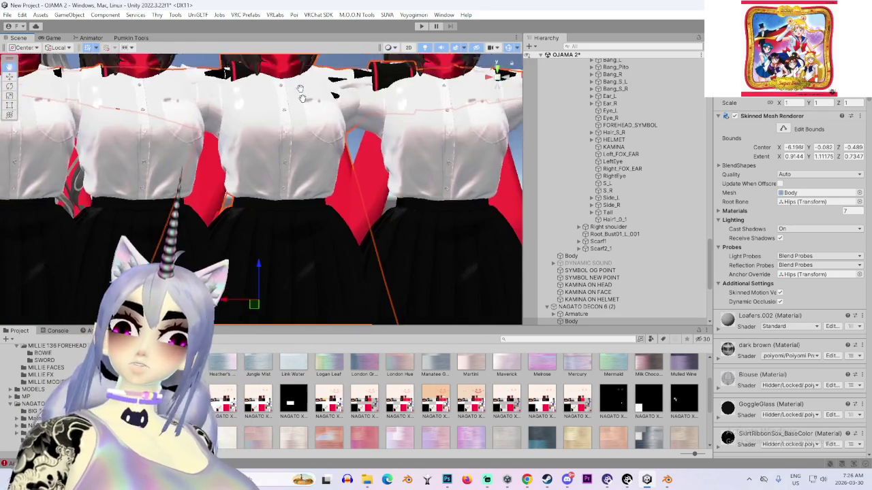
pyautogui.moveTo(300, 90)
pyautogui.mouseDown()
pyautogui.moveTo(247, 179)
pyautogui.moveTo(296, 151)
pyautogui.mouseUp()
pyautogui.scroll(3, 300, 171)
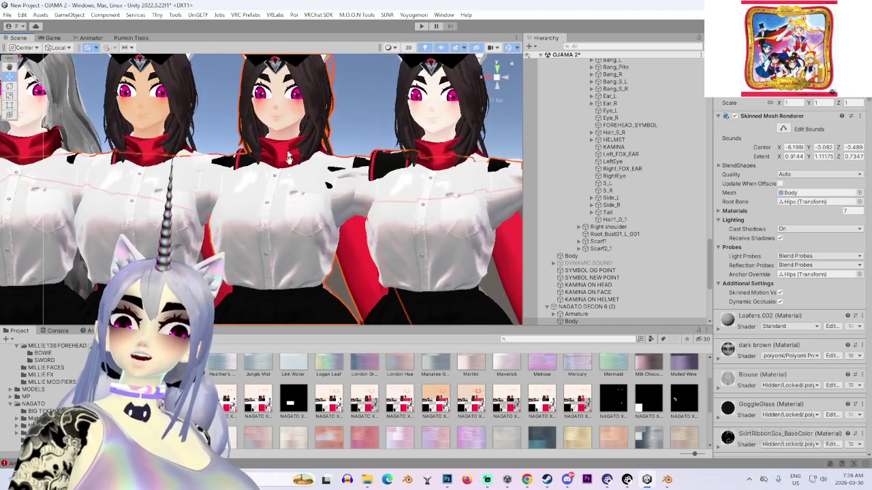
pyautogui.moveTo(280, 216); pyautogui.dragTo(257, 226)
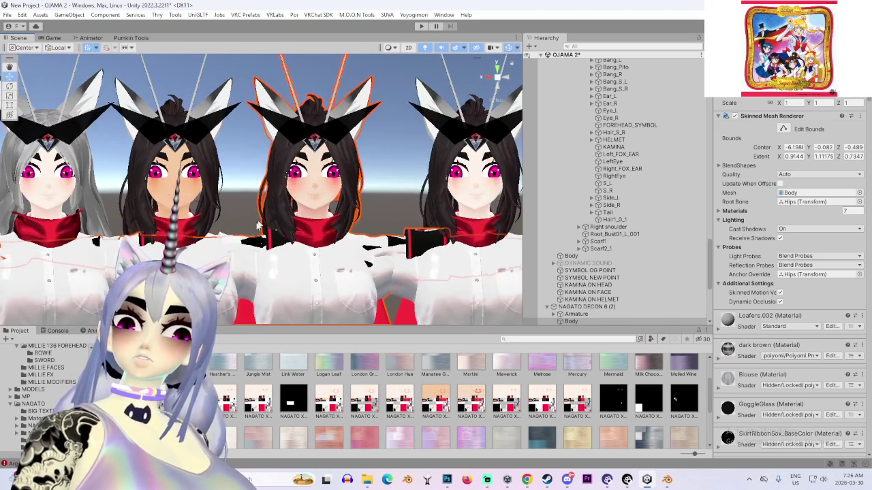
pyautogui.scroll(-3, 367, 265)
pyautogui.scroll(-3, 611, 264)
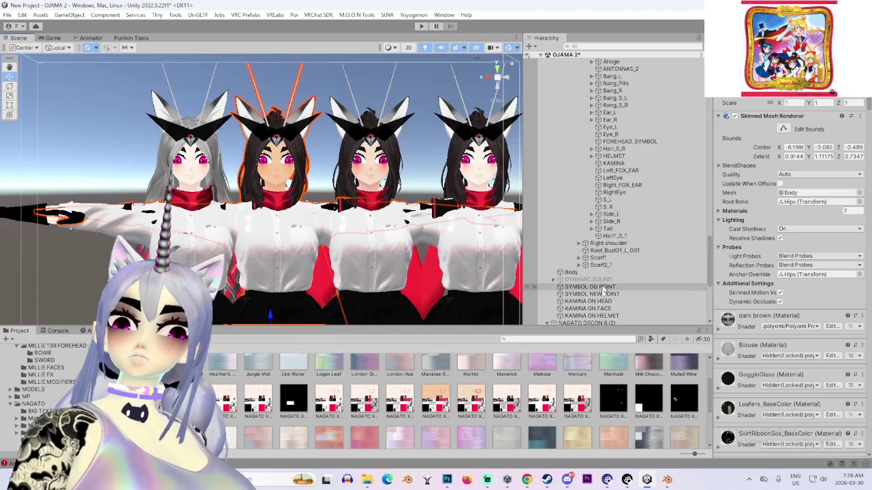
pyautogui.scroll(-2, 292, 258)
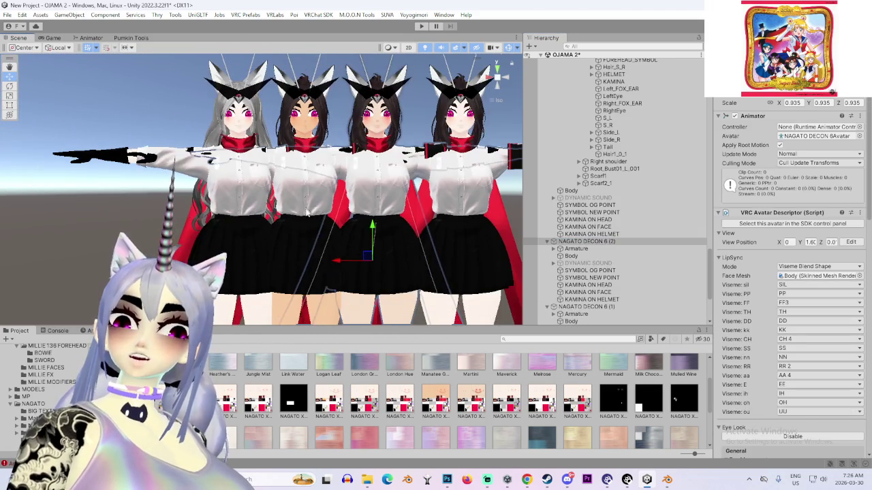
pyautogui.scroll(4, 633, 275)
pyautogui.scroll(-7, 634, 275)
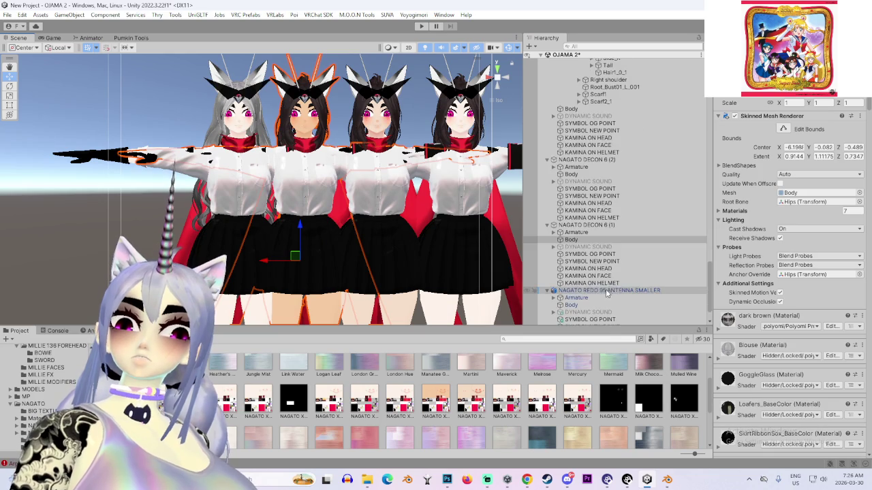
pyautogui.click(586, 225)
pyautogui.moveTo(136, 205); pyautogui.dragTo(263, 198)
pyautogui.scroll(6, 264, 199)
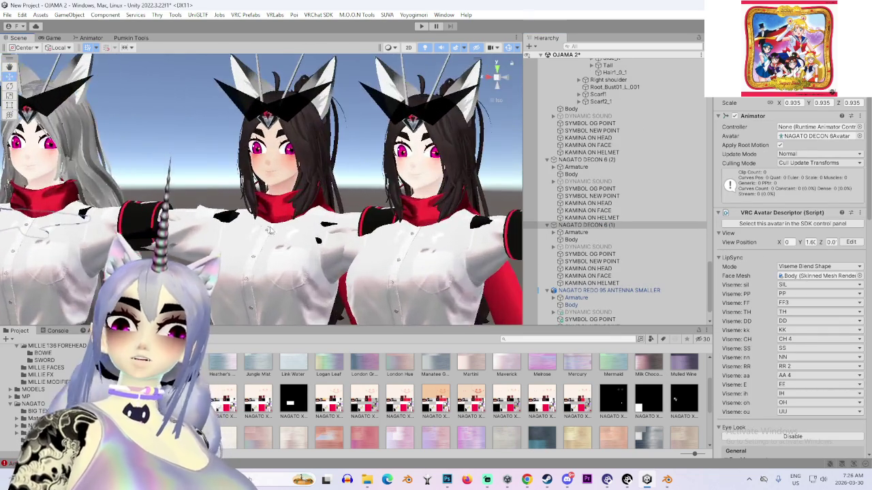
pyautogui.click(264, 198)
pyautogui.click(586, 159)
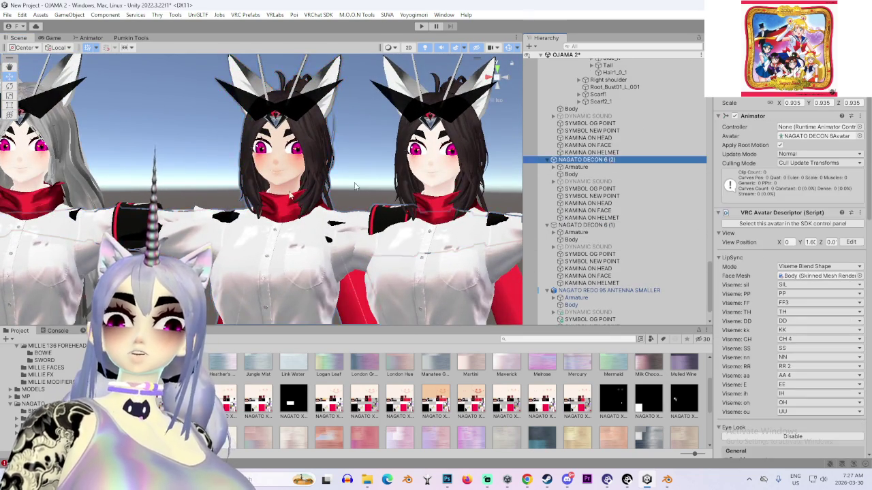
pyautogui.scroll(8, 302, 194)
pyautogui.moveTo(426, 207)
pyautogui.mouseDown()
pyautogui.moveTo(369, 222)
pyautogui.moveTo(216, 176)
pyautogui.mouseUp()
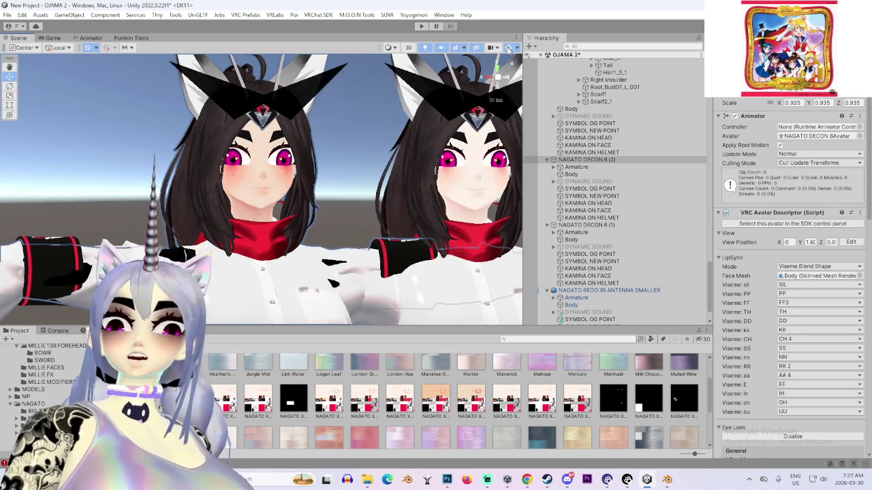
pyautogui.moveTo(360, 111); pyautogui.dragTo(463, 123)
pyautogui.click(354, 224)
pyautogui.scroll(-3, 406, 187)
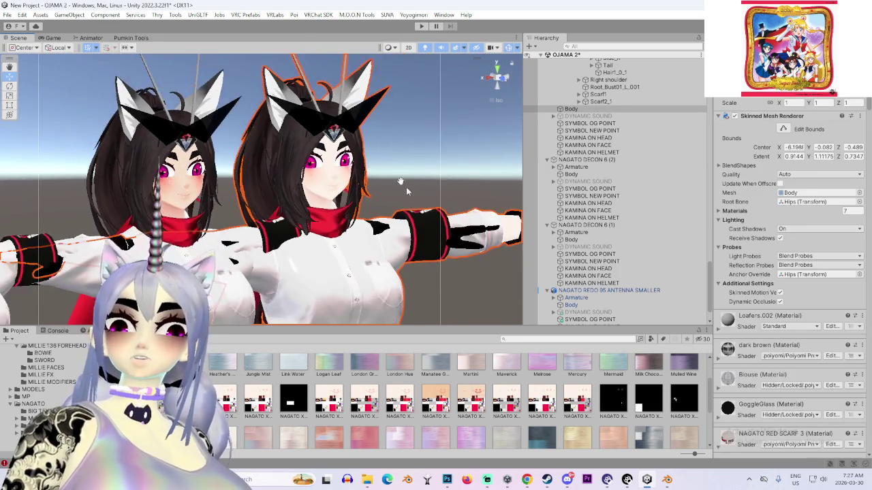
pyautogui.moveTo(406, 186)
pyautogui.mouseDown()
pyautogui.moveTo(368, 184)
pyautogui.moveTo(477, 137)
pyautogui.mouseUp()
pyautogui.scroll(10, 597, 85)
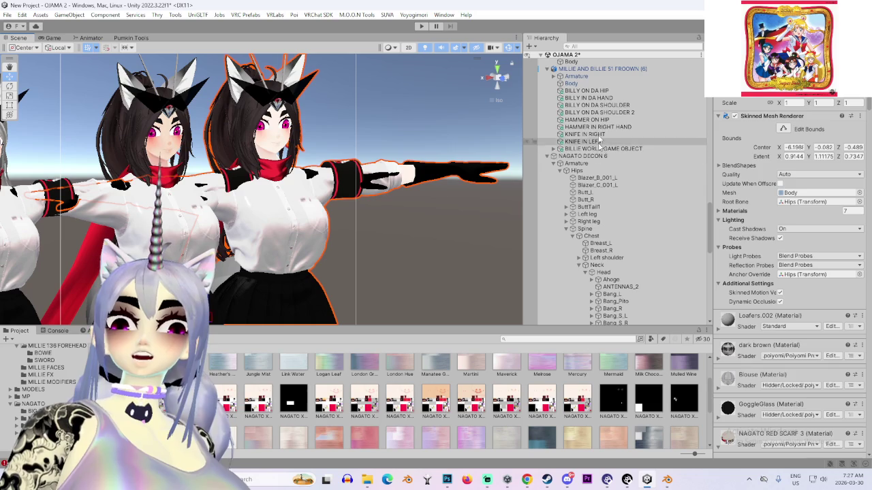
pyautogui.doubleClick(611, 158)
pyautogui.moveTo(214, 262); pyautogui.dragTo(318, 265)
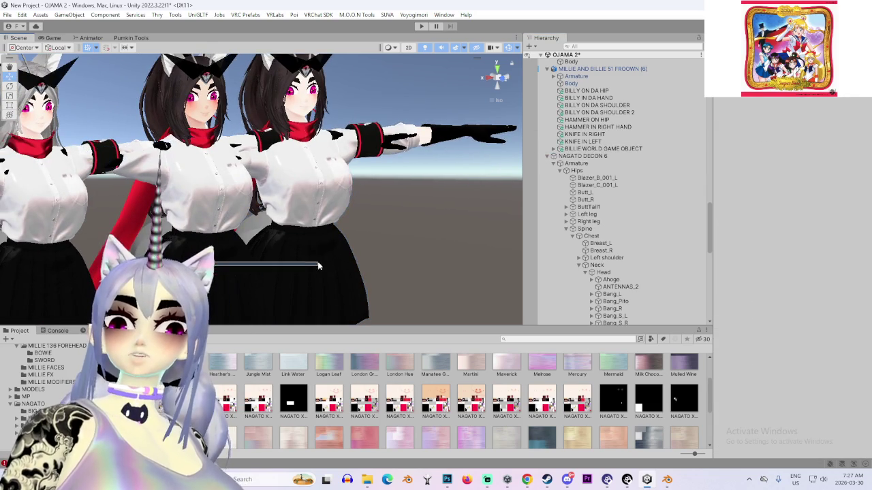
pyautogui.click(314, 250)
pyautogui.scroll(-4, 609, 235)
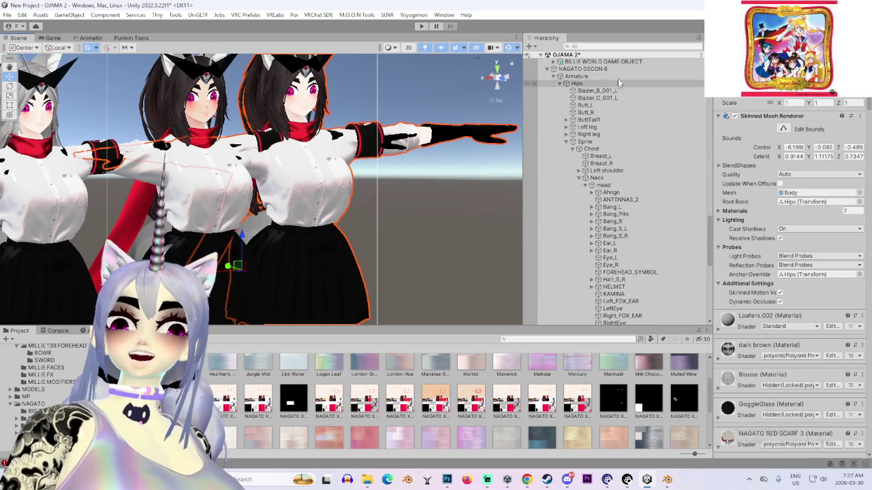
pyautogui.click(602, 126)
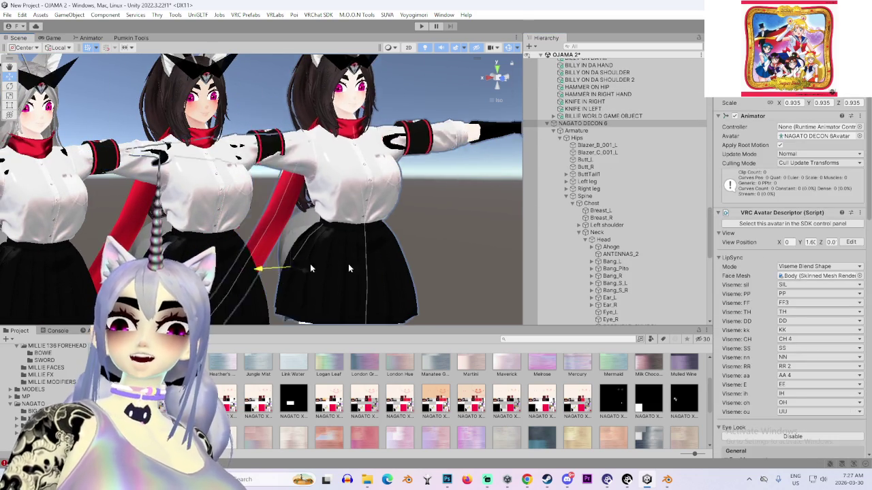
pyautogui.moveTo(348, 263)
pyautogui.mouseDown()
pyautogui.moveTo(429, 228)
pyautogui.moveTo(324, 268)
pyautogui.moveTo(259, 258)
pyautogui.moveTo(323, 234)
pyautogui.mouseUp()
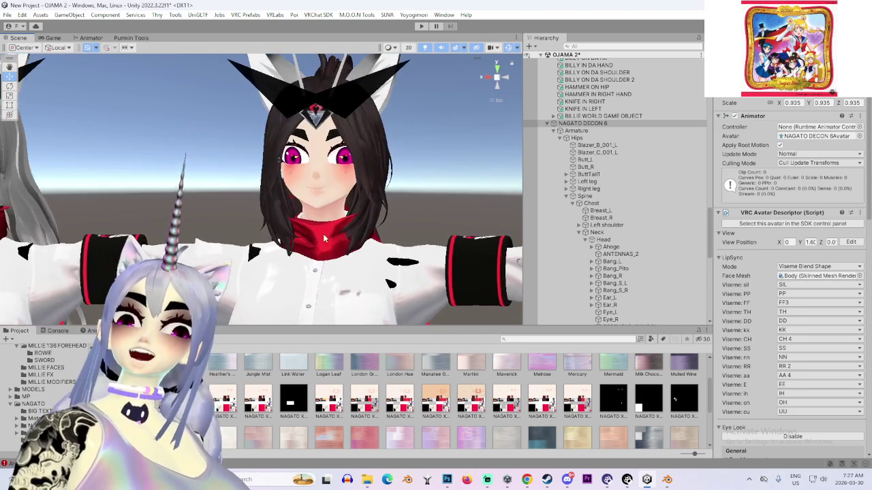
pyautogui.click(329, 178)
pyautogui.moveTo(329, 178)
pyautogui.mouseDown()
pyautogui.moveTo(189, 198)
pyautogui.moveTo(404, 190)
pyautogui.mouseUp()
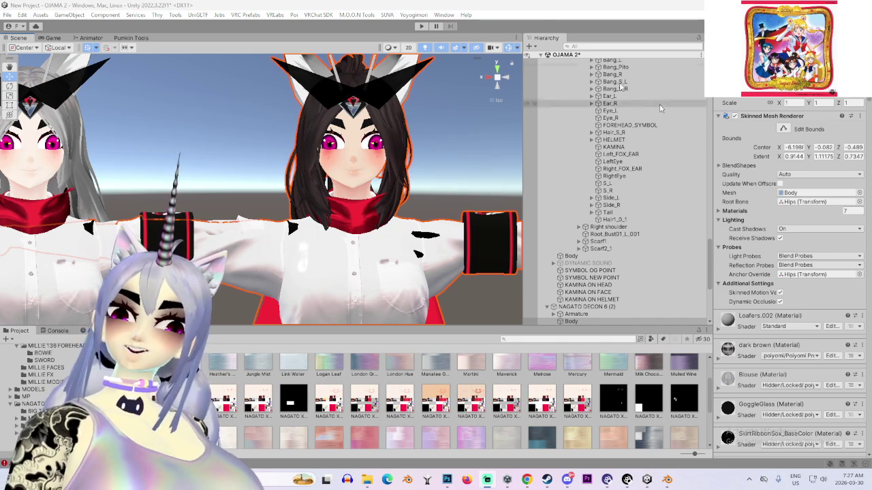
pyautogui.scroll(-3, 440, 148)
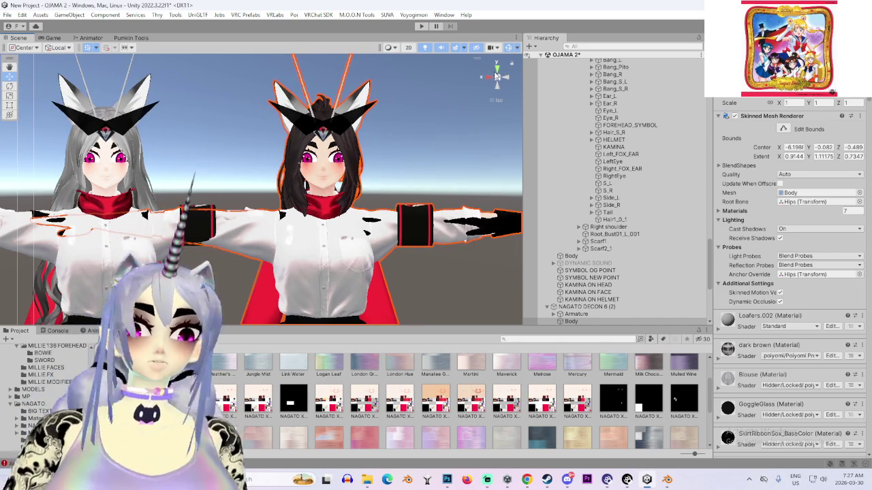
pyautogui.click(497, 76)
pyautogui.moveTo(422, 204)
pyautogui.mouseDown()
pyautogui.moveTo(325, 247)
pyautogui.moveTo(345, 317)
pyautogui.moveTo(446, 161)
pyautogui.moveTo(443, 248)
pyautogui.mouseUp()
pyautogui.moveTo(221, 215)
pyautogui.mouseDown()
pyautogui.moveTo(274, 229)
pyautogui.moveTo(360, 189)
pyautogui.moveTo(385, 194)
pyautogui.moveTo(574, 159)
pyautogui.mouseUp()
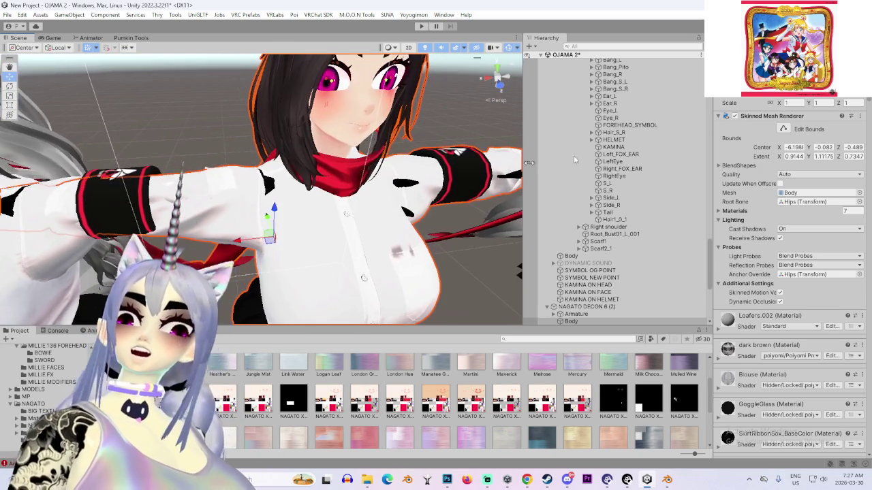
# Scroll the Poiyomi body material down to Rendering, then orbit to check the double-sided body
pyautogui.scroll(-8, 645, 218)
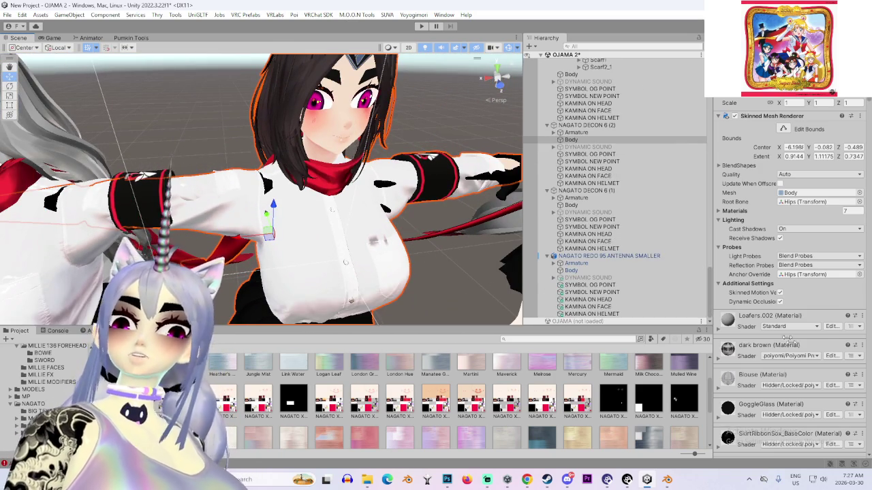
pyautogui.scroll(-15, 783, 344)
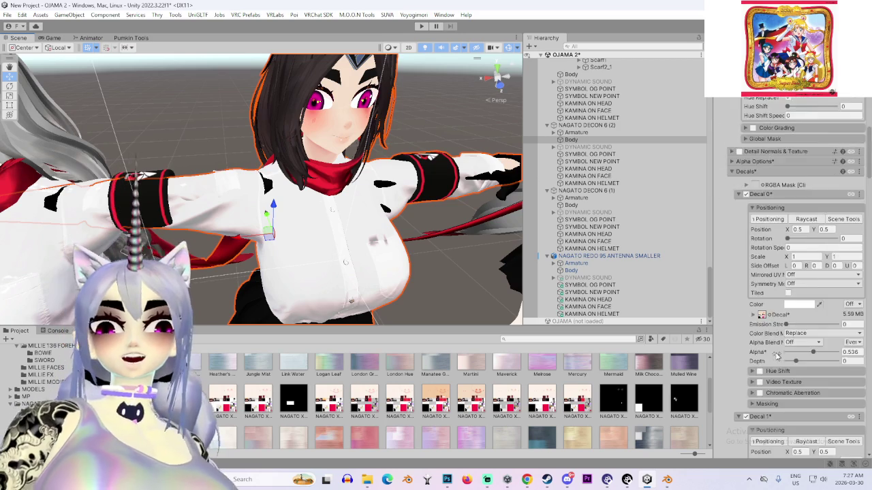
pyautogui.scroll(-15, 776, 355)
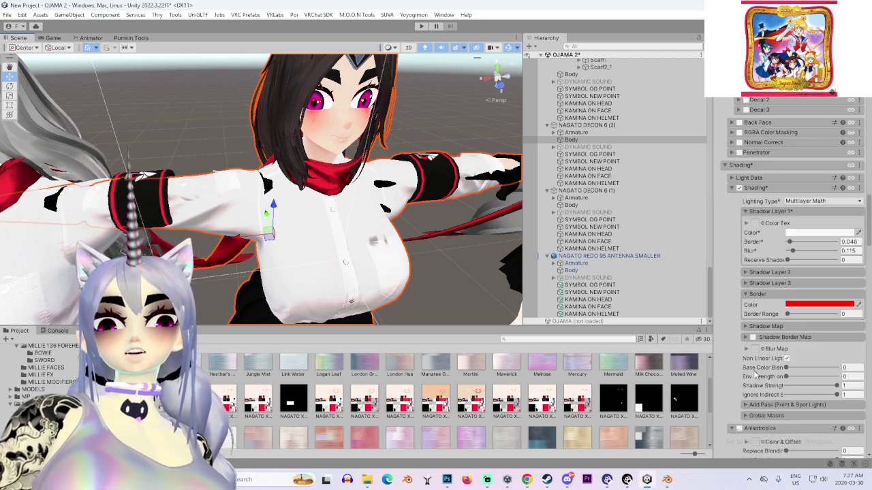
pyautogui.scroll(-15, 754, 373)
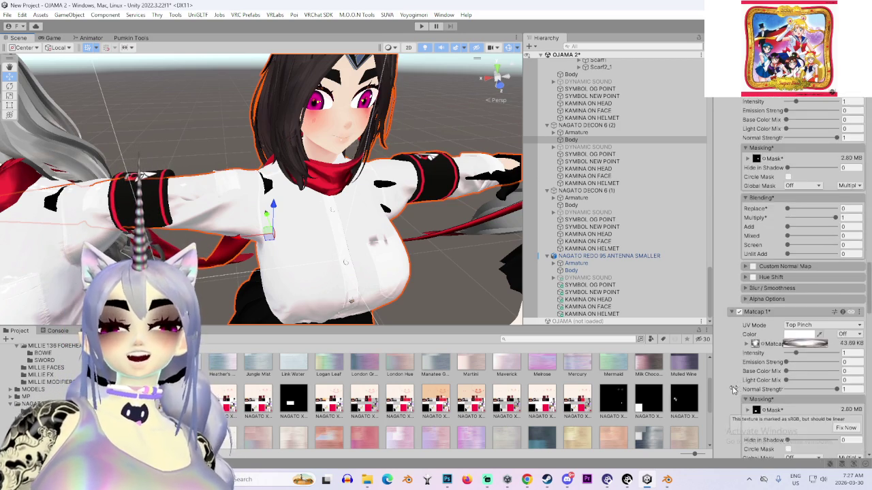
pyautogui.scroll(-15, 734, 390)
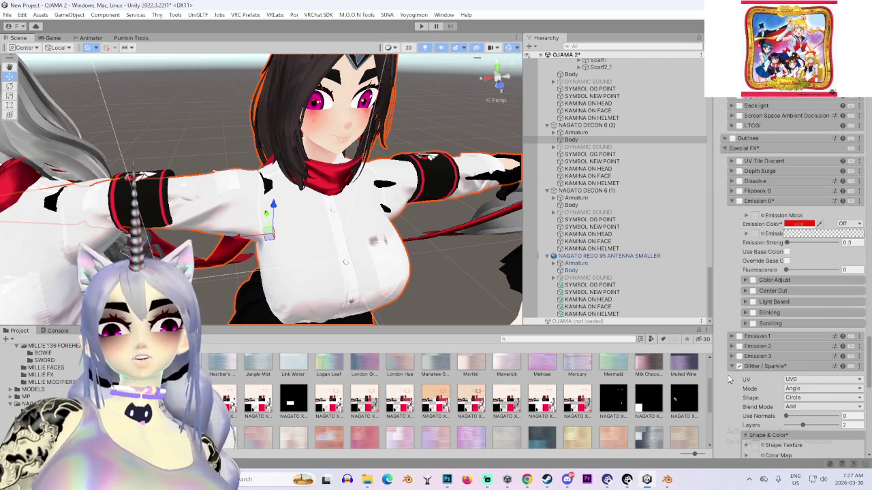
pyautogui.scroll(-15, 729, 379)
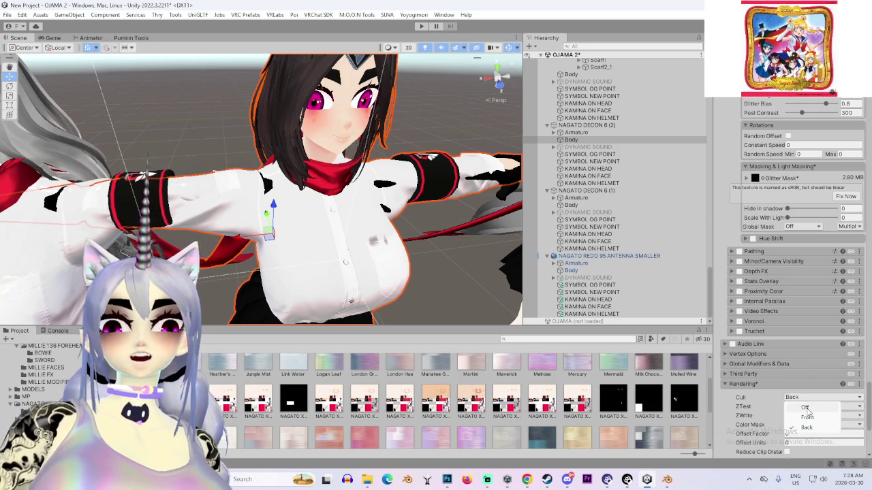
pyautogui.moveTo(314, 229)
pyautogui.mouseDown()
pyautogui.moveTo(400, 199)
pyautogui.moveTo(333, 185)
pyautogui.moveTo(274, 194)
pyautogui.moveTo(305, 80)
pyautogui.mouseUp()
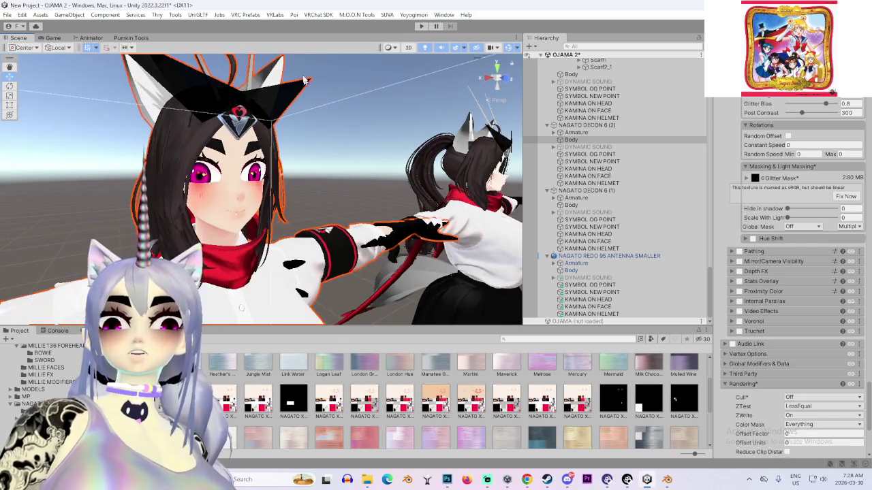
# View the avatars straight from the front, framed on the selected avatar
pyautogui.moveTo(421, 52); pyautogui.dragTo(300, 202)
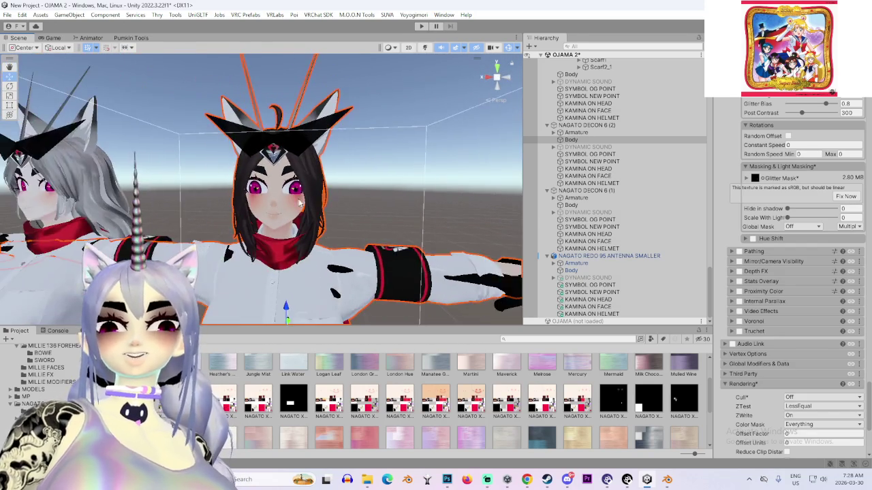
pyautogui.moveTo(420, 195); pyautogui.dragTo(413, 69)
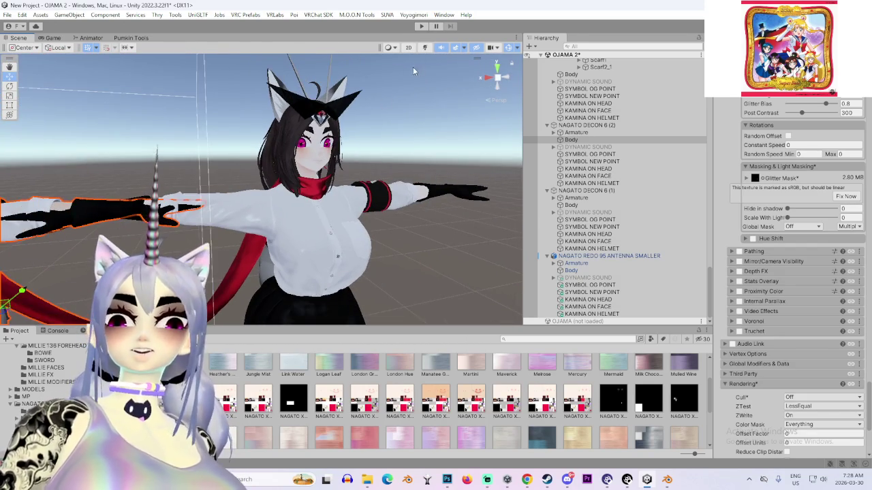
pyautogui.click(426, 48)
pyautogui.moveTo(198, 146)
pyautogui.mouseDown()
pyautogui.moveTo(229, 143)
pyautogui.moveTo(260, 170)
pyautogui.mouseUp()
pyautogui.click(506, 80)
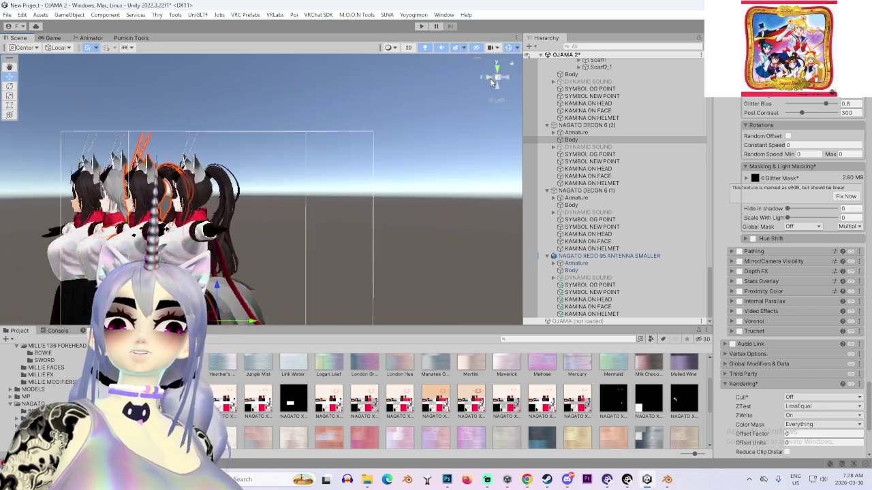
pyautogui.press('f')
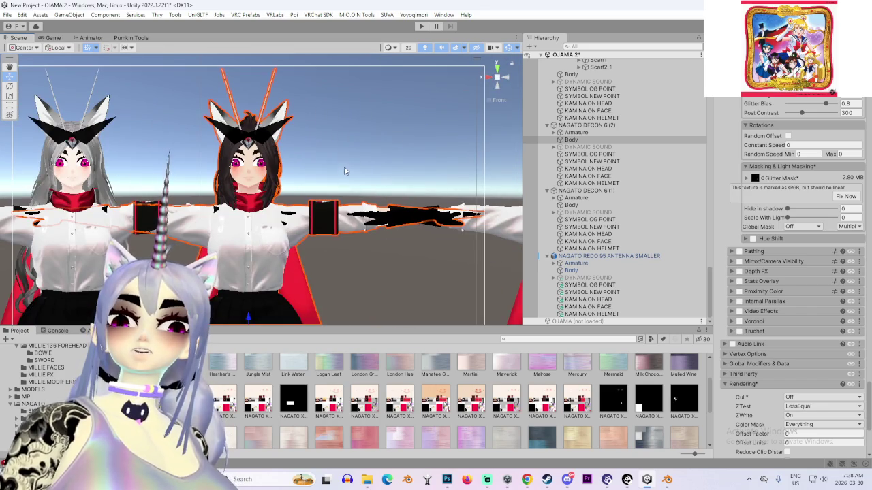
pyautogui.click(345, 171)
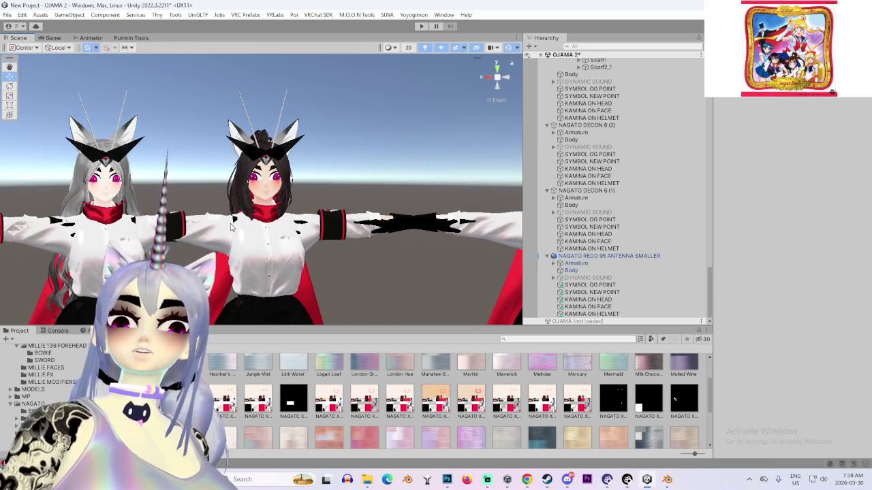
# Move NAGATO DECON 6 (2) sideways along X, away from its overlapping twin
pyautogui.click(296, 168)
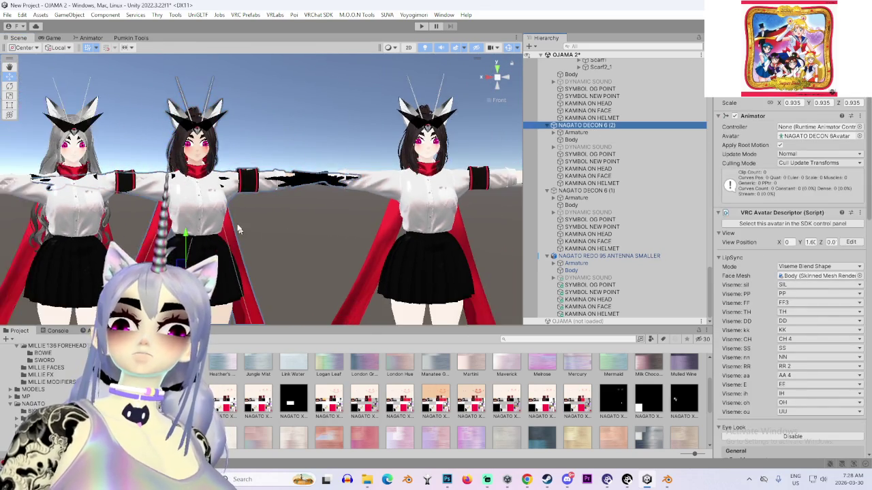
pyautogui.moveTo(217, 191); pyautogui.dragTo(186, 201)
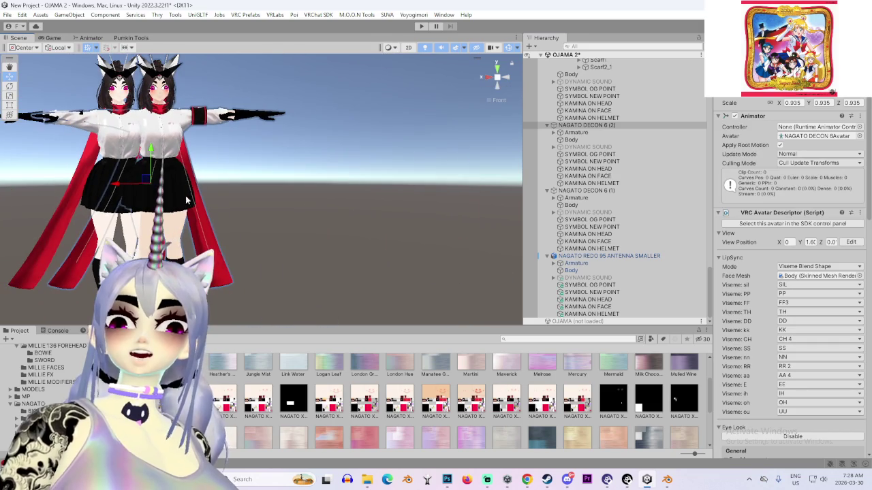
pyautogui.click(122, 184)
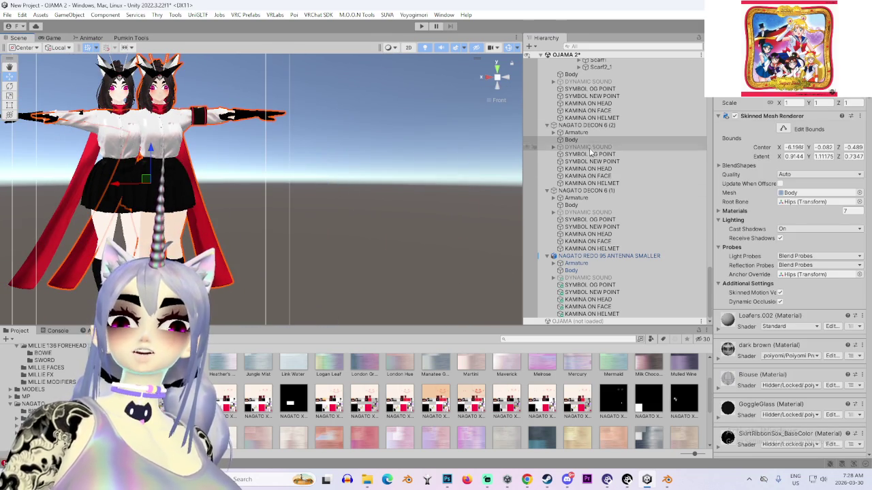
pyautogui.click(144, 231)
pyautogui.moveTo(114, 185); pyautogui.dragTo(276, 187)
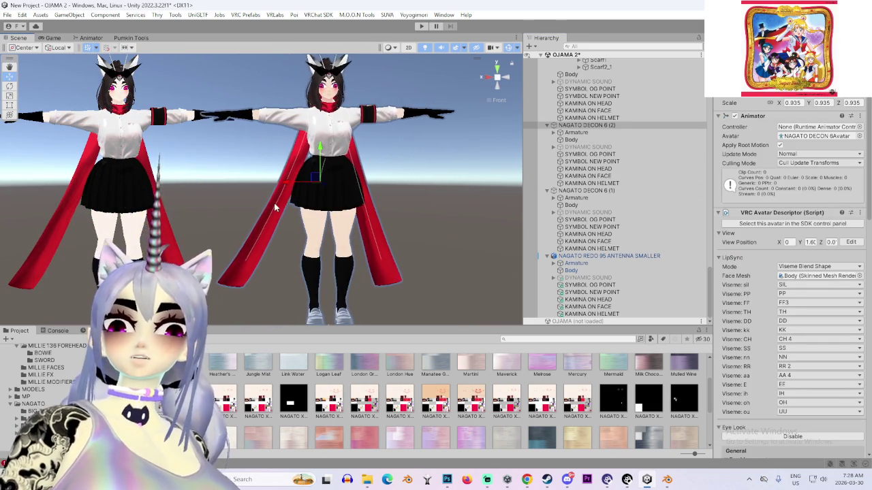
pyautogui.scroll(3, 307, 204)
pyautogui.click(350, 255)
pyautogui.scroll(6, 350, 255)
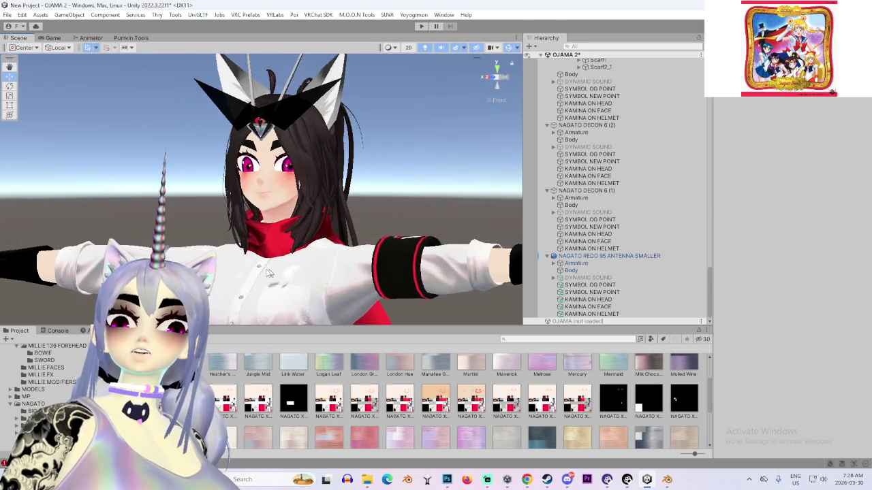
pyautogui.moveTo(267, 272)
pyautogui.mouseDown()
pyautogui.moveTo(140, 232)
pyautogui.moveTo(397, 213)
pyautogui.moveTo(404, 235)
pyautogui.moveTo(369, 235)
pyautogui.moveTo(271, 202)
pyautogui.mouseUp()
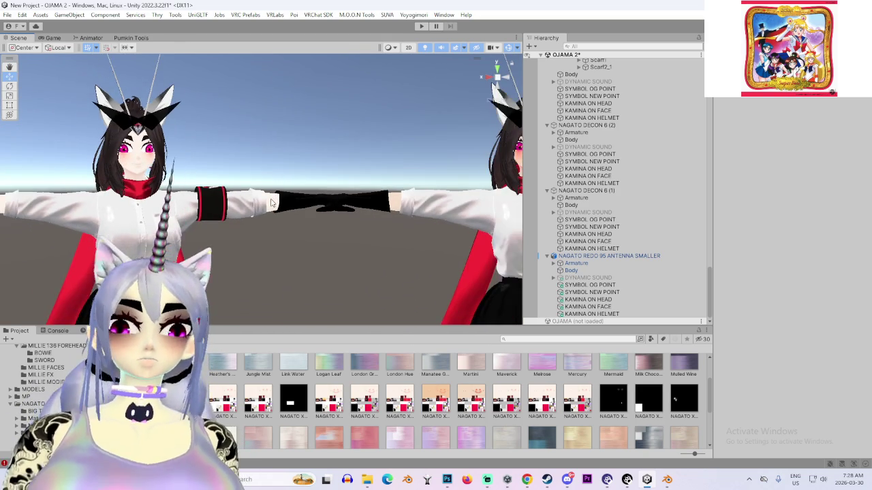
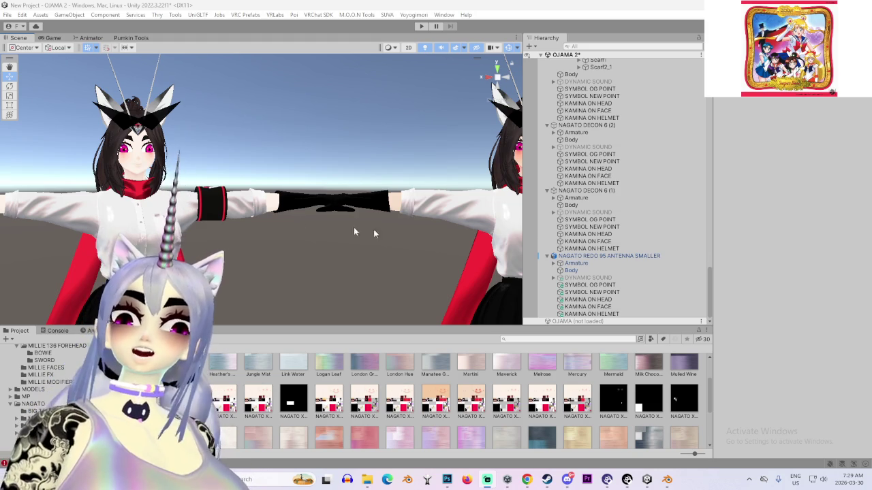
# Select NAGATO DECON 6 (2)'s Body mesh and unfold its armature from Hips down to Head
pyautogui.moveTo(200, 162)
pyautogui.mouseDown()
pyautogui.moveTo(267, 157)
pyautogui.moveTo(273, 259)
pyautogui.moveTo(276, 240)
pyautogui.moveTo(327, 197)
pyautogui.mouseUp()
pyautogui.click(344, 181)
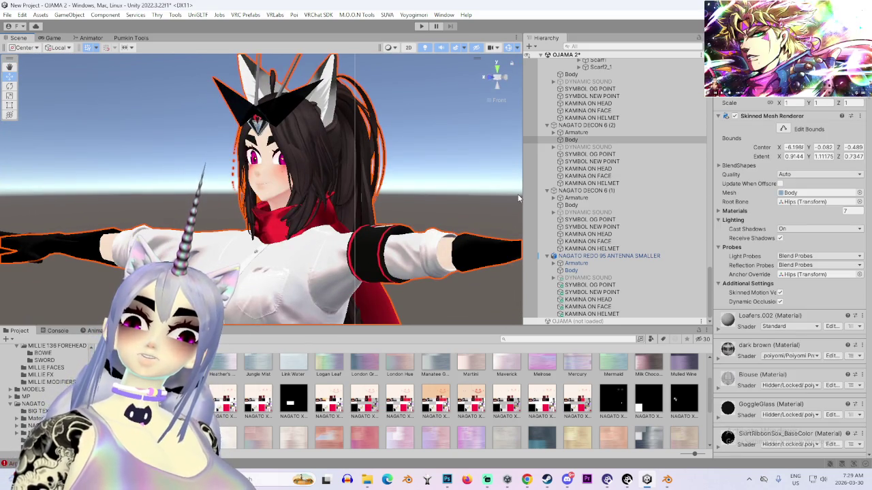
pyautogui.click(560, 140)
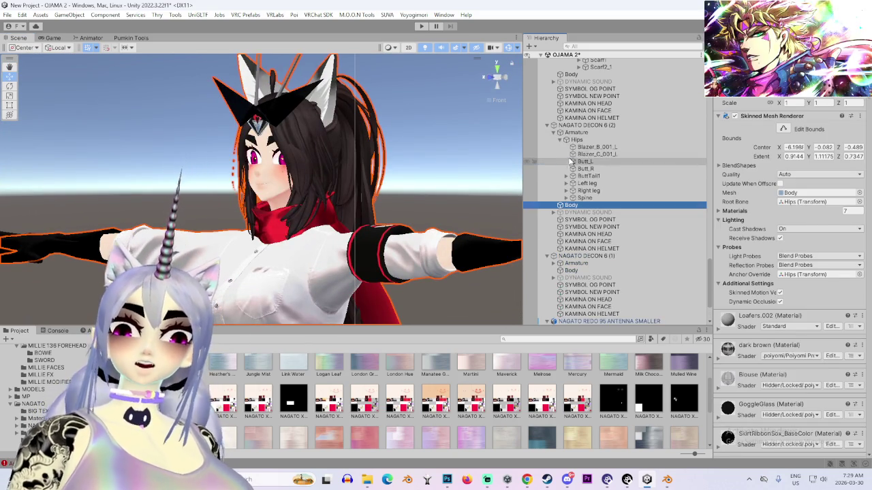
pyautogui.doubleClick(567, 213)
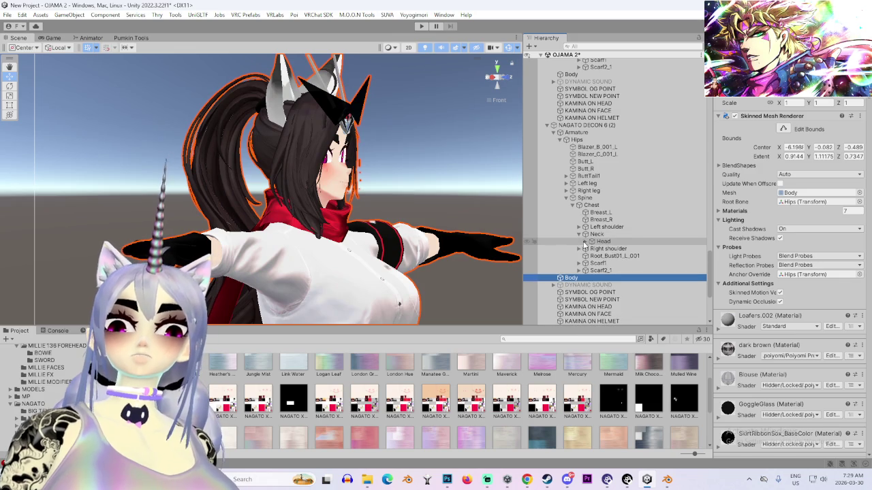
# Select Breast_R and drag the chest bone in the Scene view to test its phys bone jiggle
pyautogui.doubleClick(602, 220)
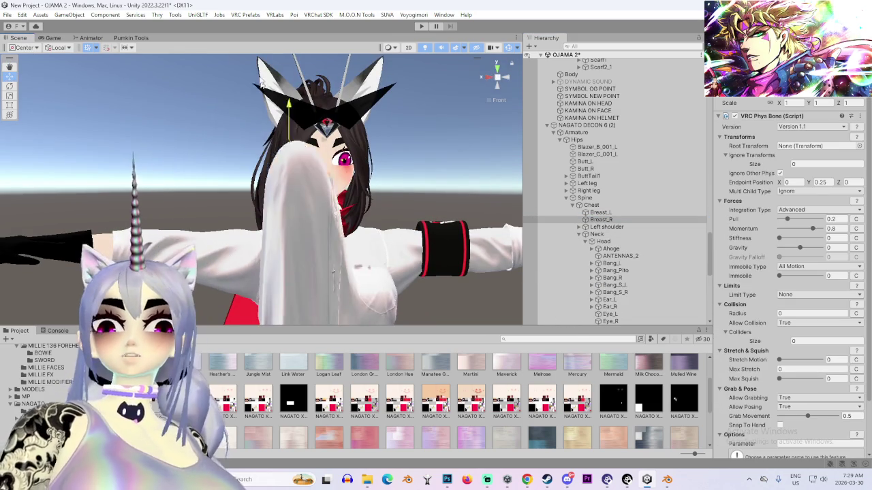
pyautogui.moveTo(260, 73)
pyautogui.mouseDown()
pyautogui.moveTo(296, 217)
pyautogui.moveTo(301, 149)
pyautogui.moveTo(352, 193)
pyautogui.moveTo(288, 237)
pyautogui.mouseUp()
pyautogui.moveTo(230, 241); pyautogui.dragTo(92, 292)
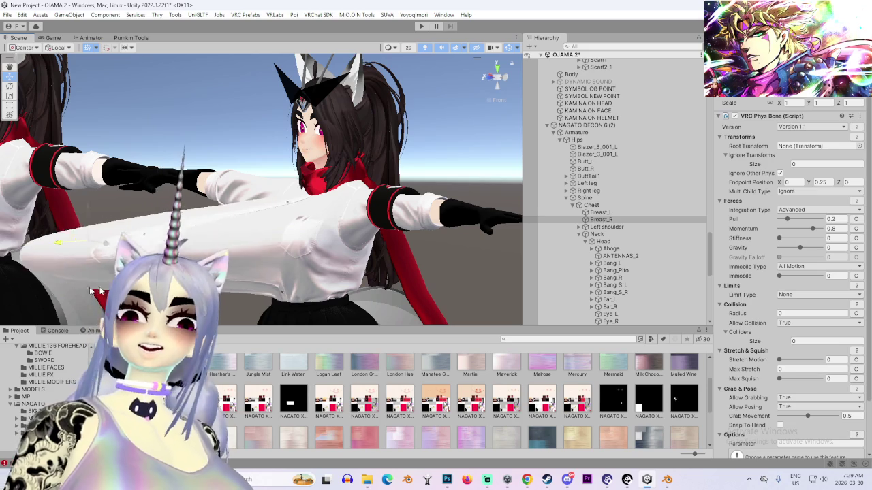
pyautogui.moveTo(240, 234)
pyautogui.mouseDown()
pyautogui.moveTo(426, 240)
pyautogui.moveTo(348, 204)
pyautogui.moveTo(114, 178)
pyautogui.moveTo(170, 188)
pyautogui.moveTo(351, 173)
pyautogui.moveTo(354, 157)
pyautogui.moveTo(443, 204)
pyautogui.moveTo(363, 206)
pyautogui.mouseUp()
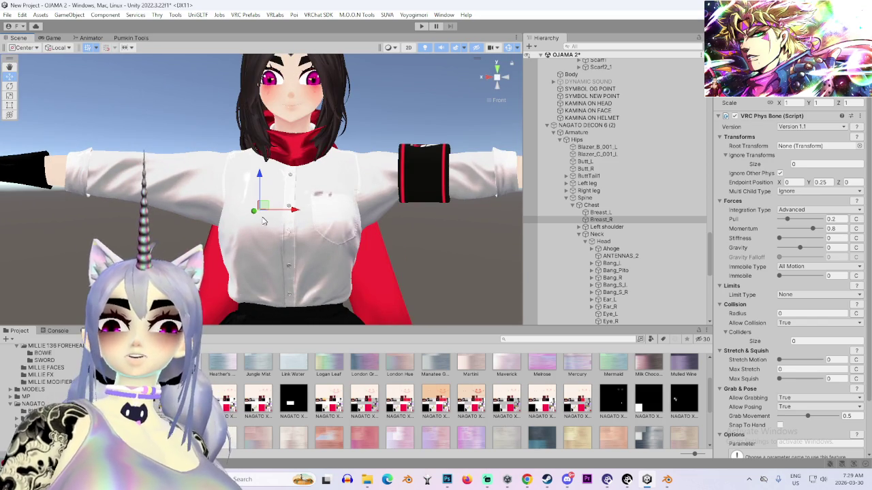
pyautogui.moveTo(249, 157)
pyautogui.mouseDown()
pyautogui.moveTo(184, 170)
pyautogui.moveTo(252, 181)
pyautogui.moveTo(289, 197)
pyautogui.moveTo(208, 197)
pyautogui.moveTo(175, 213)
pyautogui.moveTo(278, 189)
pyautogui.moveTo(272, 214)
pyautogui.moveTo(496, 227)
pyautogui.moveTo(461, 251)
pyautogui.moveTo(310, 186)
pyautogui.moveTo(455, 181)
pyautogui.moveTo(264, 215)
pyautogui.mouseUp()
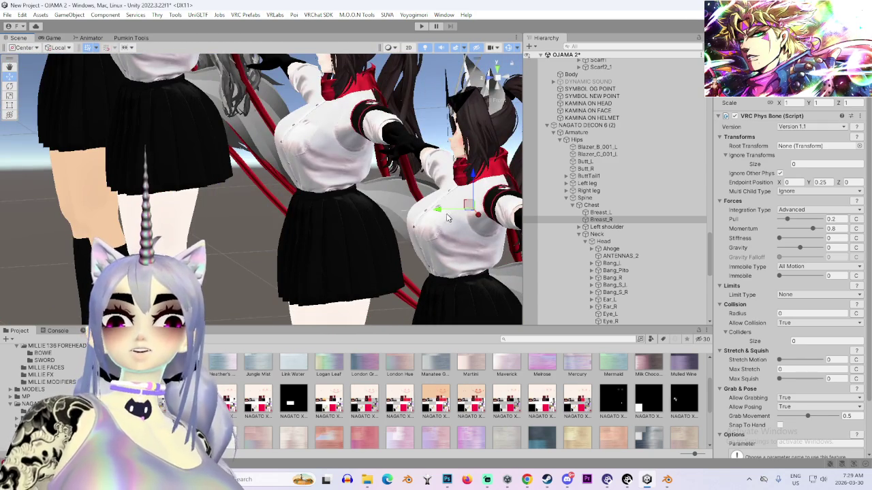
pyautogui.moveTo(426, 205); pyautogui.dragTo(133, 207)
pyautogui.click(411, 226)
pyautogui.moveTo(439, 215); pyautogui.dragTo(157, 218)
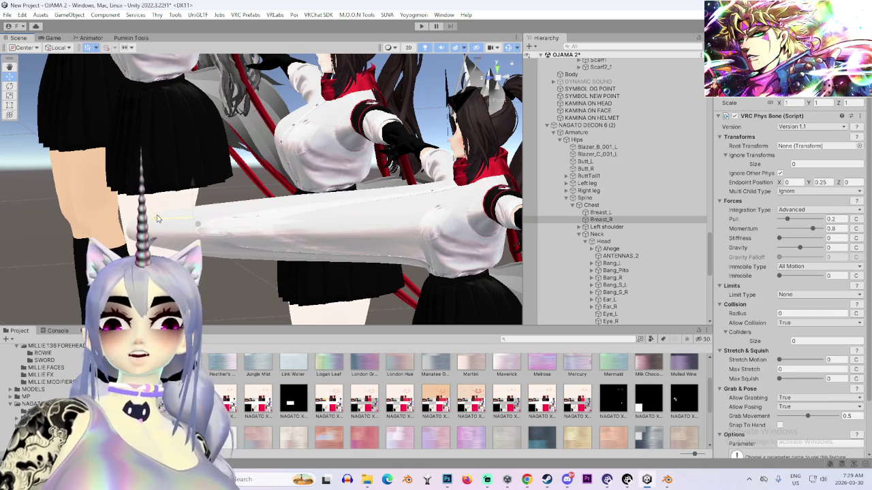
pyautogui.moveTo(191, 195); pyautogui.dragTo(374, 192)
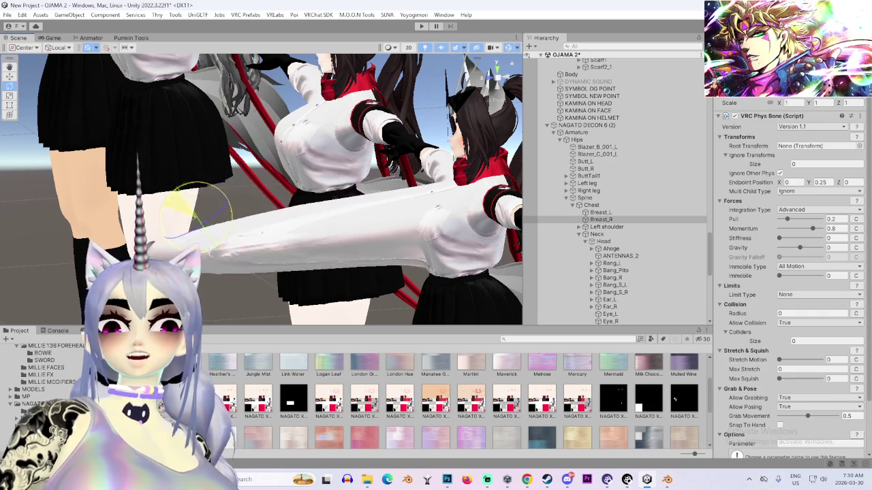
# Pull the chest bone once more, then frame it and zoom in around the avatar's head
pyautogui.click(497, 68)
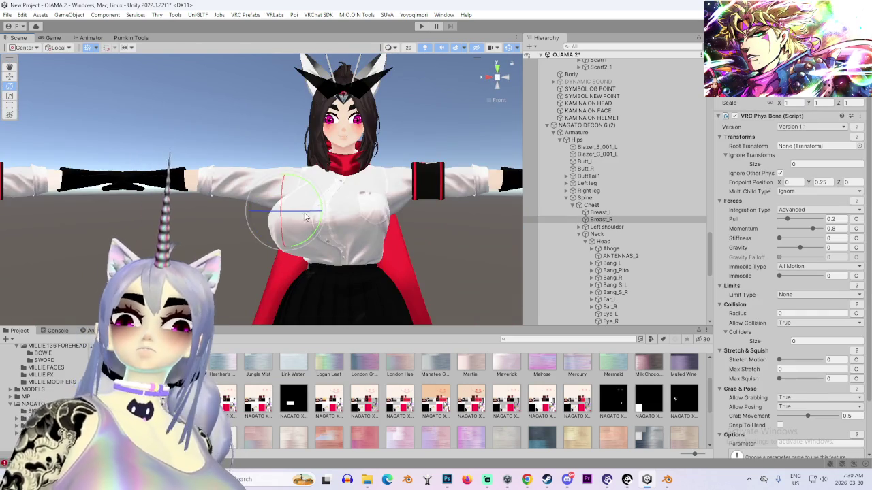
pyautogui.click(480, 79)
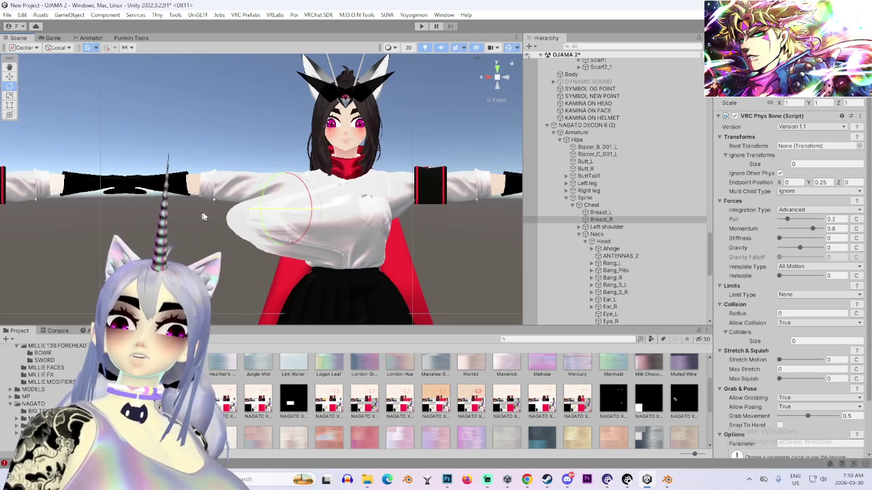
pyautogui.moveTo(202, 217)
pyautogui.mouseDown()
pyautogui.moveTo(262, 228)
pyautogui.moveTo(422, 110)
pyautogui.moveTo(200, 203)
pyautogui.moveTo(342, 258)
pyautogui.moveTo(354, 146)
pyautogui.moveTo(75, 136)
pyautogui.moveTo(293, 204)
pyautogui.moveTo(147, 179)
pyautogui.moveTo(220, 195)
pyautogui.moveTo(448, 109)
pyautogui.mouseUp()
pyautogui.moveTo(417, 180); pyautogui.dragTo(141, 190)
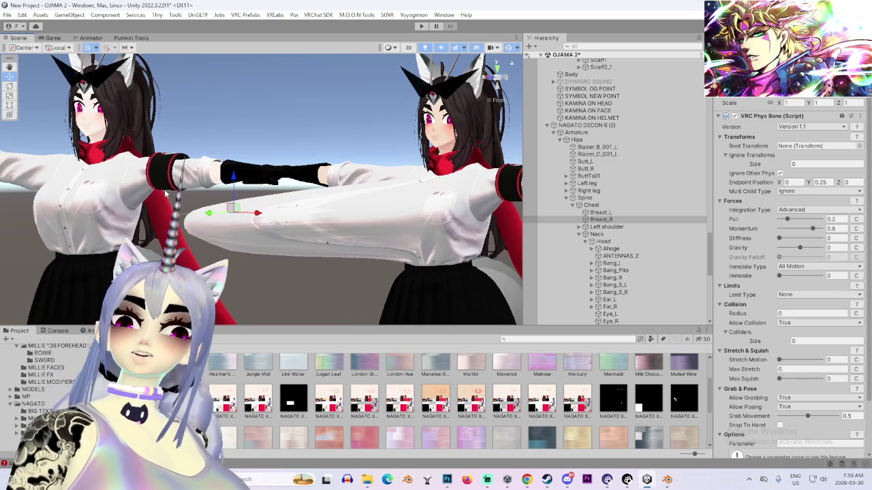
pyautogui.press('f')
pyautogui.moveTo(382, 206)
pyautogui.mouseDown()
pyautogui.moveTo(268, 210)
pyautogui.moveTo(356, 219)
pyautogui.moveTo(74, 218)
pyautogui.moveTo(301, 250)
pyautogui.mouseUp()
pyautogui.scroll(6, 301, 251)
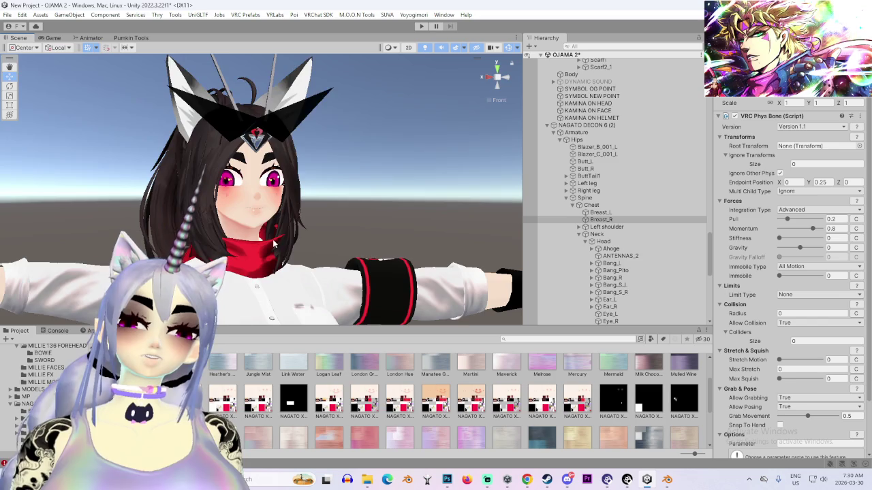
pyautogui.moveTo(272, 239)
pyautogui.mouseDown()
pyautogui.moveTo(310, 238)
pyautogui.moveTo(171, 238)
pyautogui.moveTo(327, 241)
pyautogui.mouseUp()
pyautogui.scroll(-4, 661, 267)
# Frame the head via ANTENNAS_2, inspect FOREHEAD_SYMBOL and Hair_S_R, and switch to the rotate tool
pyautogui.doubleClick(616, 174)
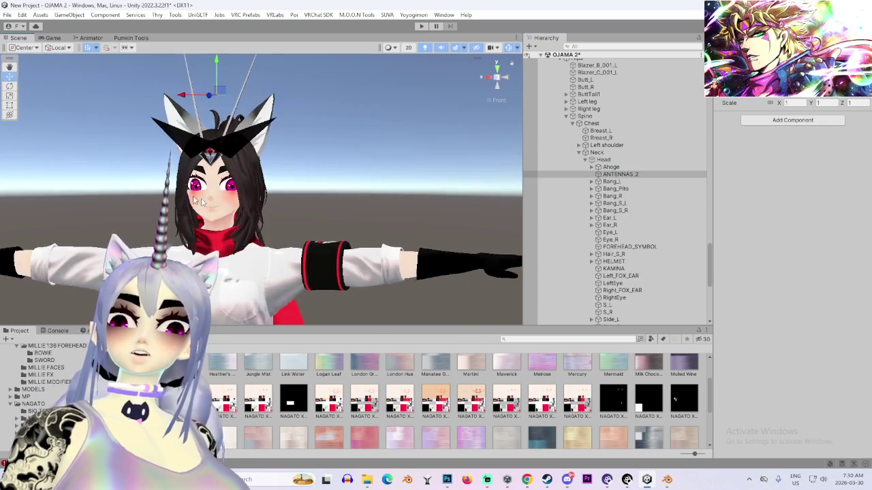
pyautogui.click(626, 247)
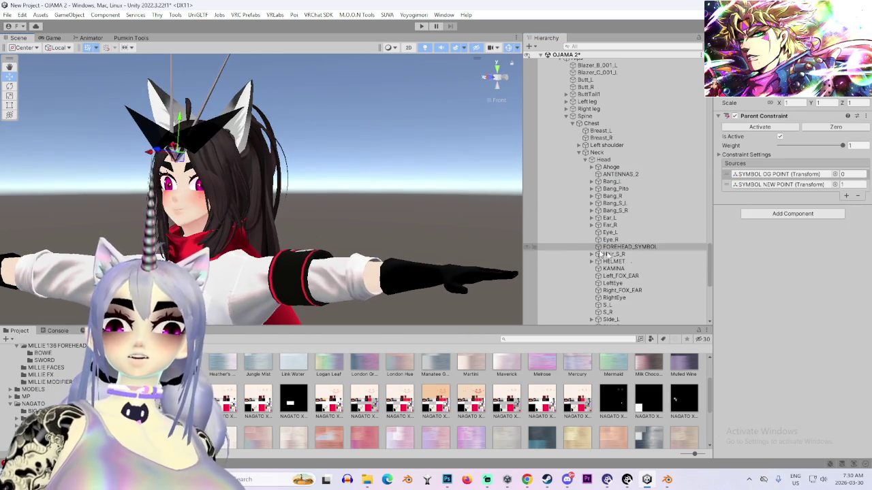
pyautogui.click(647, 255)
pyautogui.moveTo(306, 170)
pyautogui.mouseDown()
pyautogui.moveTo(191, 167)
pyautogui.moveTo(226, 157)
pyautogui.mouseUp()
pyautogui.press('e')
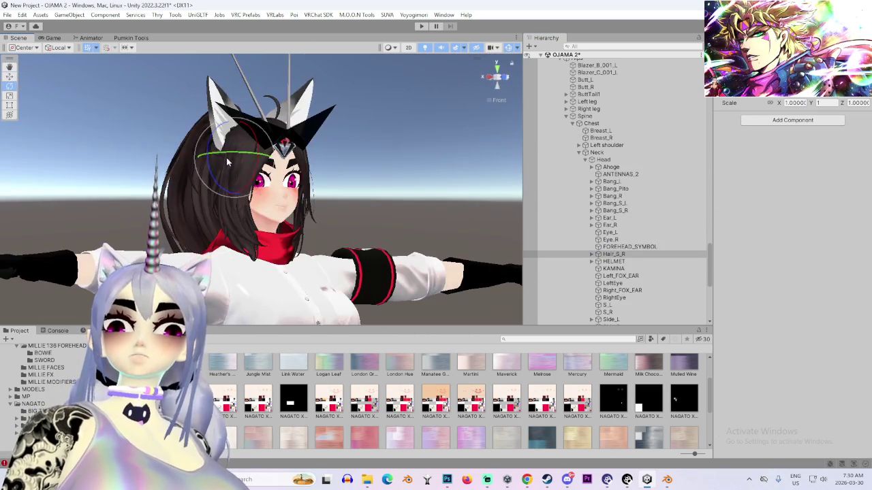
pyautogui.scroll(3, 337, 240)
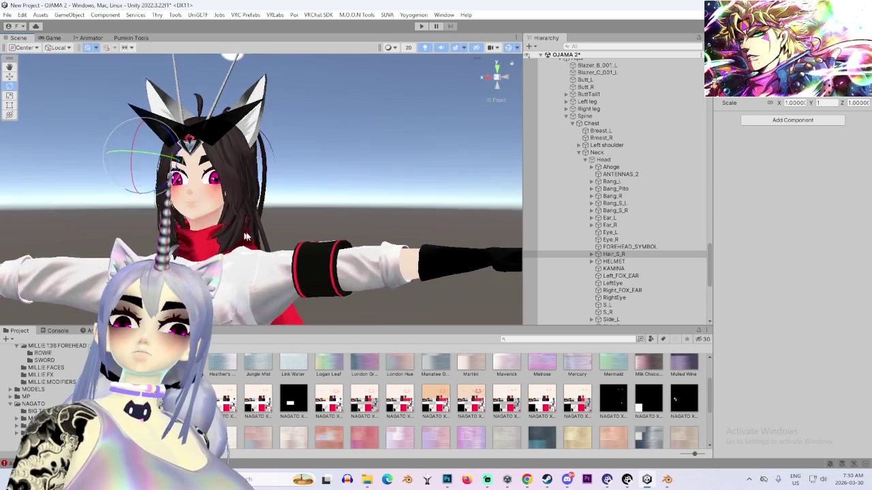
pyautogui.scroll(-4, 616, 253)
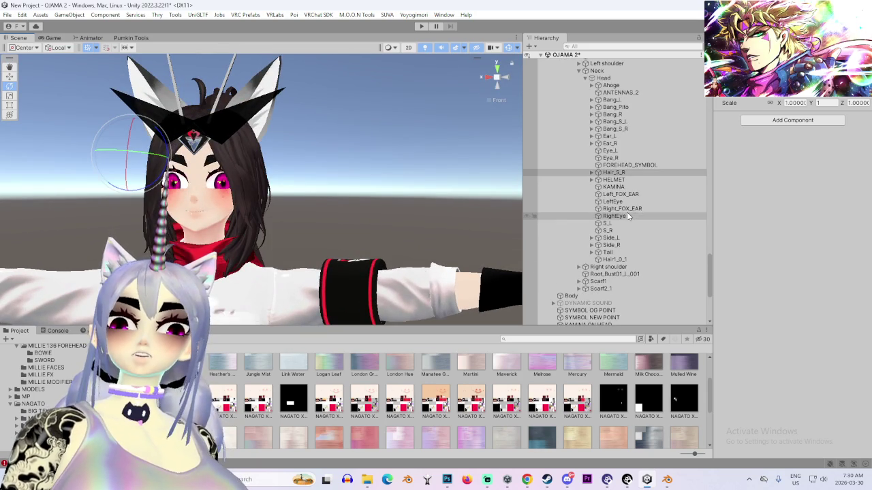
# Test-swing the Side_L hair bone, undo it, and select Hair1_0_1 to view its phys bone
pyautogui.click(617, 232)
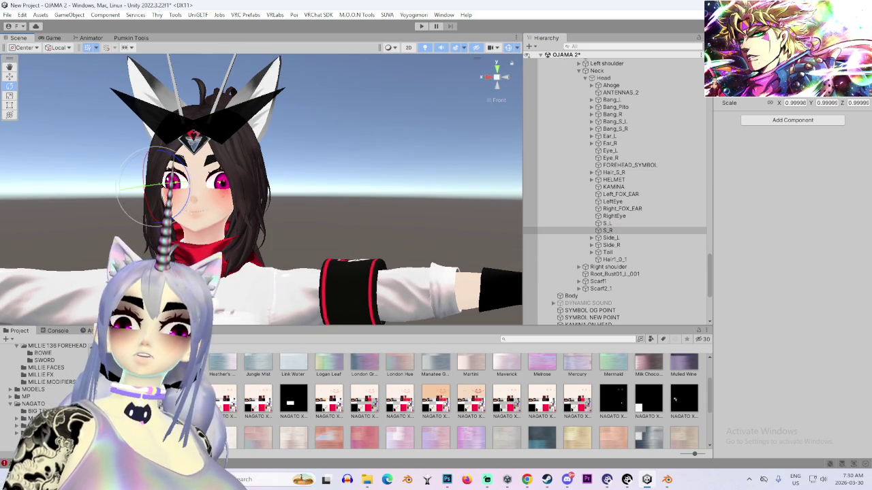
pyautogui.click(611, 238)
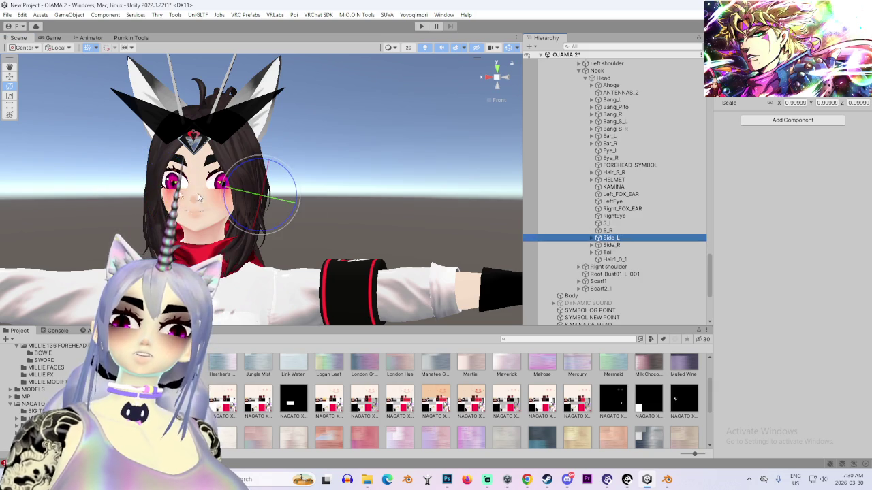
pyautogui.moveTo(261, 235); pyautogui.dragTo(407, 230)
pyautogui.hotkey('ctrl', 'z')
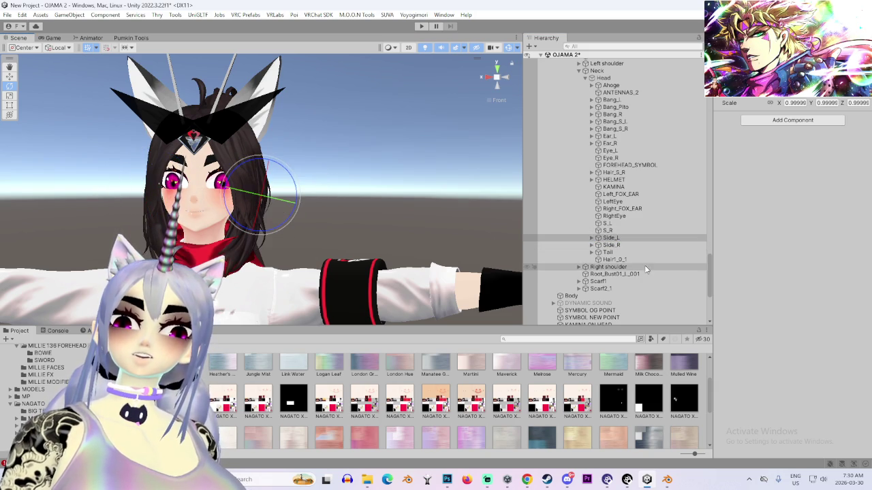
pyautogui.click(636, 260)
pyautogui.moveTo(286, 136); pyautogui.dragTo(214, 122)
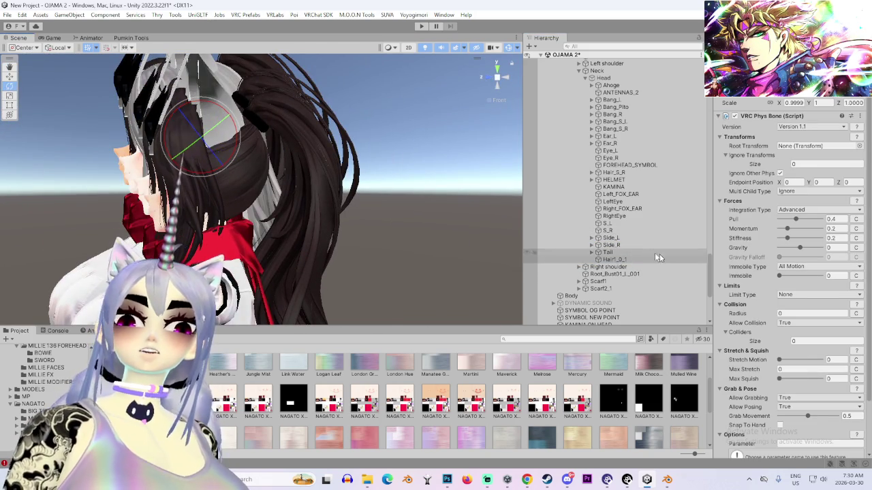
pyautogui.moveTo(320, 150); pyautogui.dragTo(228, 146)
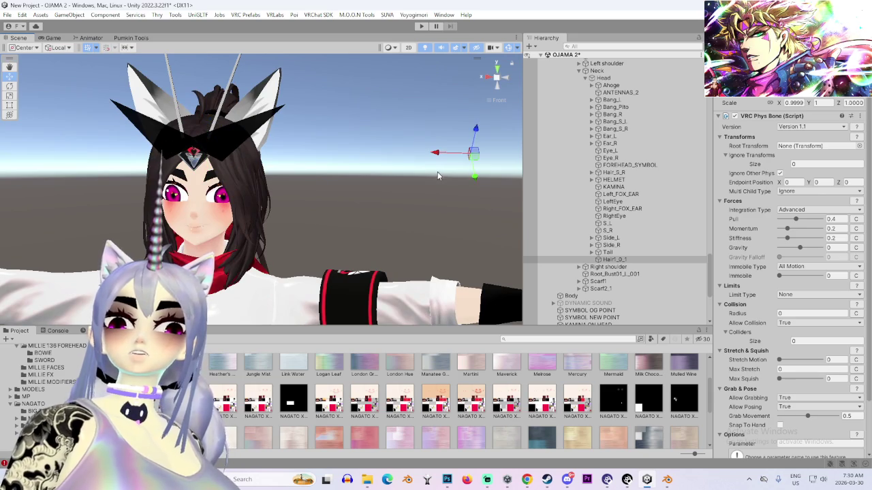
# Remove Hair1_0_1's VRC Phys Bone component and delete the Hair1_0_1 object
pyautogui.click(859, 117)
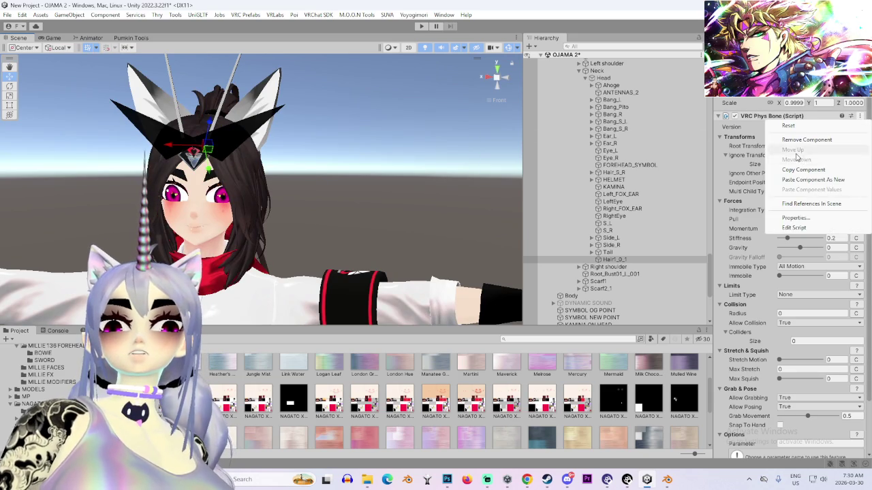
pyautogui.click(804, 140)
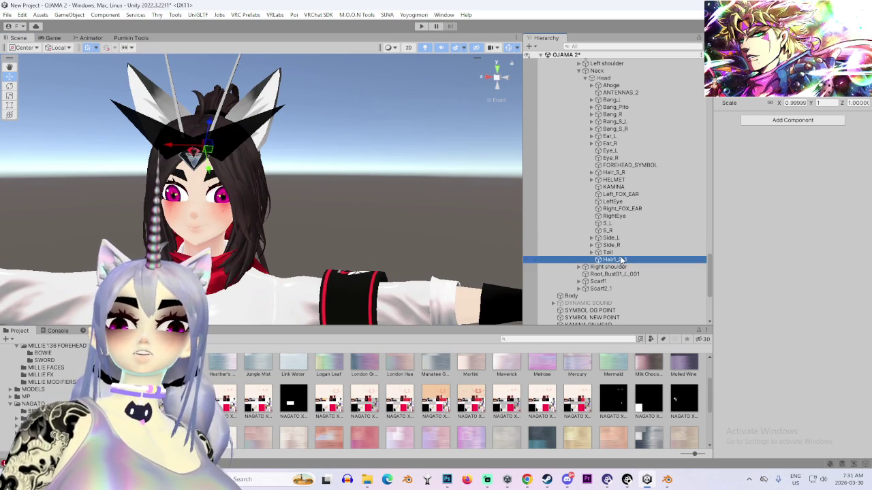
pyautogui.rightClick(621, 260)
pyautogui.click(644, 158)
# Add a new VRC Phys Bone component to the Tail bone
pyautogui.click(607, 252)
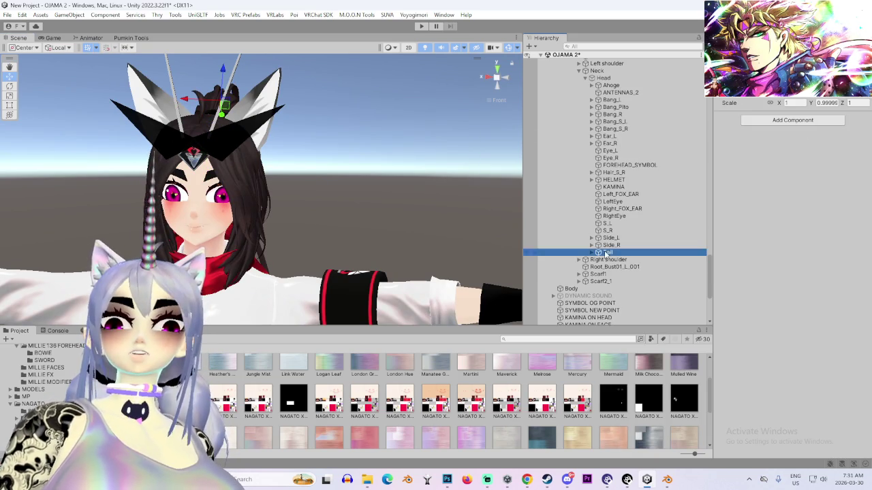
pyautogui.moveTo(372, 200)
pyautogui.mouseDown()
pyautogui.moveTo(366, 220)
pyautogui.moveTo(264, 122)
pyautogui.moveTo(291, 71)
pyautogui.moveTo(211, 76)
pyautogui.mouseUp()
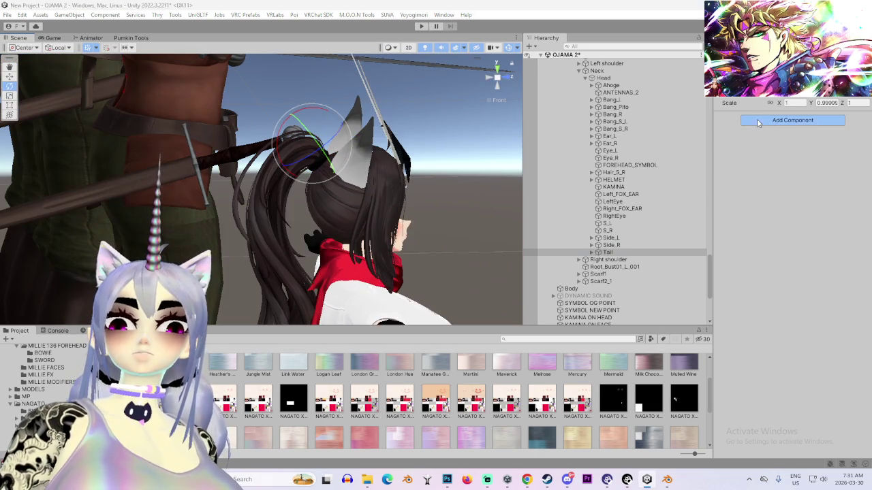
pyautogui.click(757, 121)
pyautogui.click(778, 180)
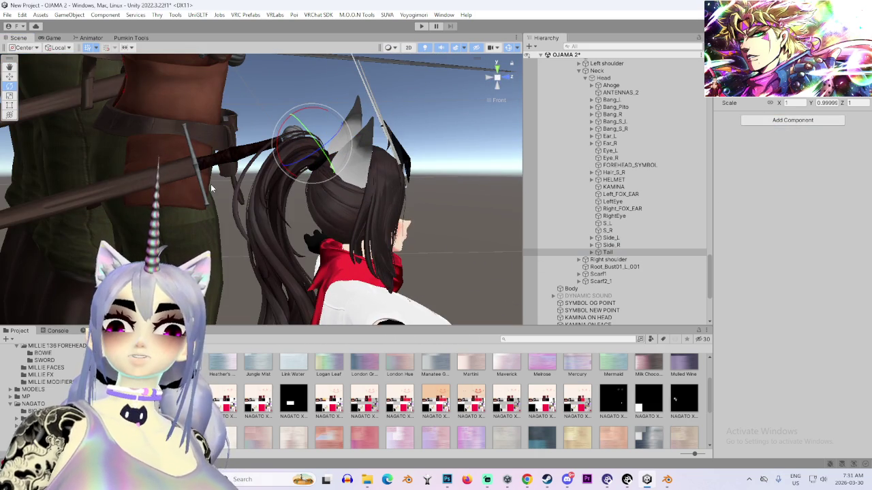
pyautogui.moveTo(291, 218)
pyautogui.mouseDown()
pyautogui.moveTo(315, 215)
pyautogui.moveTo(250, 110)
pyautogui.moveTo(326, 136)
pyautogui.moveTo(403, 188)
pyautogui.moveTo(75, 159)
pyautogui.mouseUp()
pyautogui.scroll(4, 686, 259)
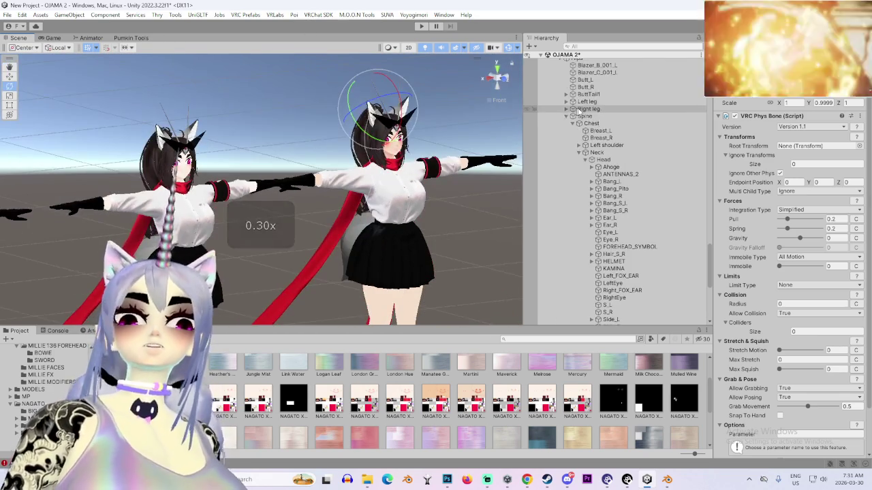
pyautogui.scroll(10, 681, 260)
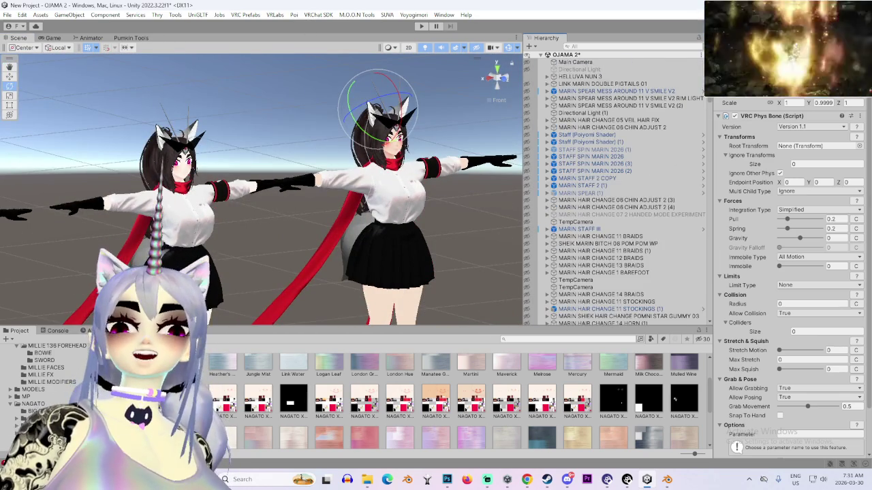
# Create a new scene from the Basic (Built-in) template, saving the modified OJAMA 2 scene first
pyautogui.click(547, 54)
pyautogui.rightClick(573, 86)
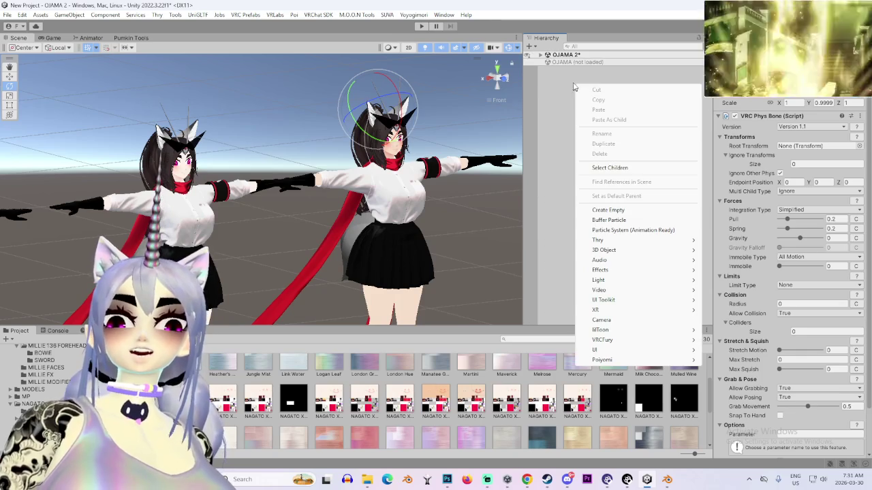
pyautogui.click(6, 15)
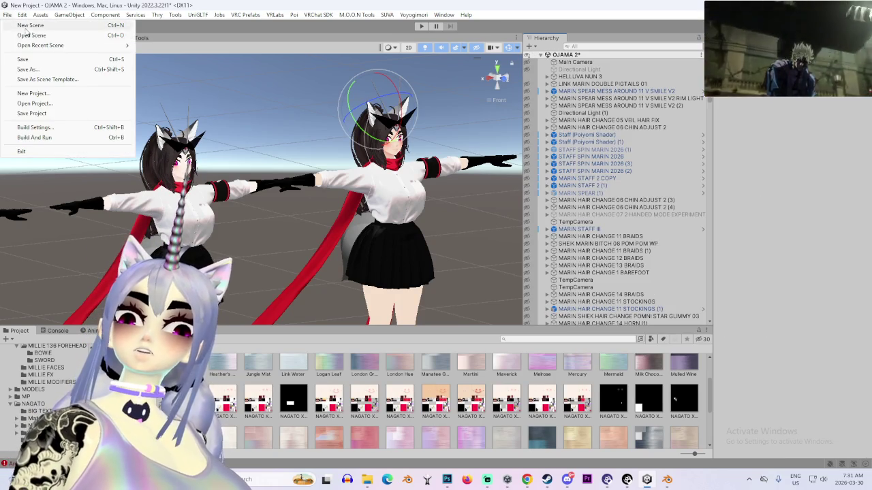
pyautogui.click(26, 27)
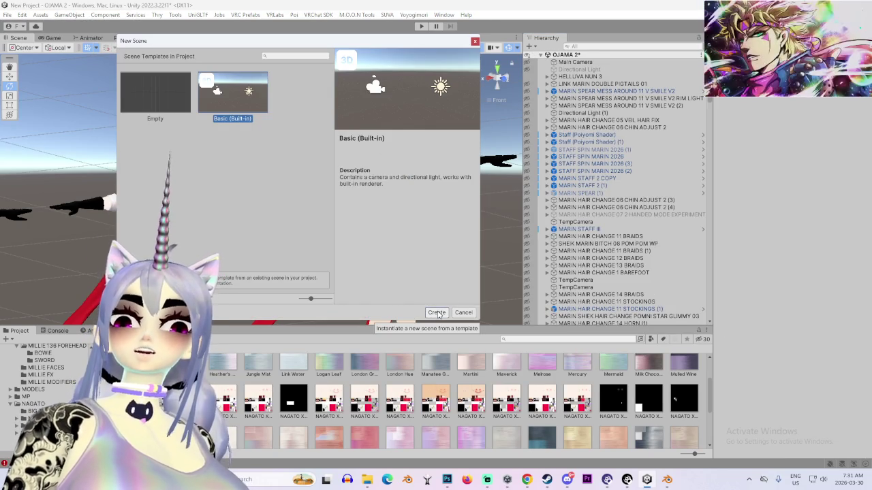
pyautogui.click(436, 311)
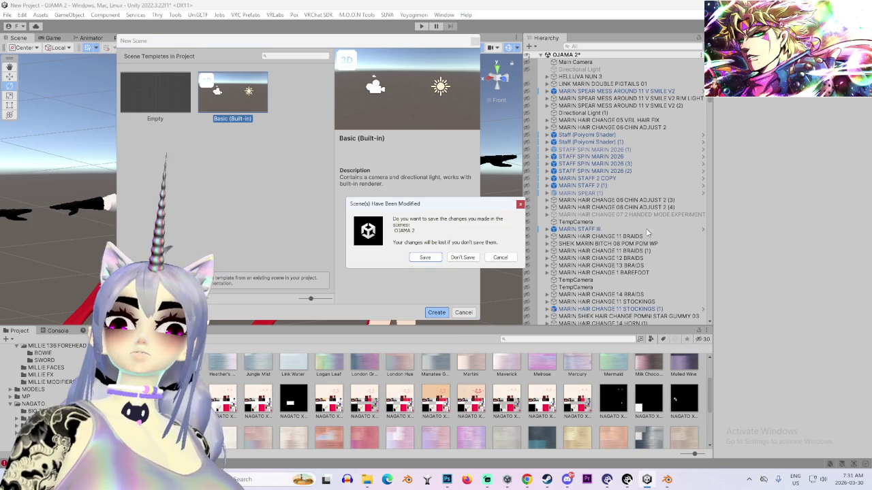
pyautogui.click(426, 258)
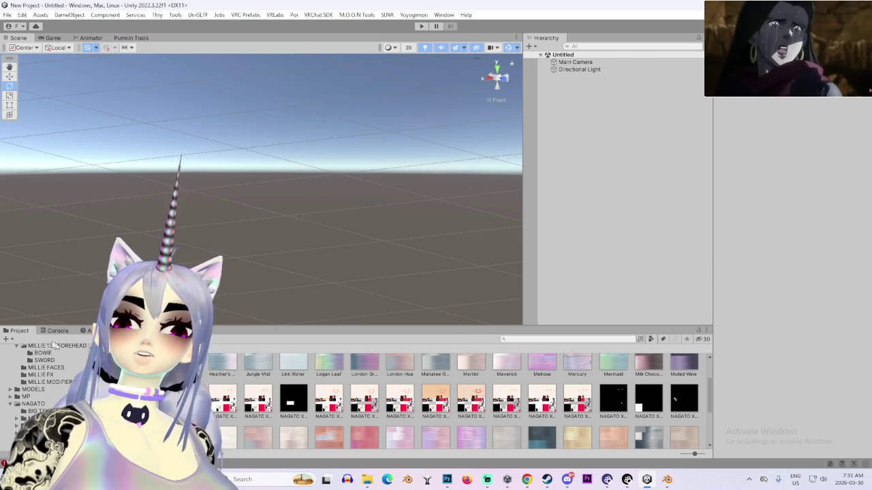
# Drag the OJAMA 2 scene asset into the Hierarchy, start Play mode, and return to Scene view
pyautogui.scroll(-10, 504, 429)
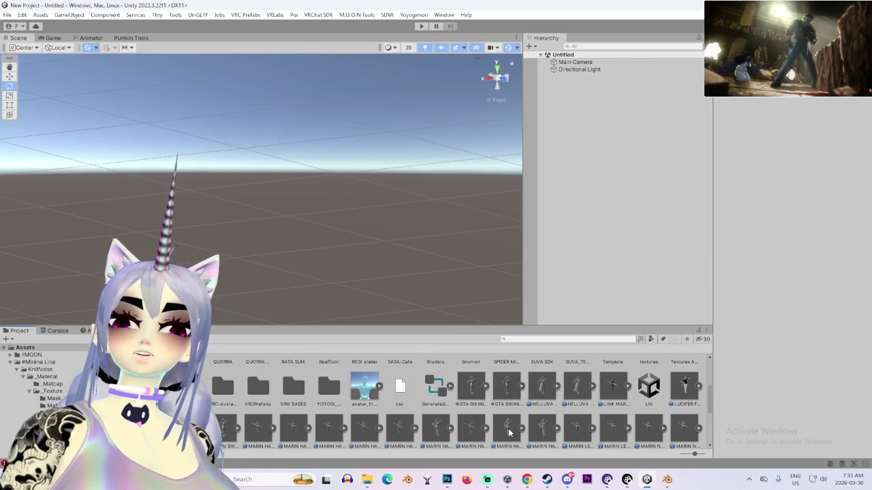
pyautogui.scroll(2, 511, 370)
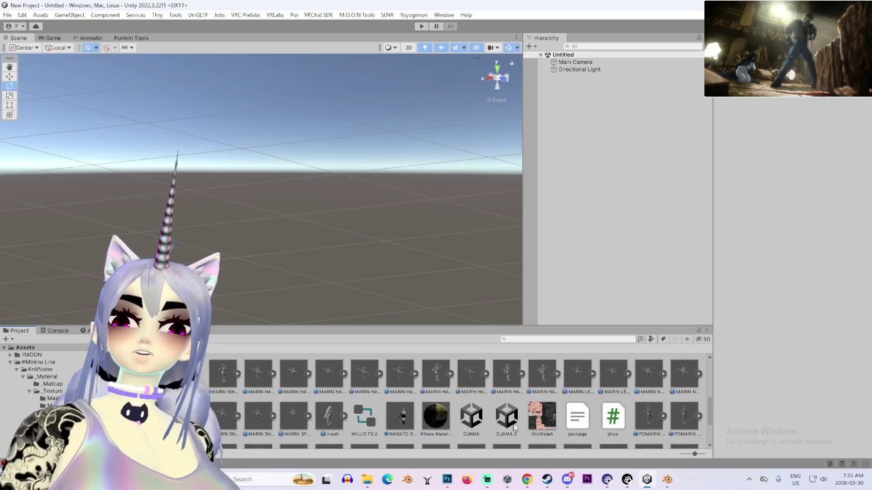
pyautogui.click(506, 417)
pyautogui.moveTo(611, 236); pyautogui.dragTo(568, 218)
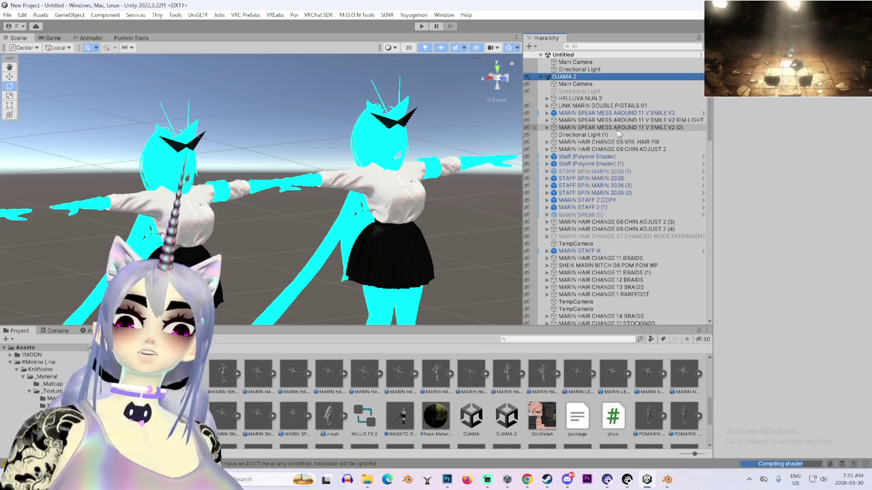
pyautogui.scroll(-3, 664, 183)
pyautogui.hotkey('ctrl', 'p')
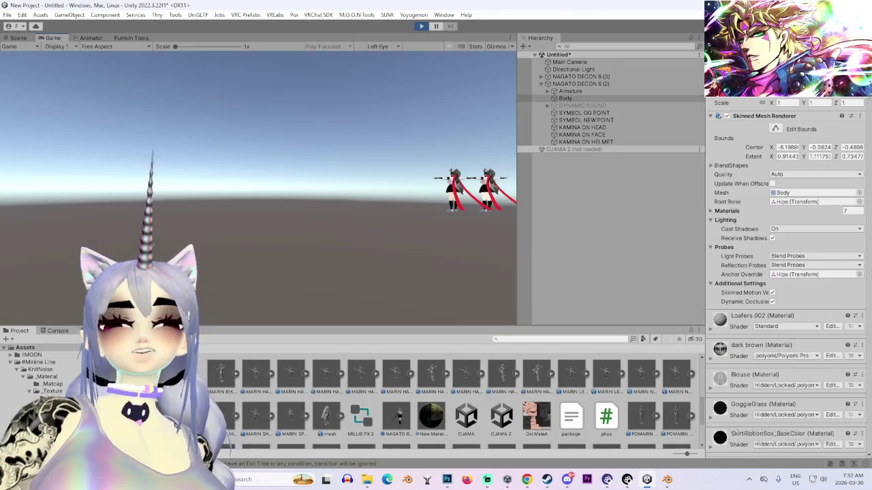
pyautogui.click(18, 37)
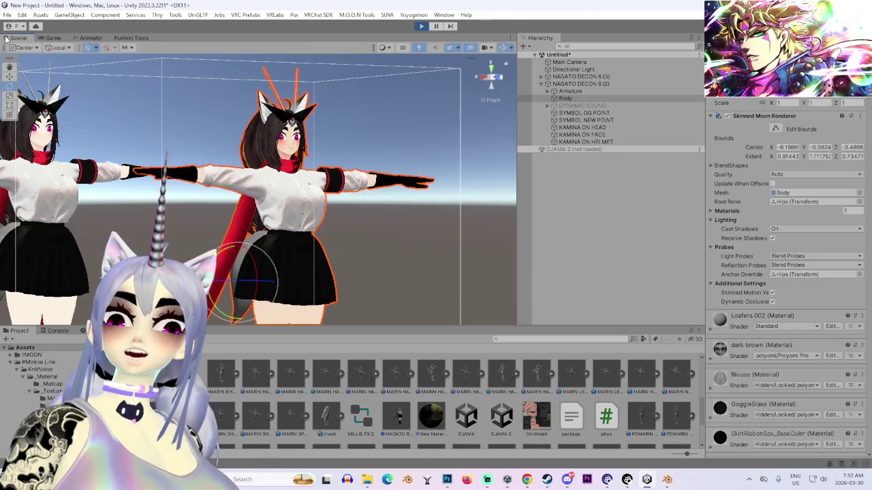
pyautogui.scroll(-2, 332, 242)
pyautogui.moveTo(272, 242)
pyautogui.mouseDown()
pyautogui.moveTo(332, 242)
pyautogui.moveTo(316, 259)
pyautogui.moveTo(338, 256)
pyautogui.mouseUp()
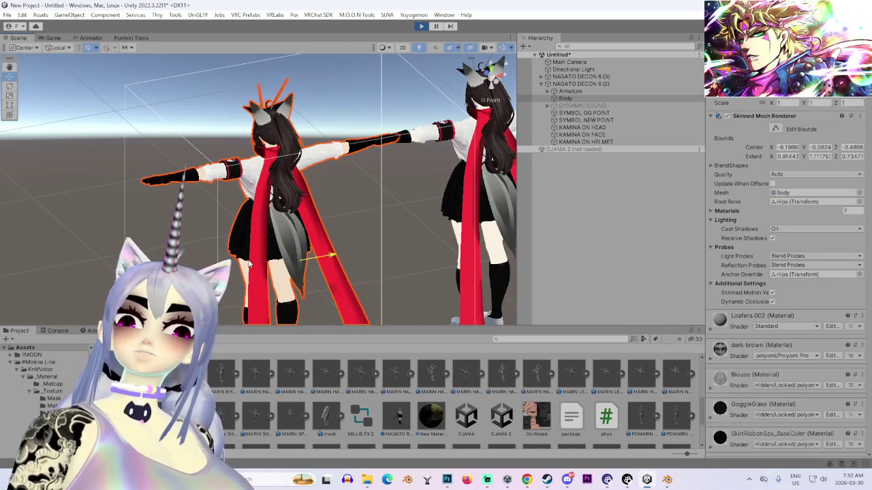
# Unfold NAGATO DECON 6 (2)'s Armature through Hips, Spine, Chest and Neck to Head's children
pyautogui.click(592, 84)
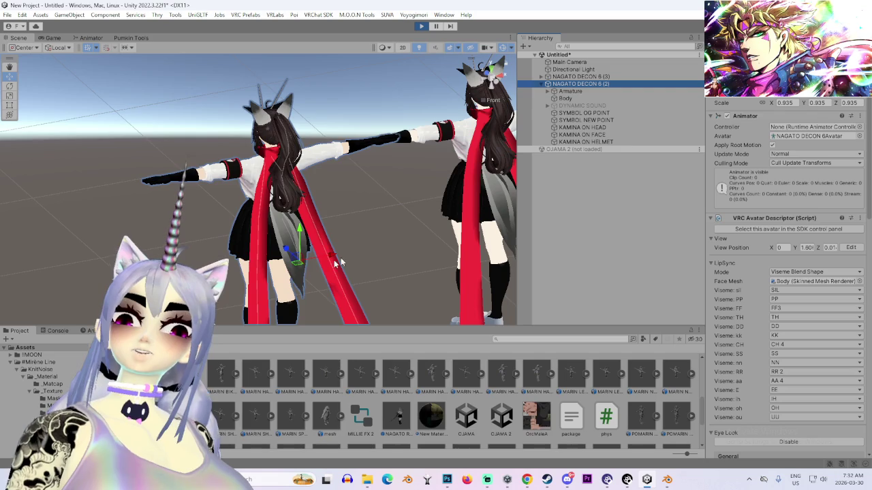
pyautogui.moveTo(265, 273)
pyautogui.mouseDown()
pyautogui.moveTo(320, 252)
pyautogui.moveTo(303, 227)
pyautogui.moveTo(176, 254)
pyautogui.moveTo(157, 236)
pyautogui.moveTo(307, 229)
pyautogui.moveTo(177, 239)
pyautogui.moveTo(257, 179)
pyautogui.moveTo(252, 216)
pyautogui.moveTo(339, 231)
pyautogui.mouseUp()
pyautogui.scroll(3, 340, 231)
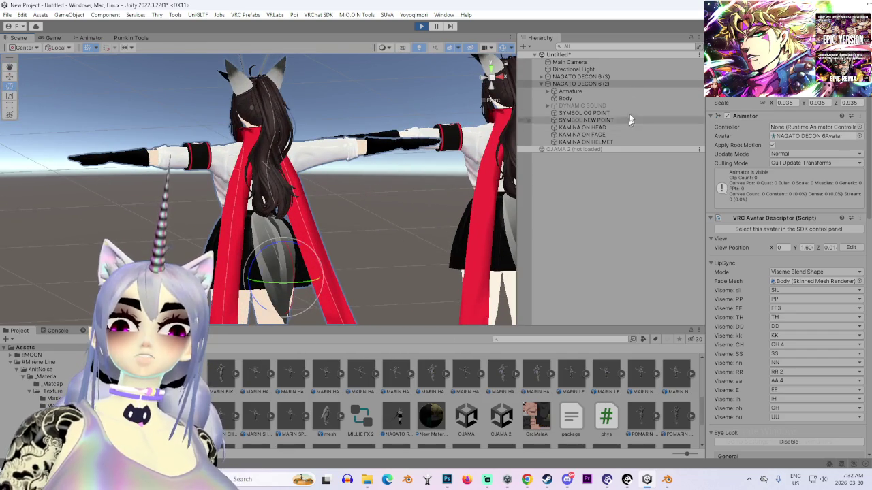
pyautogui.click(572, 84)
pyautogui.click(553, 91)
pyautogui.click(553, 98)
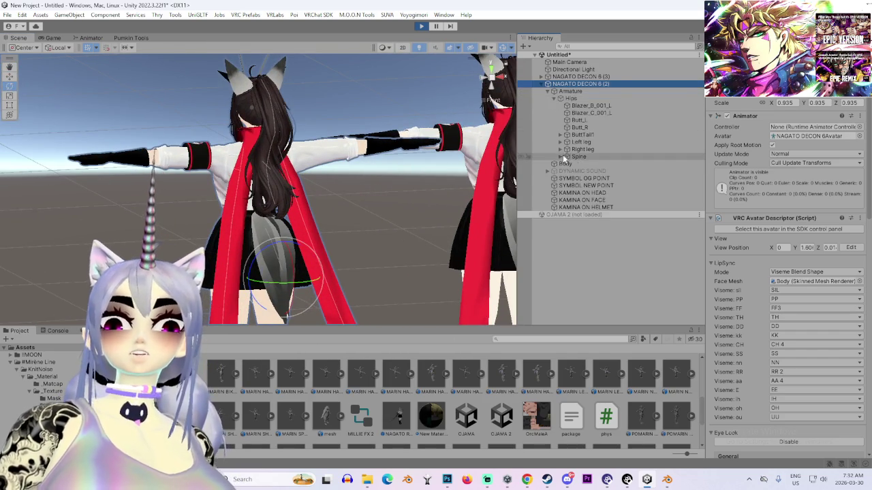
pyautogui.click(576, 157)
pyautogui.click(560, 157)
pyautogui.click(567, 164)
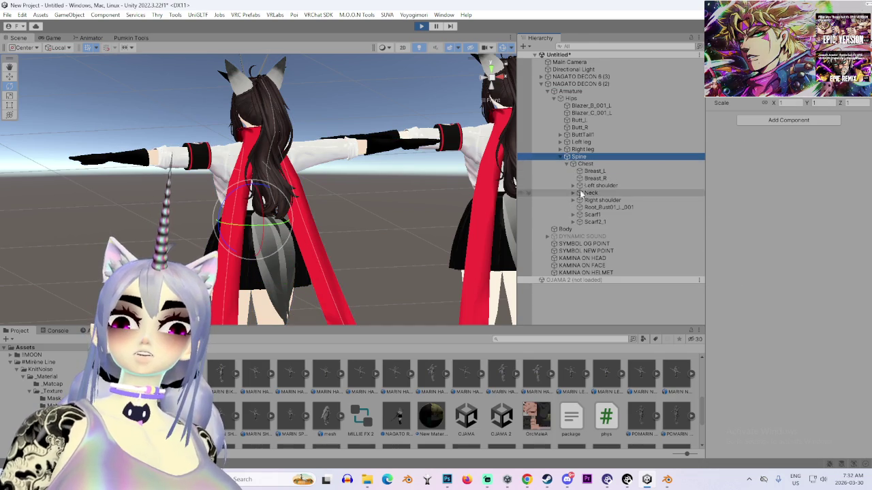
pyautogui.click(572, 193)
pyautogui.click(580, 200)
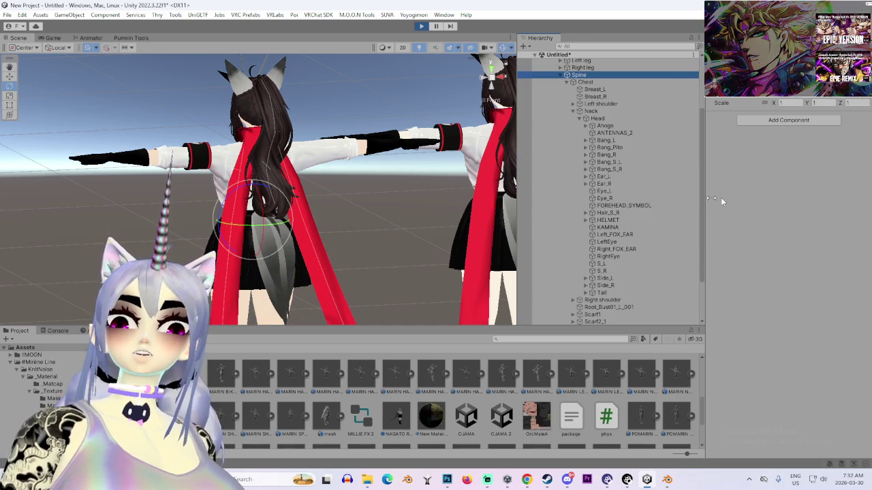
pyautogui.scroll(-5, 641, 164)
# Set the Tail phys bone to Advanced integration with Gravity 1 and Gravity Falloff 1
pyautogui.click(620, 239)
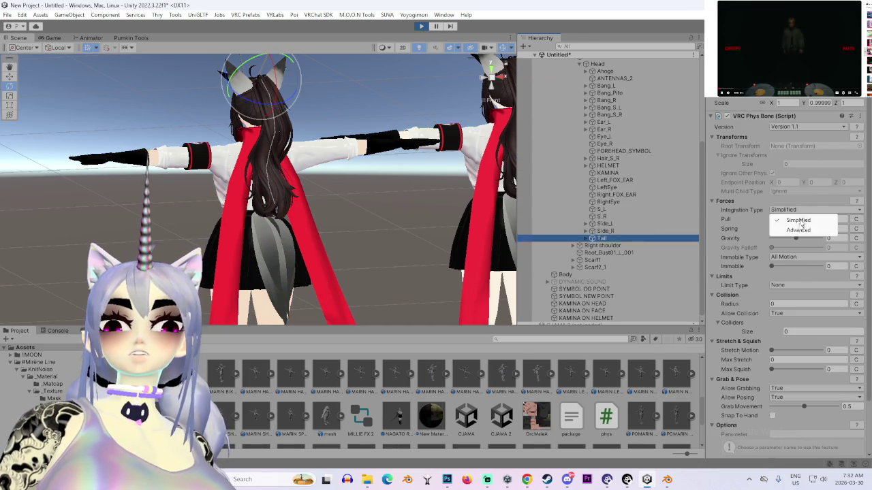
pyautogui.click(799, 229)
pyautogui.moveTo(795, 247); pyautogui.dragTo(821, 247)
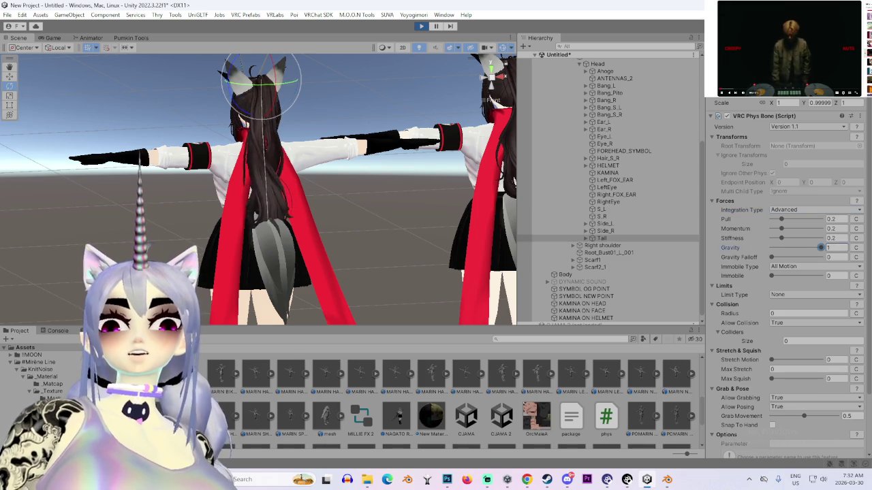
pyautogui.moveTo(463, 204)
pyautogui.mouseDown()
pyautogui.moveTo(428, 206)
pyautogui.moveTo(477, 218)
pyautogui.mouseUp()
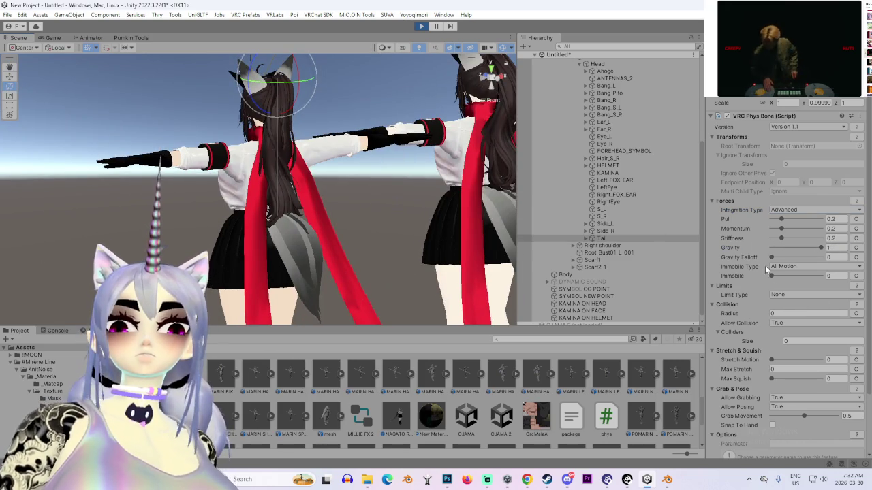
pyautogui.moveTo(827, 271); pyautogui.dragTo(826, 266)
pyautogui.moveTo(381, 171)
pyautogui.mouseDown()
pyautogui.moveTo(254, 158)
pyautogui.moveTo(217, 163)
pyautogui.mouseUp()
pyautogui.scroll(3, 668, 176)
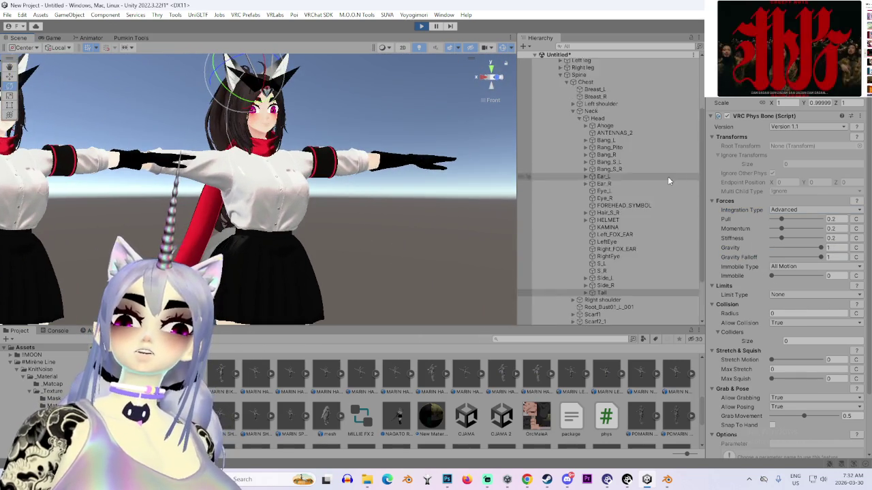
pyautogui.scroll(2, 587, 82)
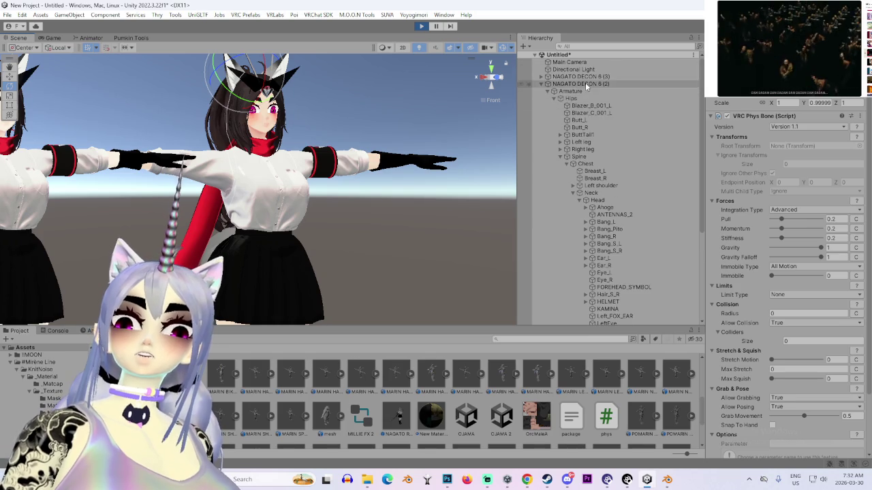
# Test-rotate the NAGATO DECON 6 (2) avatar, then undo so it stands upright in T-pose
pyautogui.click(585, 83)
pyautogui.moveTo(189, 263)
pyautogui.mouseDown()
pyautogui.moveTo(228, 103)
pyautogui.moveTo(306, 208)
pyautogui.mouseUp()
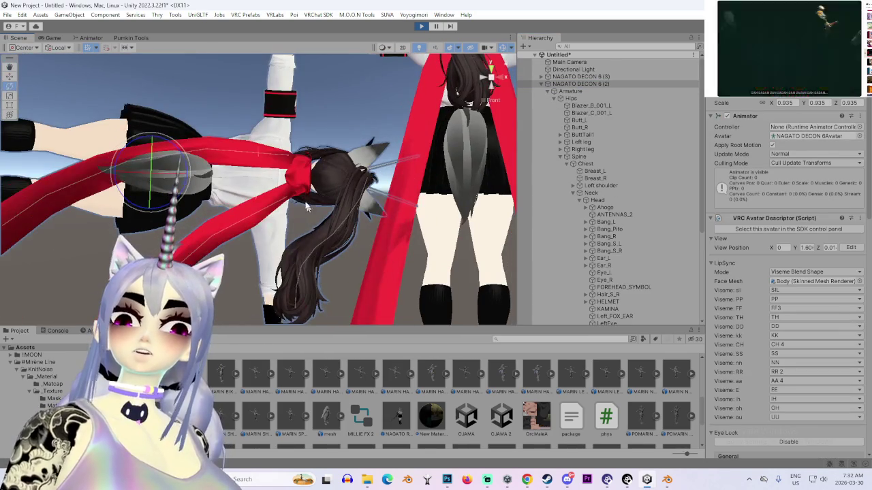
pyautogui.moveTo(172, 175)
pyautogui.mouseDown()
pyautogui.moveTo(341, 179)
pyautogui.moveTo(327, 170)
pyautogui.moveTo(403, 160)
pyautogui.moveTo(410, 218)
pyautogui.mouseUp()
pyautogui.hotkey('ctrl', 'z')
pyautogui.scroll(-3, 410, 224)
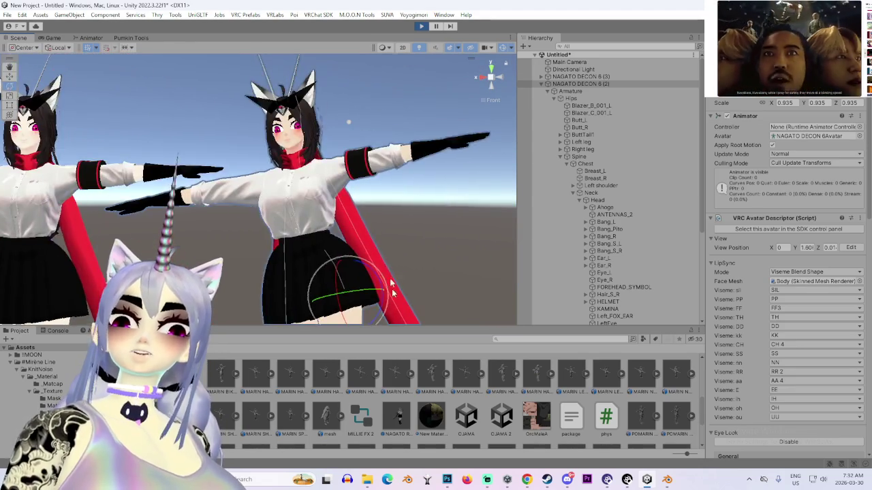
pyautogui.moveTo(346, 259)
pyautogui.mouseDown()
pyautogui.moveTo(450, 177)
pyautogui.moveTo(423, 191)
pyautogui.moveTo(496, 87)
pyautogui.mouseUp()
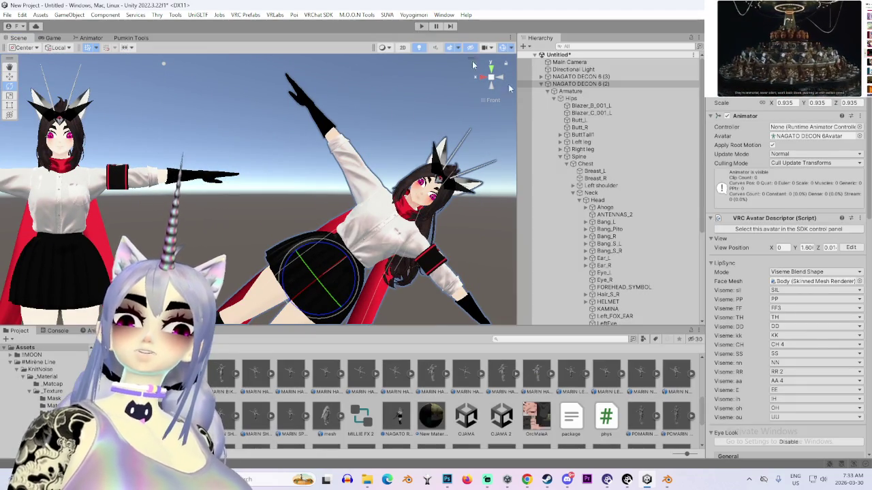
pyautogui.hotkey('ctrl', 'z')
pyautogui.scroll(-5, 638, 245)
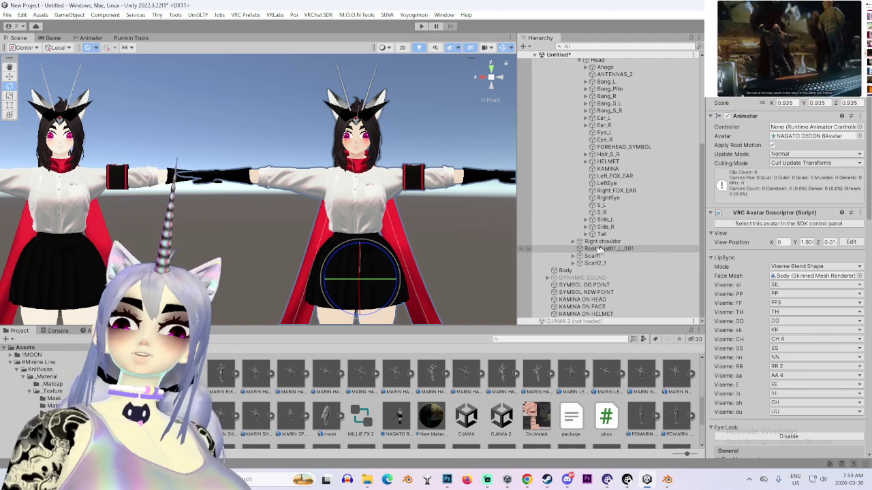
# Check Scarf2_1's phys bone, then set the Tail phys bone's integration to Advanced
pyautogui.click(600, 263)
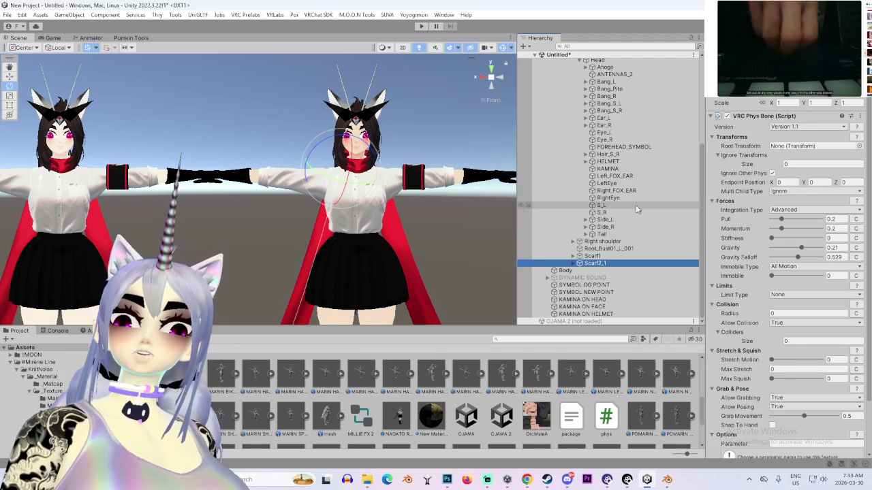
pyautogui.click(604, 220)
pyautogui.press('Down')
pyautogui.press('Down')
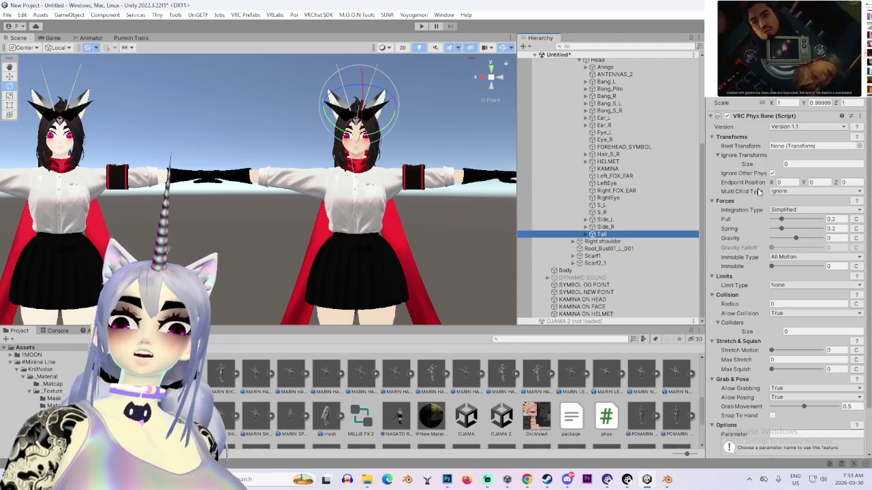
pyautogui.click(794, 202)
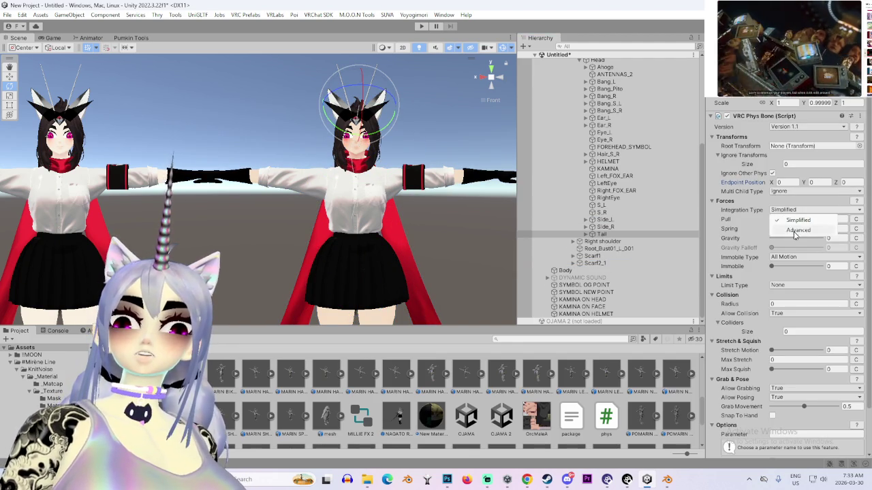
pyautogui.click(795, 231)
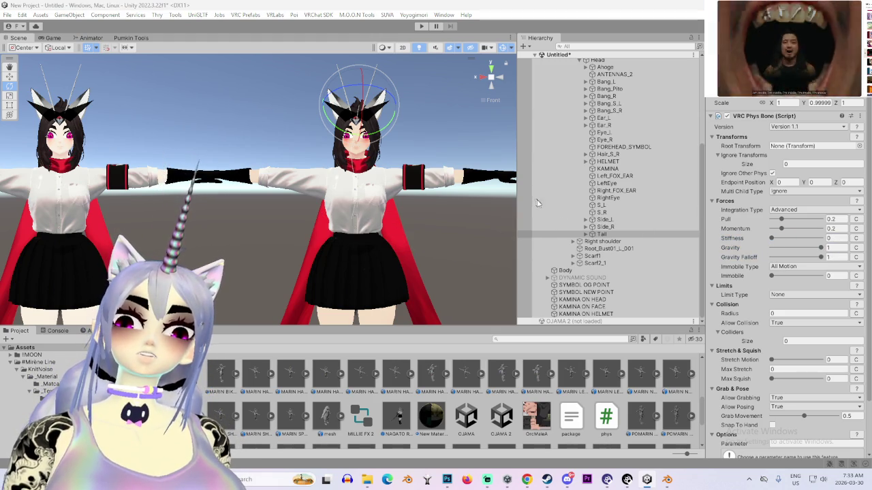
# Scroll the Hierarchy up to NAGATO DECON 6 (2)'s expanded bones and orbit around the head
pyautogui.scroll(5, 430, 197)
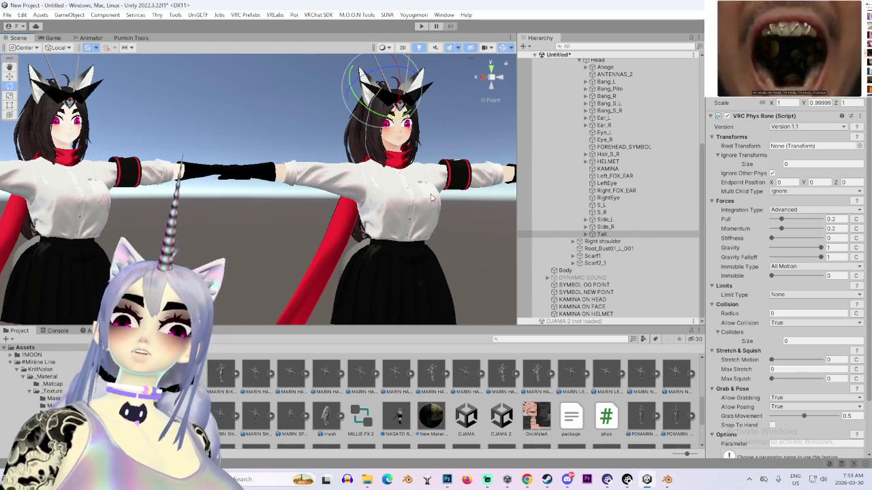
pyautogui.scroll(5, 431, 197)
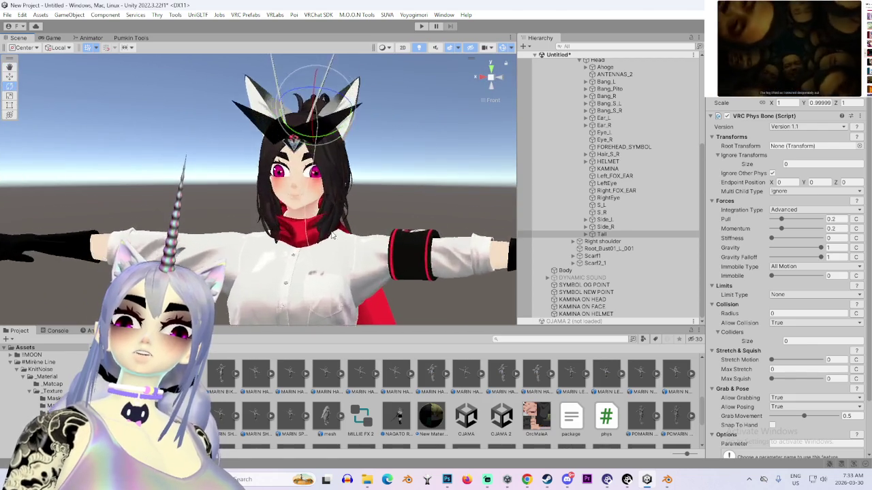
pyautogui.scroll(3, 333, 236)
pyautogui.click(462, 134)
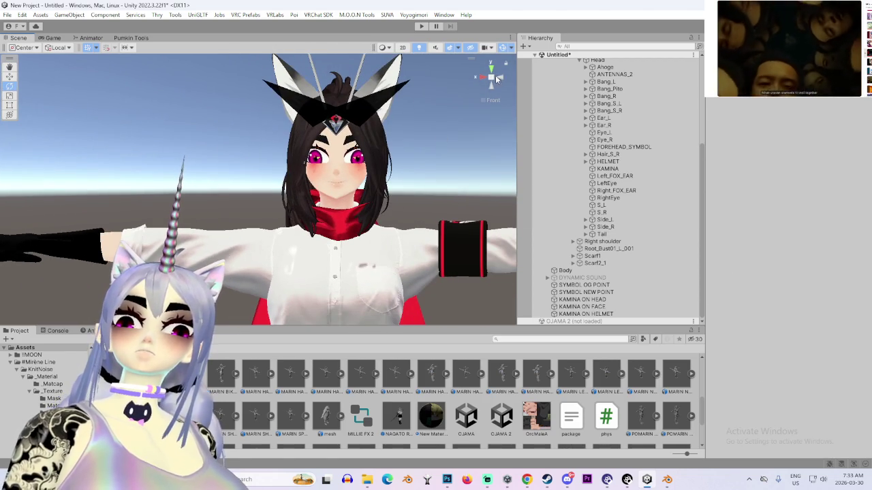
pyautogui.moveTo(495, 74)
pyautogui.mouseDown()
pyautogui.moveTo(375, 172)
pyautogui.moveTo(265, 223)
pyautogui.mouseUp()
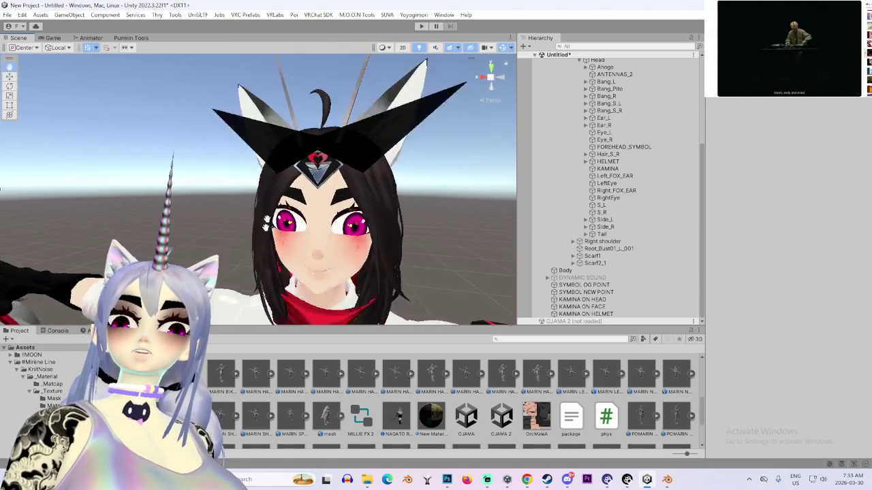
pyautogui.scroll(-3, 266, 223)
pyautogui.scroll(5, 558, 136)
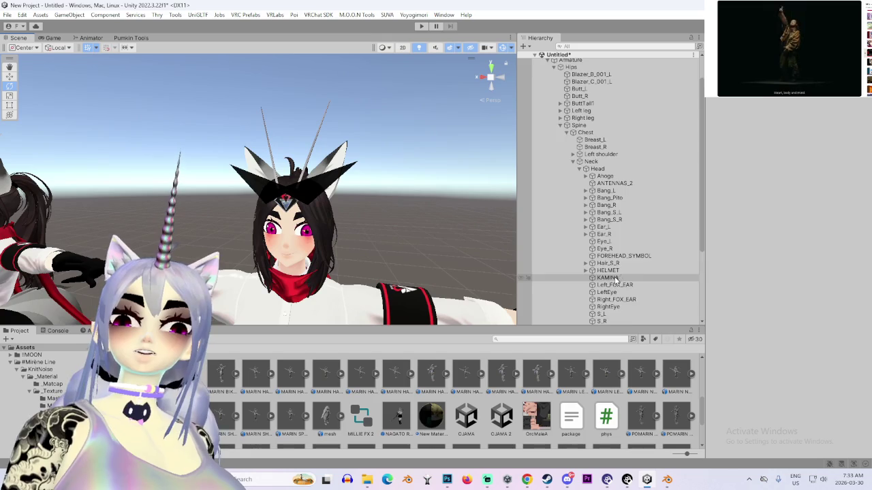
# Load the OJAMA 2 scene and select and frame the MILLIE T TOP 15 SUIT FIX avatar
pyautogui.click(534, 55)
pyautogui.rightClick(570, 62)
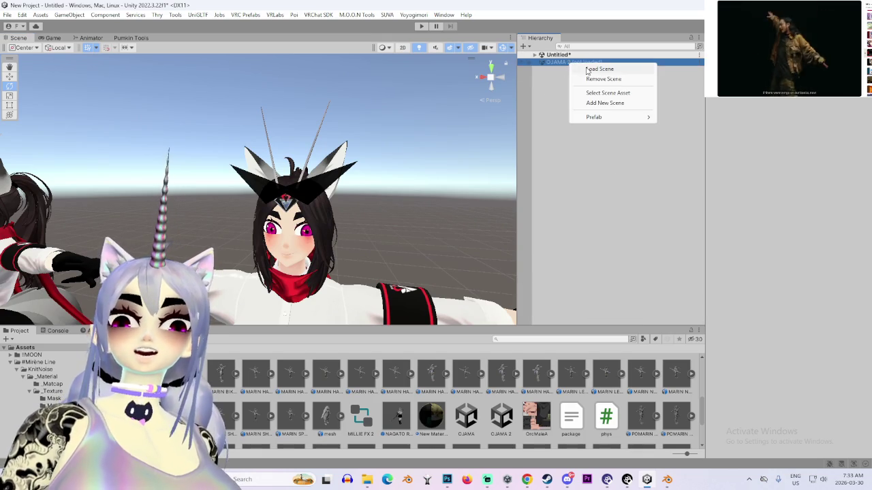
pyautogui.click(585, 66)
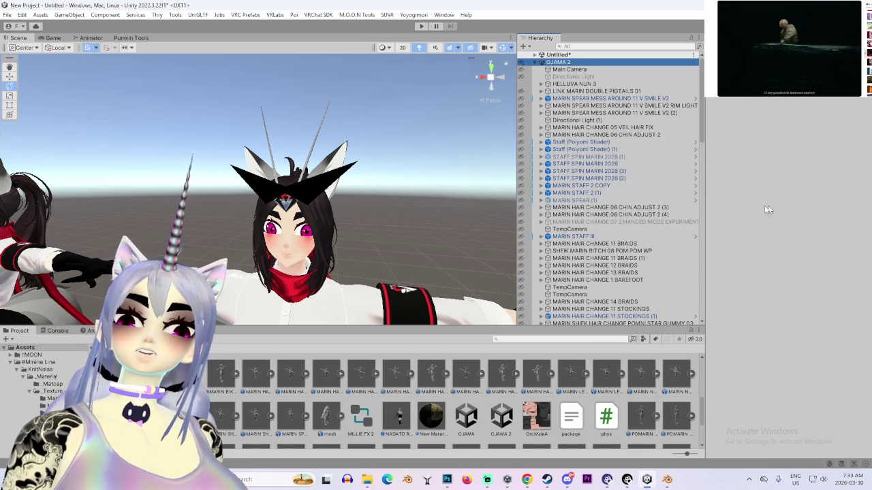
pyautogui.scroll(-5, 661, 199)
pyautogui.scroll(-3, 662, 202)
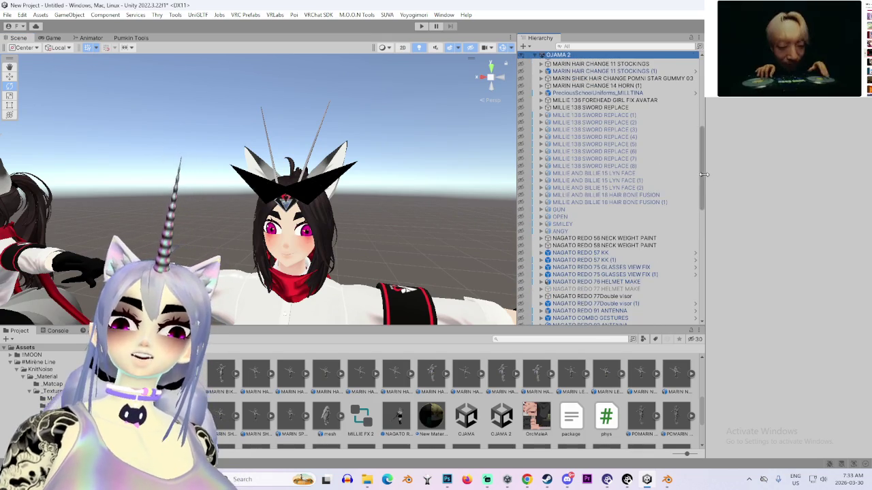
pyautogui.moveTo(703, 174); pyautogui.dragTo(723, 330)
pyautogui.click(576, 285)
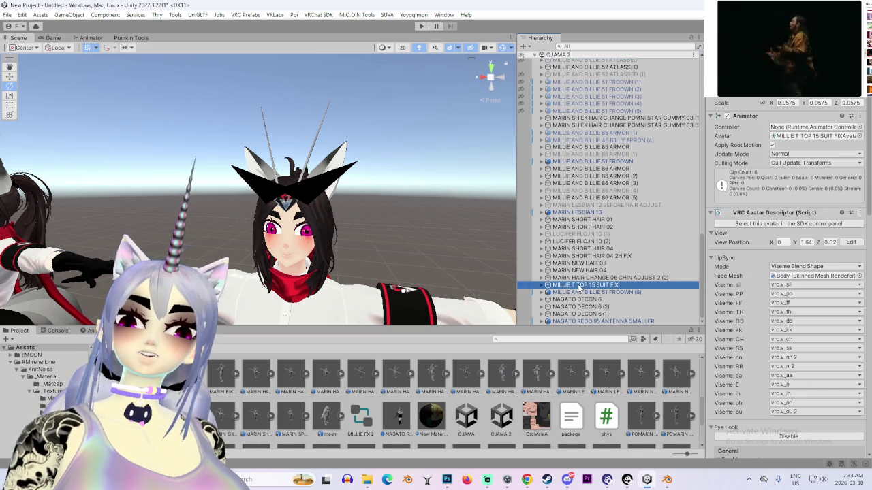
pyautogui.doubleClick(579, 285)
pyautogui.scroll(3, 291, 213)
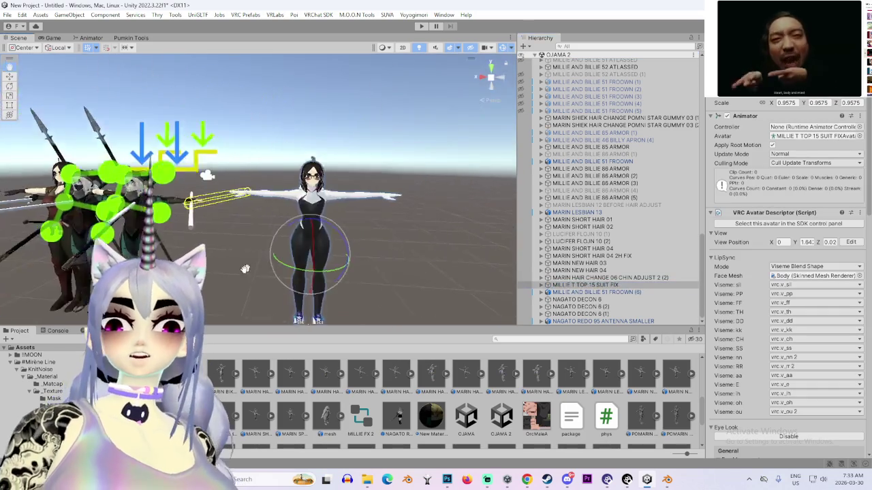
pyautogui.moveTo(291, 214); pyautogui.dragTo(310, 237)
pyautogui.scroll(5, 327, 236)
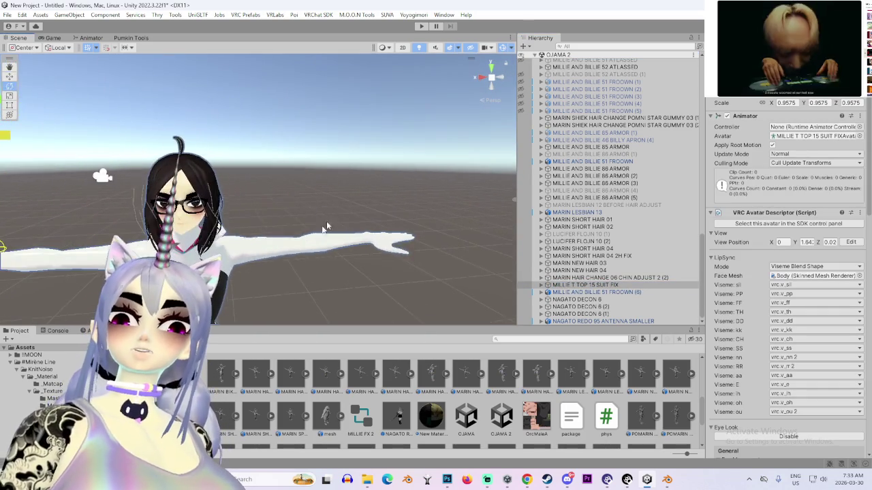
pyautogui.moveTo(325, 168)
pyautogui.mouseDown()
pyautogui.moveTo(368, 215)
pyautogui.moveTo(308, 186)
pyautogui.moveTo(393, 214)
pyautogui.moveTo(277, 204)
pyautogui.mouseUp()
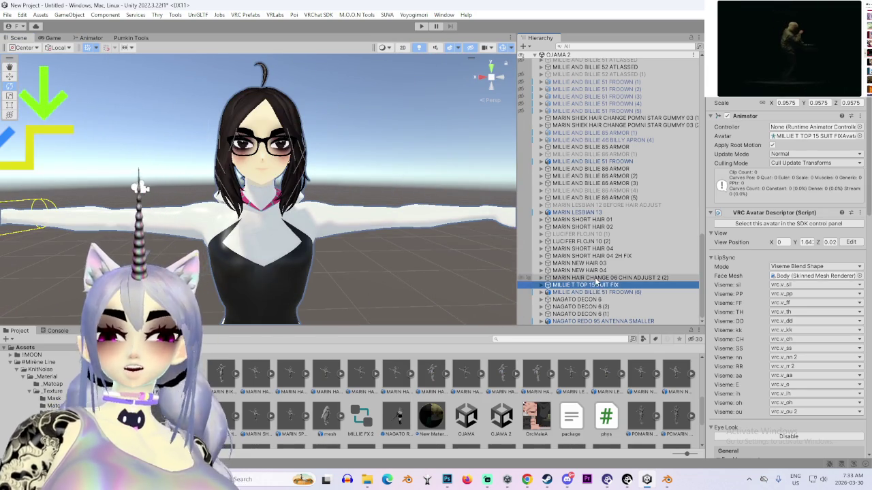
# Paste the Millie avatar copy into the Untitled scene, then select NAGATO DECON 6 (2)
pyautogui.moveTo(701, 269); pyautogui.dragTo(701, 65)
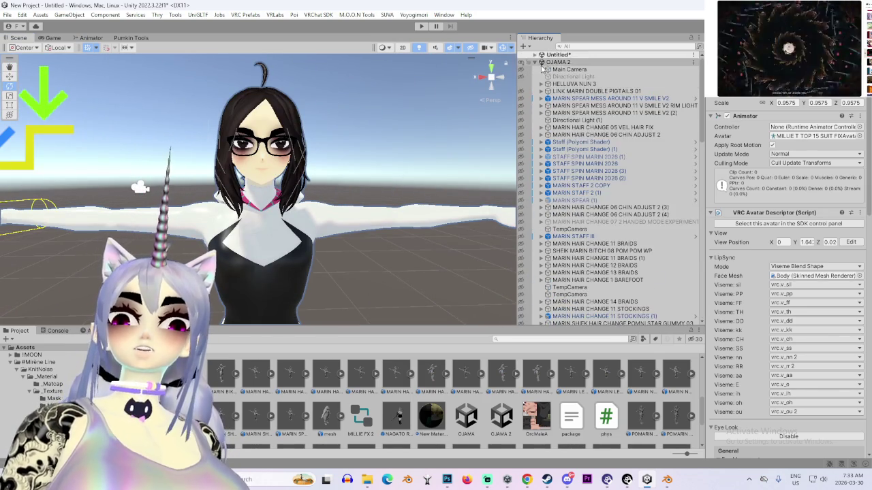
pyautogui.click(559, 56)
pyautogui.hotkey('ctrl', 'z')
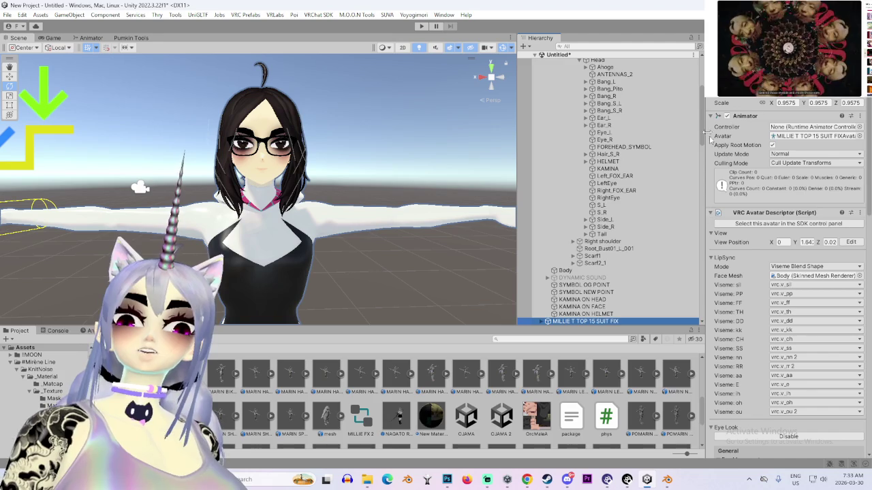
pyautogui.hotkey('ctrl', 'z')
pyautogui.hotkey('ctrl', 'z')
pyautogui.hotkey('ctrl', 'z')
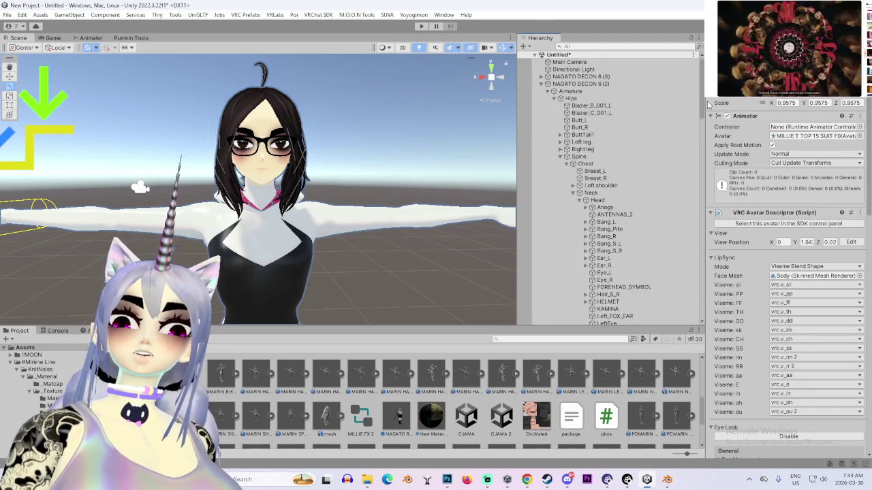
pyautogui.hotkey('ctrl', 'z')
pyautogui.hotkey('ctrl', 'z')
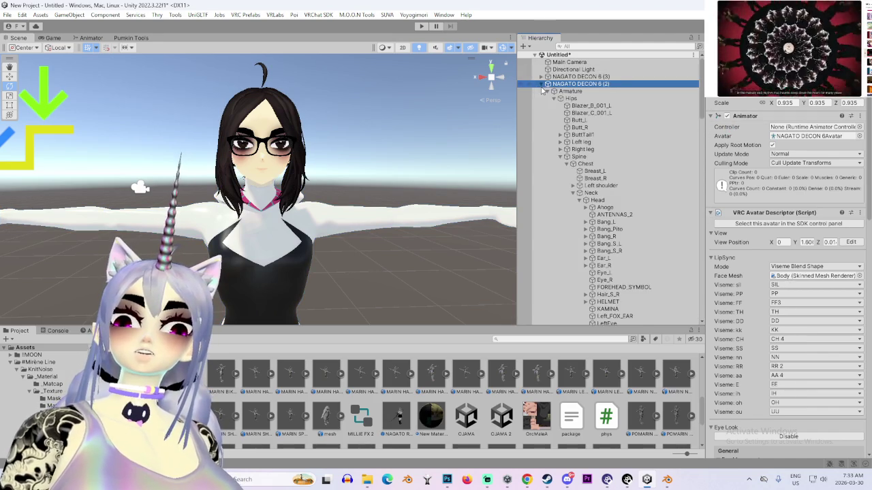
pyautogui.hotkey('ctrl', 'z')
# Unload the OJAMA 2 scene and expand MILLIE's Armature through Hips, Spine, Chest, Neck to Head
pyautogui.rightClick(586, 98)
pyautogui.click(617, 145)
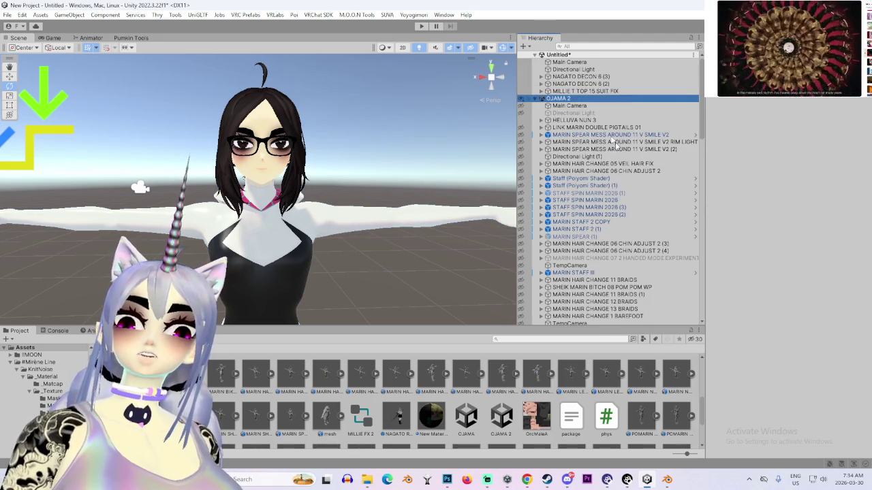
pyautogui.click(541, 91)
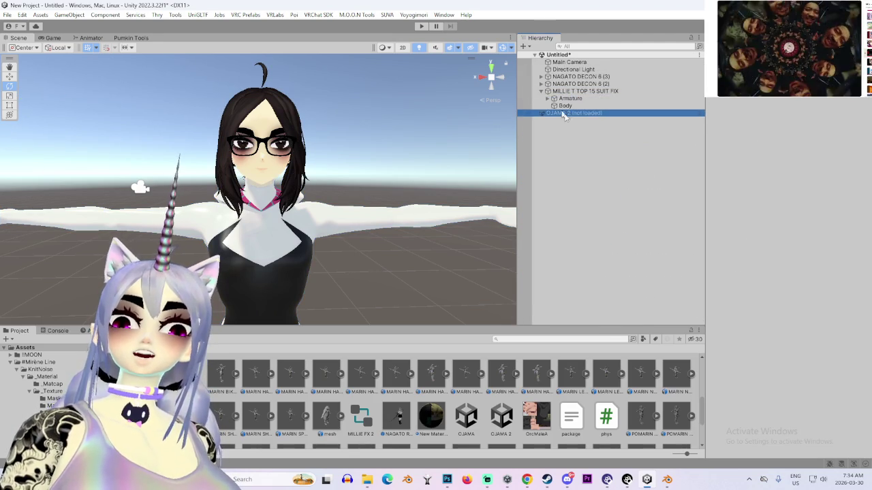
pyautogui.click(549, 98)
pyautogui.click(554, 106)
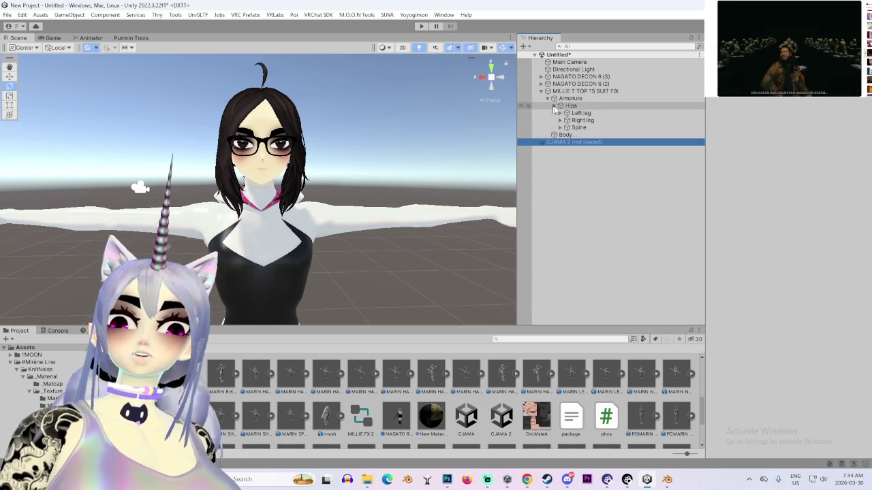
pyautogui.click(561, 128)
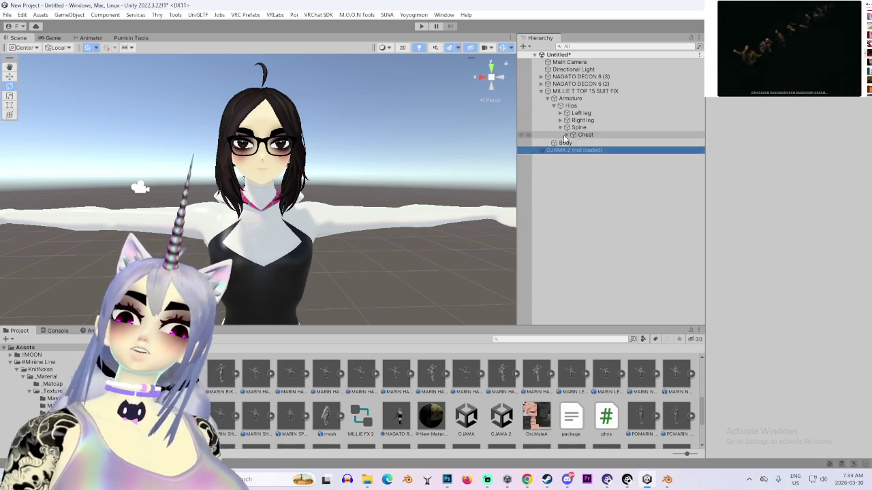
pyautogui.click(568, 135)
pyautogui.click(574, 149)
pyautogui.click(580, 157)
# Check the Phys Bone settings on Tail_G, Tail_A and the Bang_L, Bang_Pito, Bang_R, Bang_S_L, Bang_S_R bones
pyautogui.scroll(-3, 634, 235)
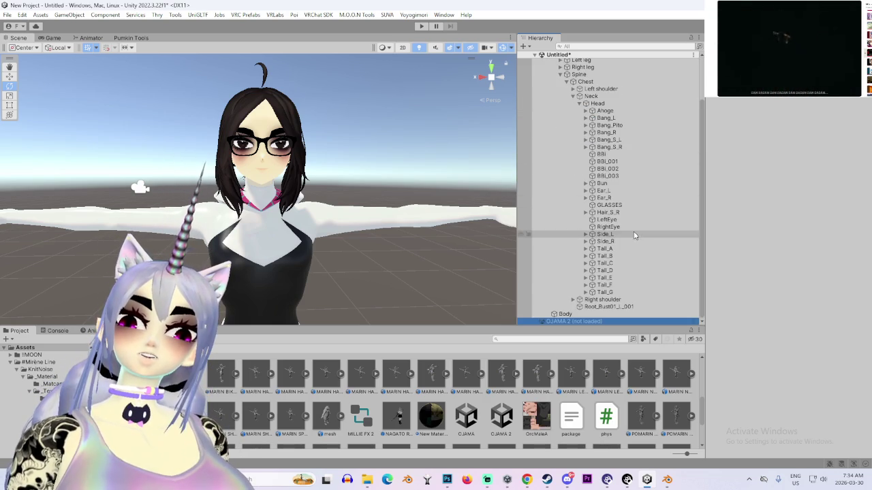
pyautogui.click(606, 292)
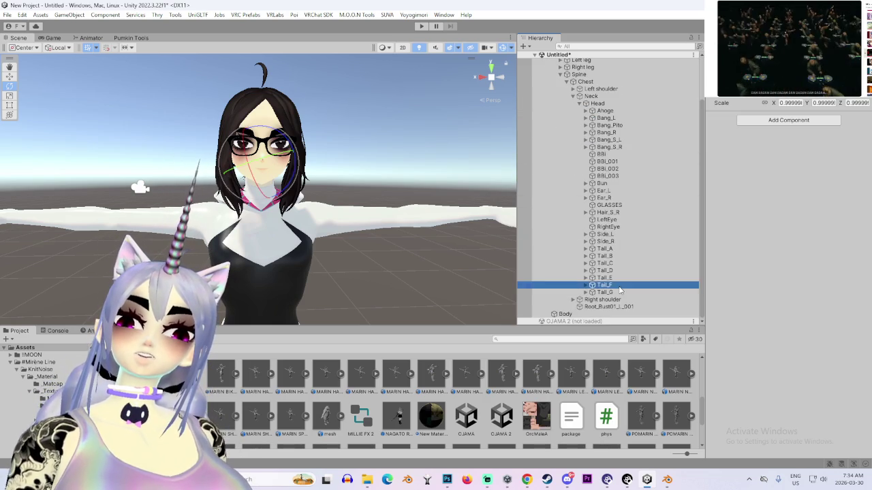
pyautogui.click(608, 249)
pyautogui.press('f')
pyautogui.moveTo(498, 242)
pyautogui.mouseDown()
pyautogui.moveTo(443, 225)
pyautogui.moveTo(491, 204)
pyautogui.moveTo(518, 177)
pyautogui.mouseUp()
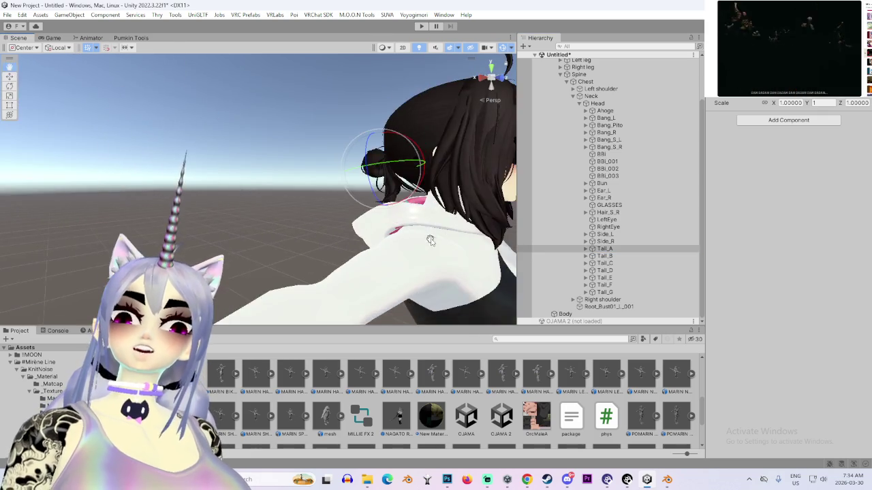
pyautogui.click(621, 120)
pyautogui.click(613, 126)
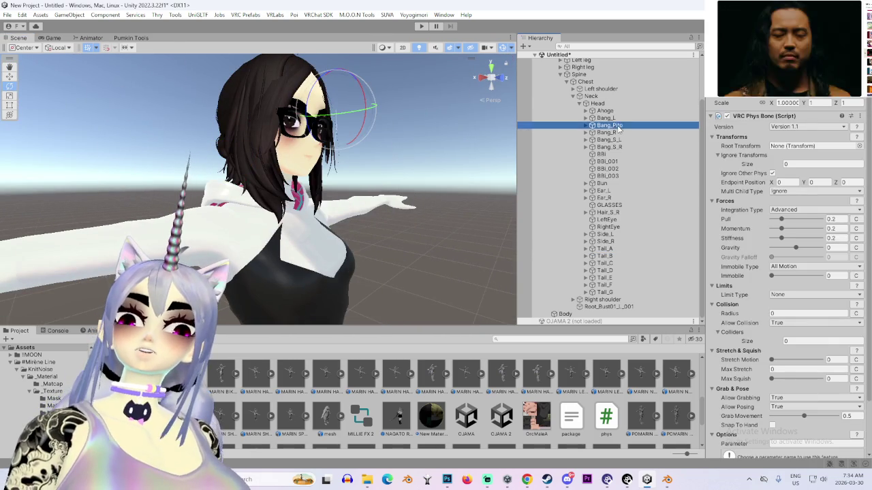
pyautogui.click(611, 132)
pyautogui.click(613, 139)
pyautogui.click(617, 147)
# Select and frame the MILLIE T TOP 15 SUIT FIX avatar root in the Scene view
pyautogui.scroll(3, 590, 255)
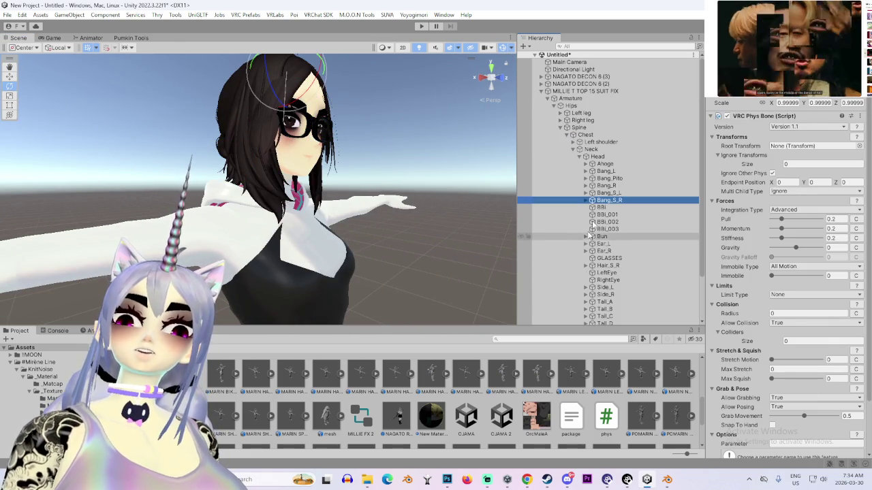
pyautogui.click(586, 91)
pyautogui.press('f')
pyautogui.moveTo(368, 152)
pyautogui.mouseDown()
pyautogui.moveTo(202, 158)
pyautogui.moveTo(412, 190)
pyautogui.moveTo(273, 163)
pyautogui.mouseUp()
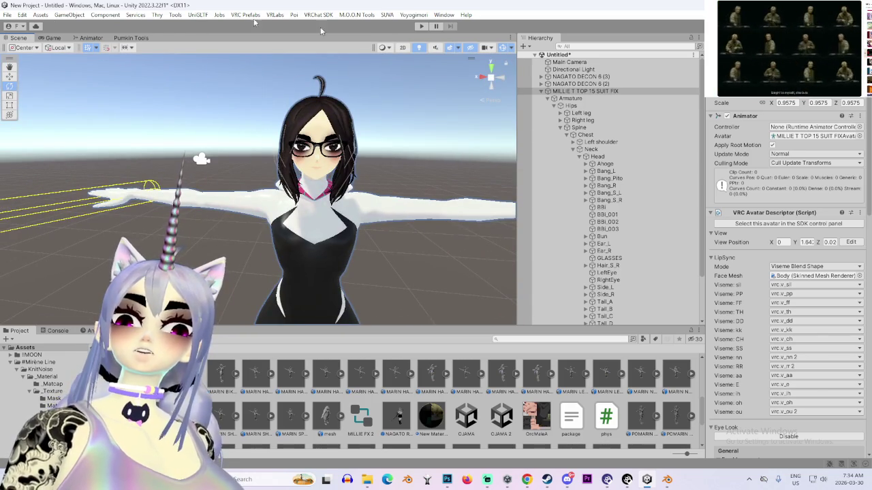
# In Pumkin's tools, target MILLIE T TOP 15 SUIT FIX and copy from NAGATO DECON 6 (2)
pyautogui.click(133, 38)
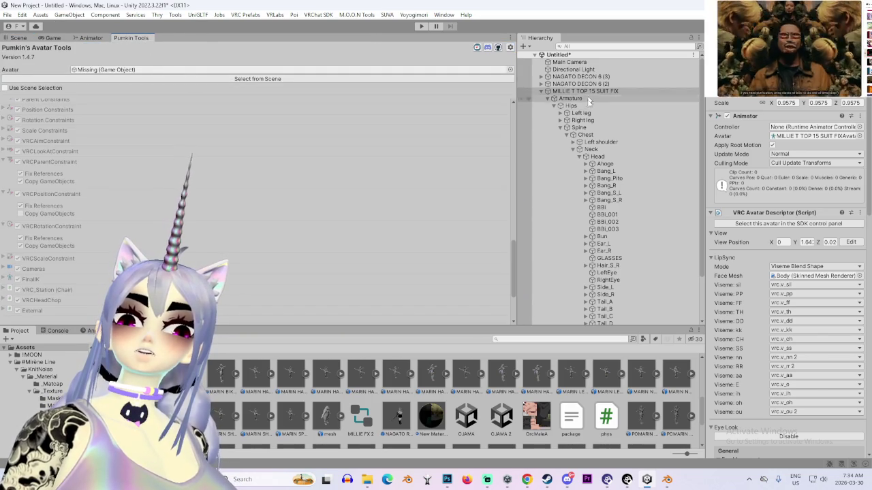
pyautogui.click(154, 79)
pyautogui.scroll(5, 121, 148)
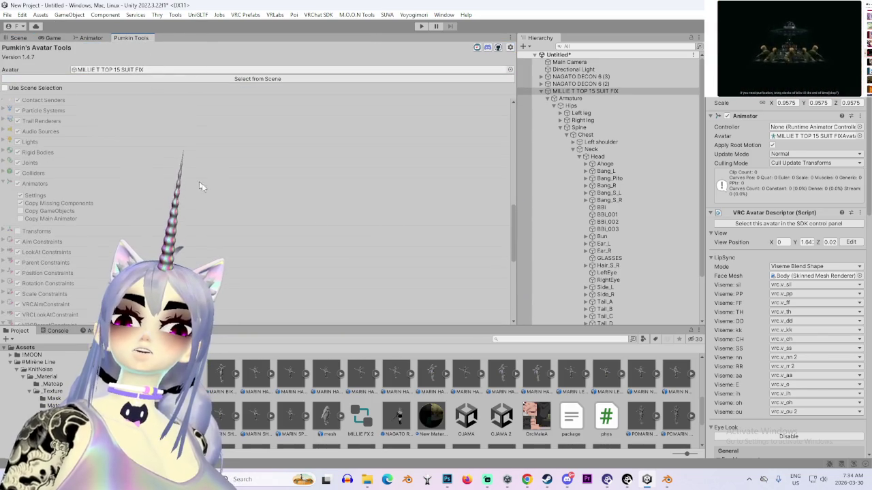
pyautogui.click(606, 83)
pyautogui.scroll(10, 118, 168)
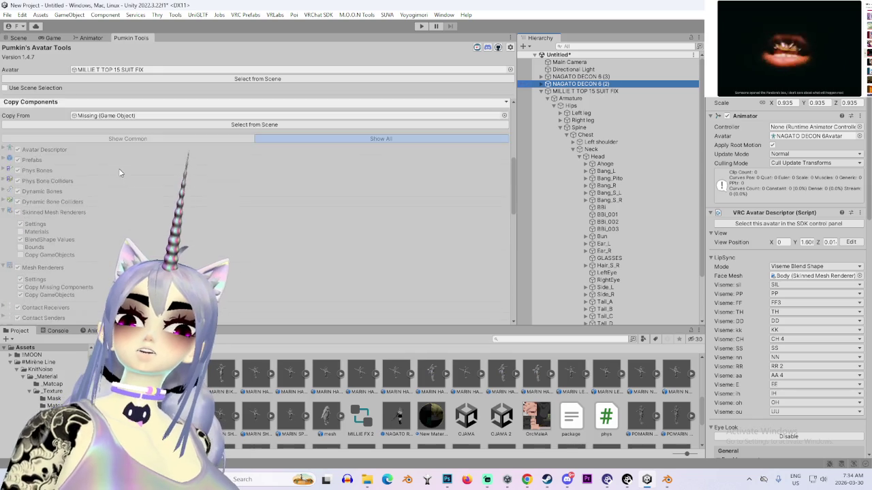
pyautogui.click(221, 234)
# Exclude Mesh Renderers, Animators, and LookAt, Parent and Rotation constraints from the copy
pyautogui.scroll(-3, 102, 240)
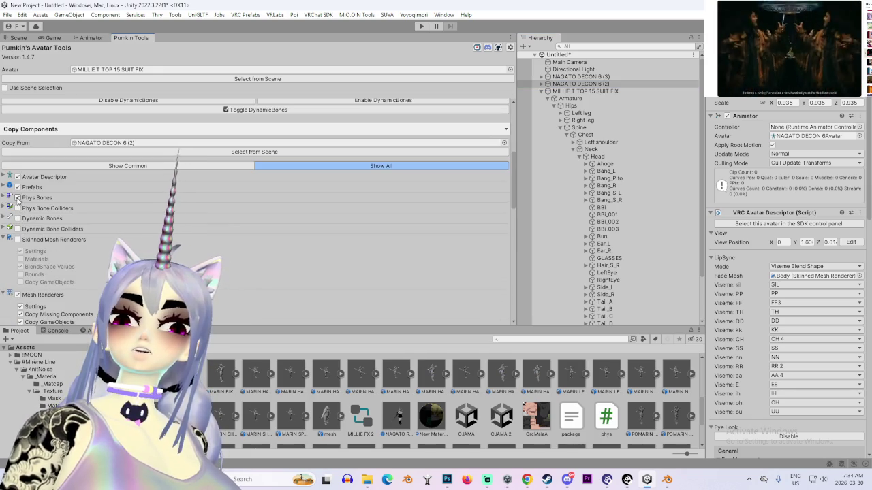
pyautogui.scroll(-4, 56, 234)
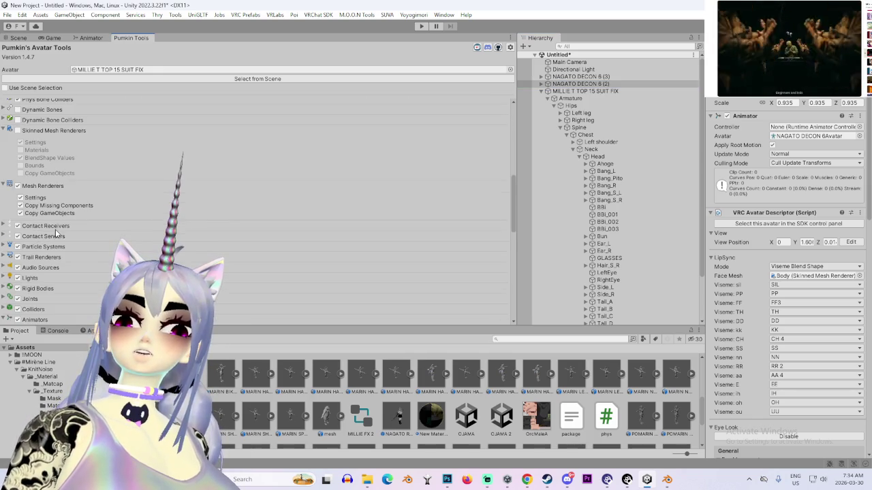
pyautogui.click(18, 187)
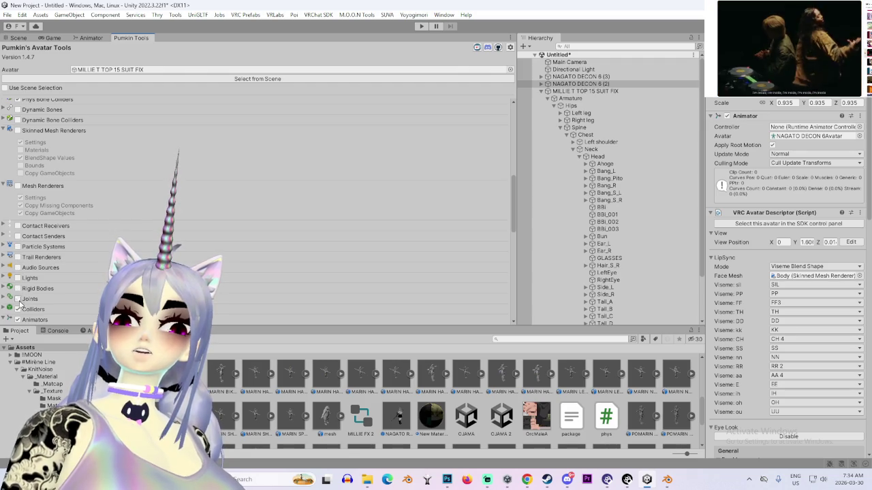
pyautogui.scroll(-3, 20, 304)
pyautogui.click(17, 238)
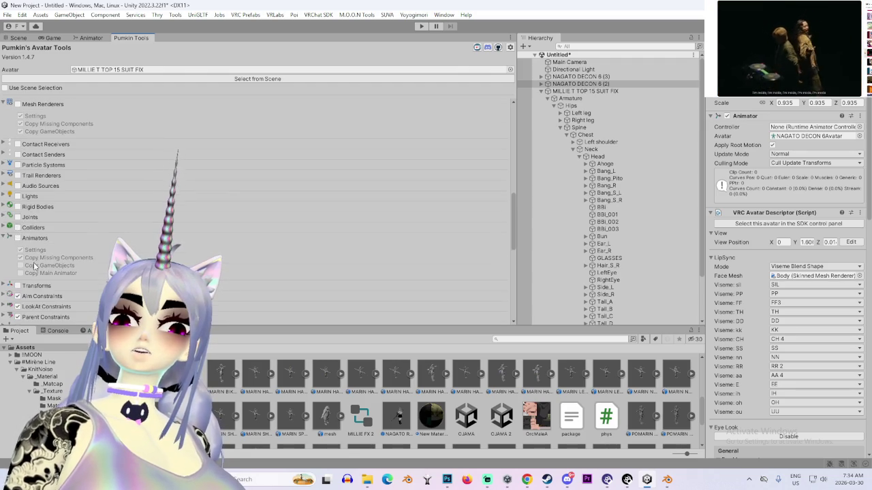
pyautogui.scroll(-1, 28, 267)
pyautogui.click(17, 279)
pyautogui.click(18, 289)
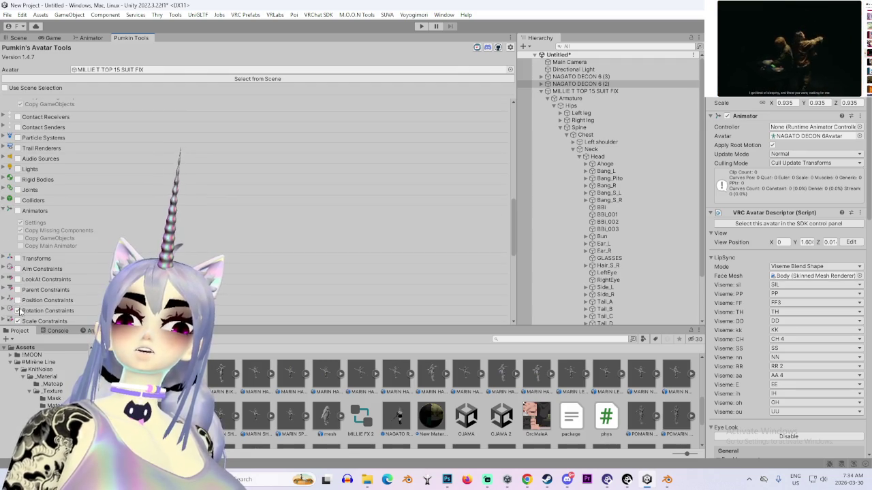
pyautogui.click(17, 310)
# Also exclude VRC Parent, Position and Rotation constraints and External components, then Copy Selected
pyautogui.scroll(-2, 22, 300)
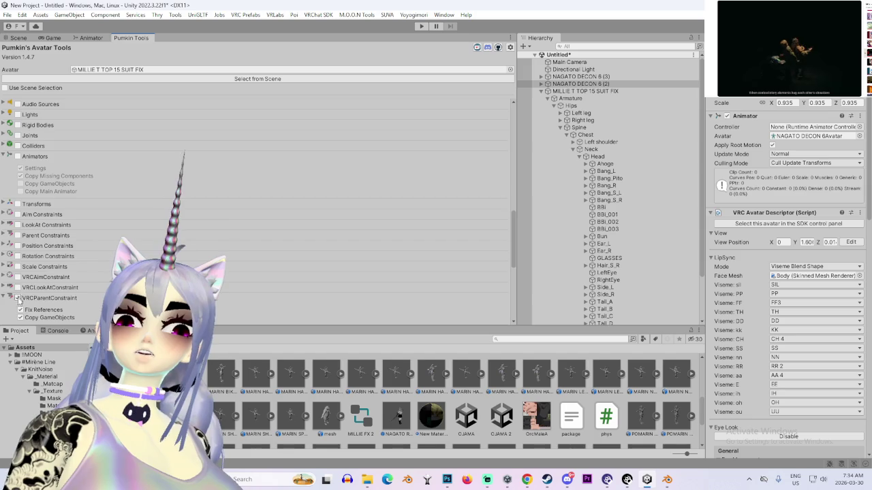
pyautogui.click(17, 298)
pyautogui.scroll(-4, 49, 306)
pyautogui.click(17, 221)
pyautogui.click(18, 253)
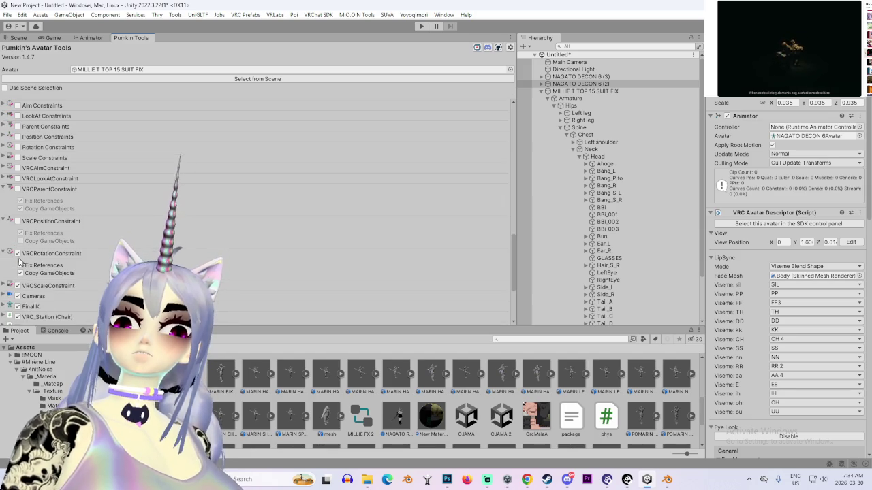
pyautogui.scroll(-3, 21, 291)
pyautogui.click(18, 256)
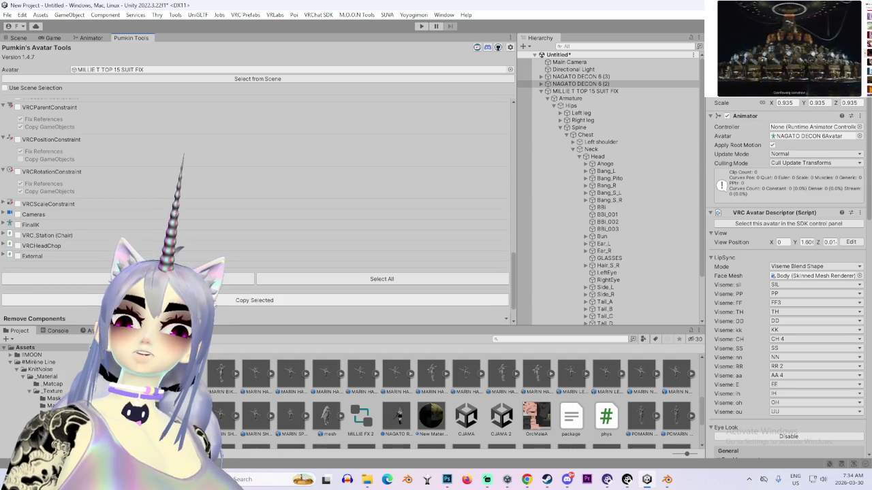
pyautogui.click(218, 301)
# Select and frame NAGATO DECON 6 (2) in the Scene view, then return to Pumkin's avatar tools
pyautogui.click(16, 38)
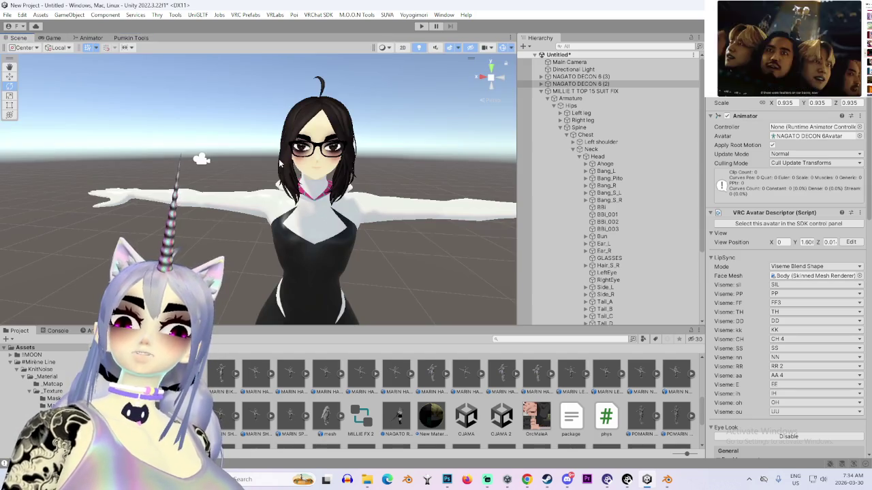
pyautogui.click(320, 205)
pyautogui.scroll(5, 610, 233)
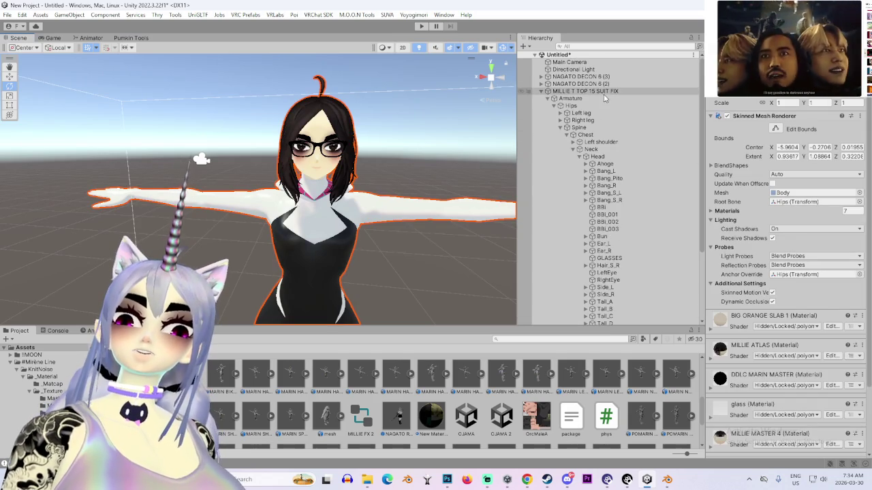
pyautogui.doubleClick(580, 84)
pyautogui.scroll(5, 329, 214)
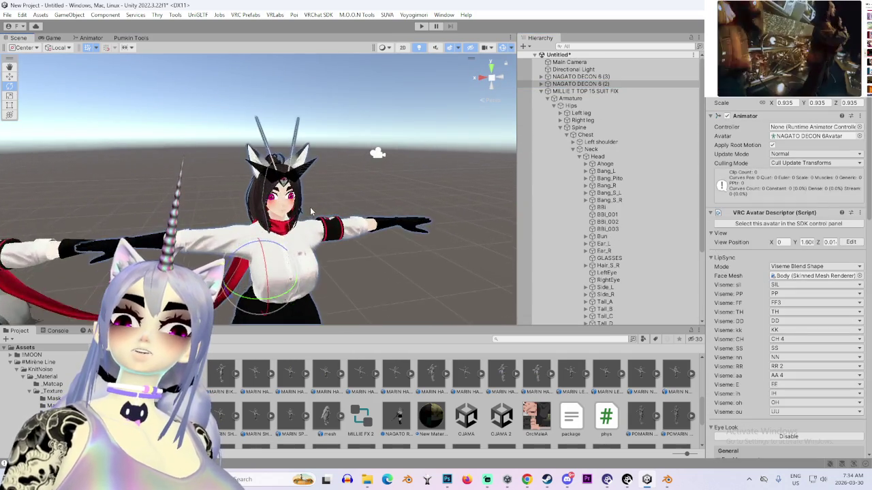
pyautogui.moveTo(329, 213)
pyautogui.mouseDown()
pyautogui.moveTo(286, 194)
pyautogui.moveTo(354, 218)
pyautogui.mouseUp()
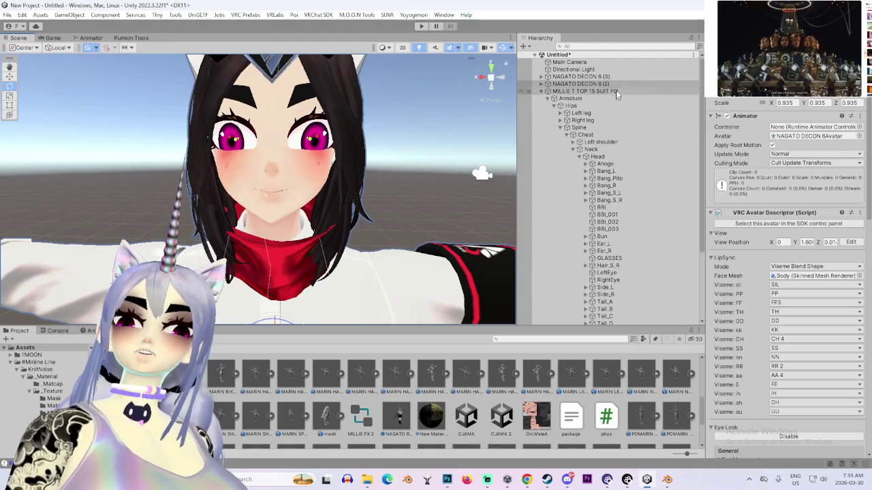
pyautogui.click(596, 84)
pyautogui.moveTo(306, 170)
pyautogui.mouseDown()
pyautogui.moveTo(275, 136)
pyautogui.moveTo(259, 150)
pyautogui.moveTo(117, 181)
pyautogui.moveTo(196, 185)
pyautogui.moveTo(380, 223)
pyautogui.moveTo(346, 185)
pyautogui.moveTo(50, 28)
pyautogui.mouseUp()
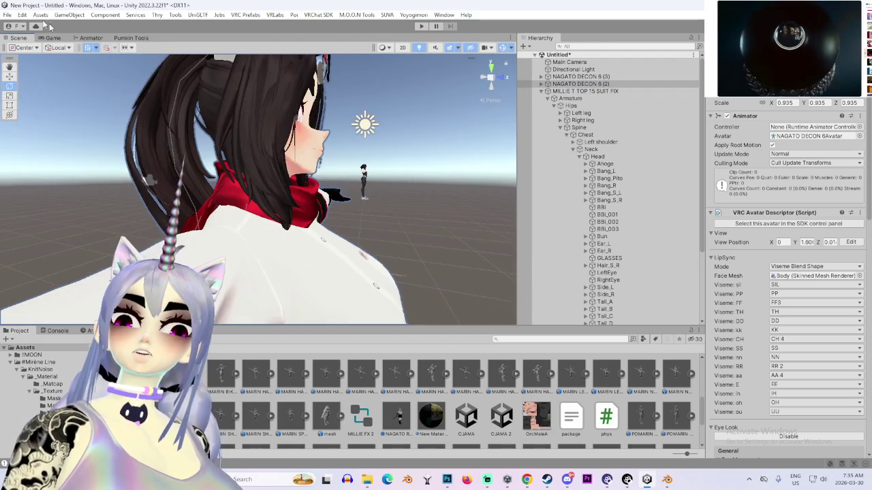
pyautogui.click(129, 38)
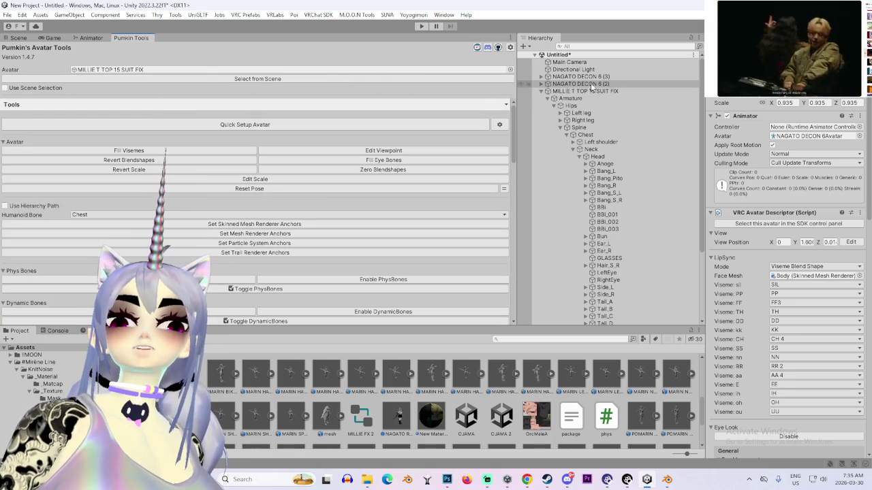
# Set NAGATO DECON 6 (2) as both Avatar and Copy From in Pumkin's tools, with Show All components
pyautogui.moveTo(578, 91); pyautogui.dragTo(225, 79)
pyautogui.scroll(-5, 273, 205)
pyautogui.click(186, 226)
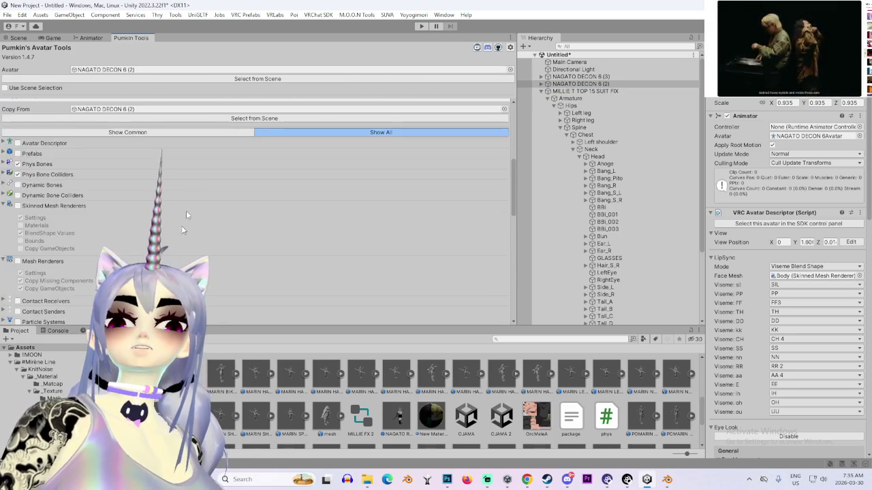
pyautogui.scroll(2, 340, 177)
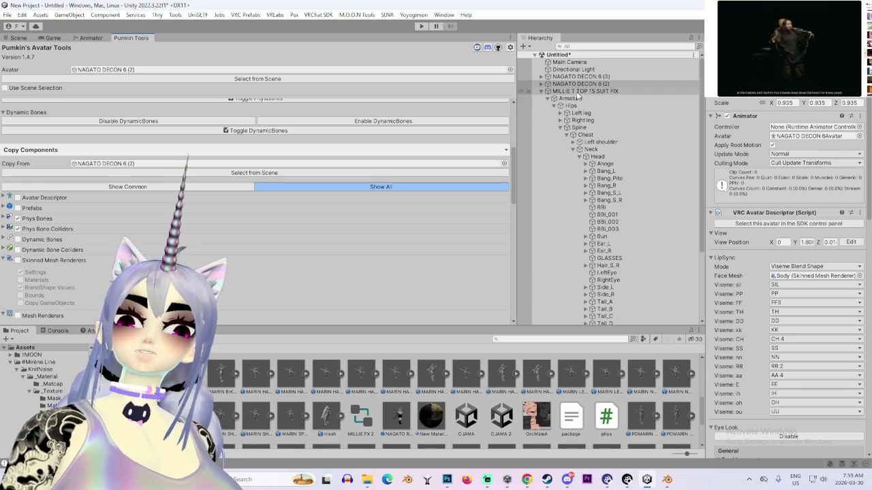
pyautogui.scroll(-1, 576, 91)
pyautogui.click(604, 178)
pyautogui.press('Up')
pyautogui.press('Up')
pyautogui.press('Up')
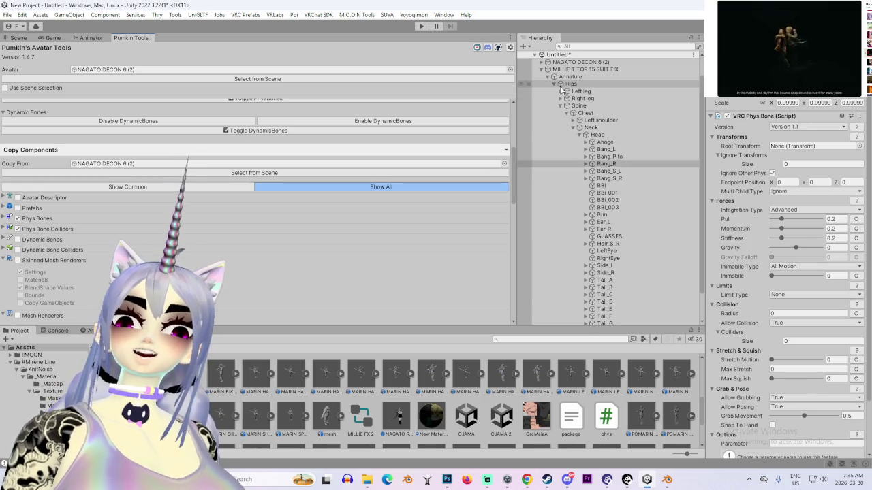
pyautogui.press('Up')
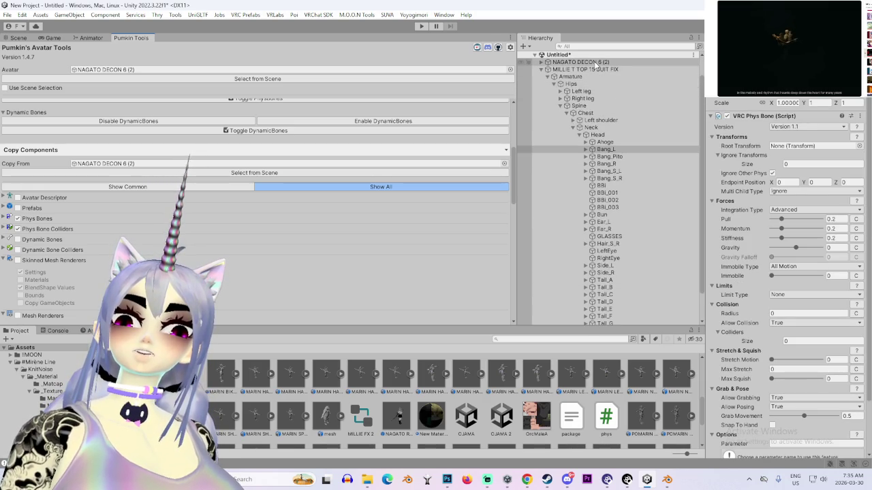
pyautogui.moveTo(595, 65)
pyautogui.mouseDown()
pyautogui.moveTo(121, 142)
pyautogui.moveTo(127, 174)
pyautogui.mouseUp()
pyautogui.scroll(-10, 204, 225)
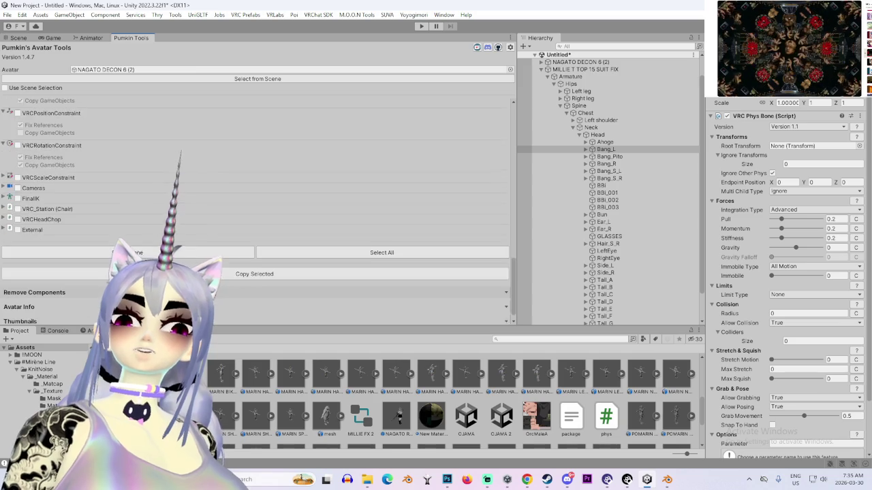
pyautogui.click(251, 264)
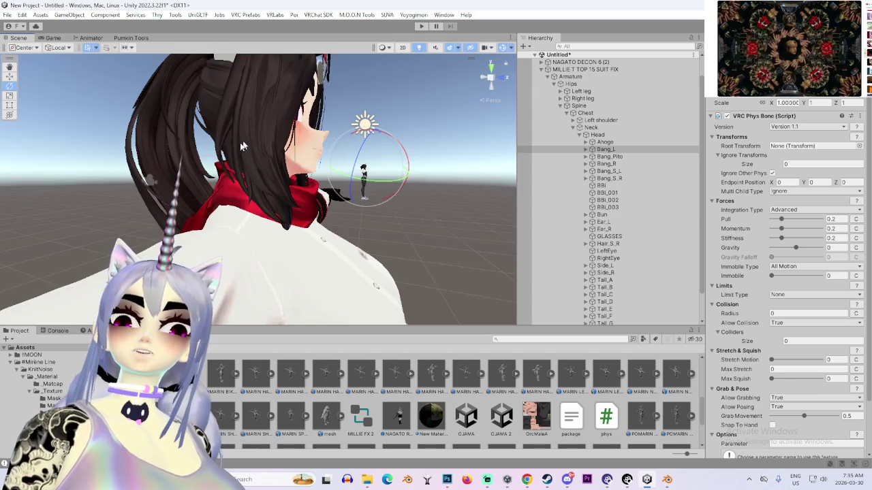
pyautogui.scroll(5, 599, 170)
pyautogui.doubleClick(581, 76)
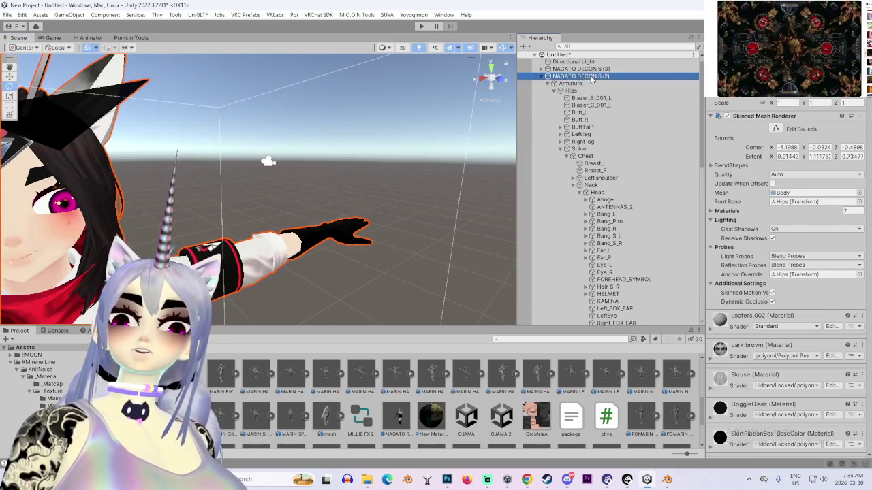
pyautogui.moveTo(141, 188)
pyautogui.mouseDown()
pyautogui.moveTo(131, 199)
pyautogui.moveTo(806, 208)
pyautogui.mouseUp()
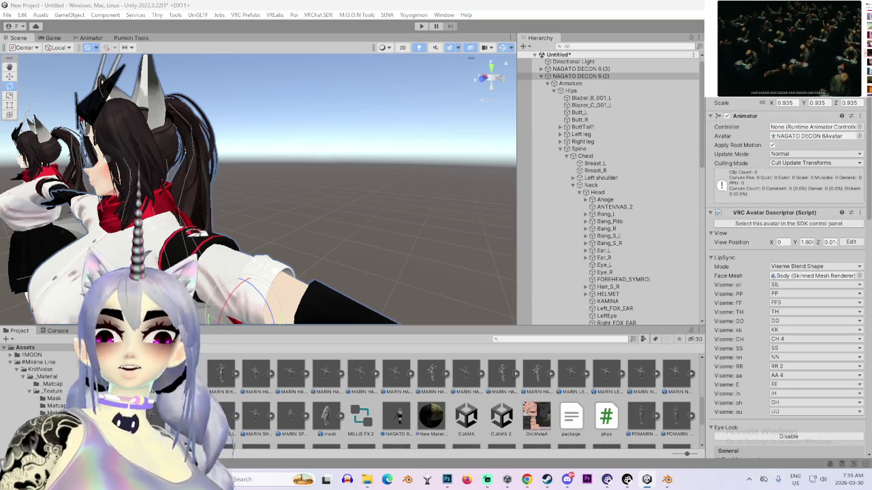
pyautogui.scroll(-10, 659, 234)
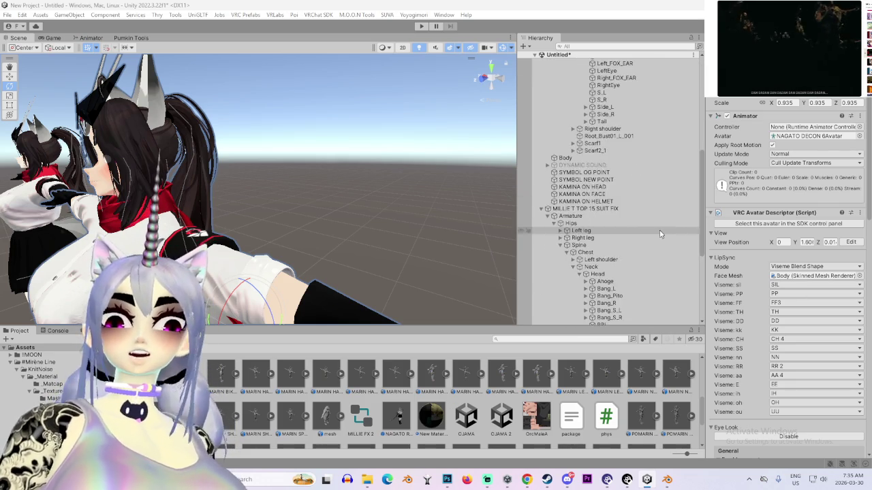
pyautogui.scroll(2, 630, 226)
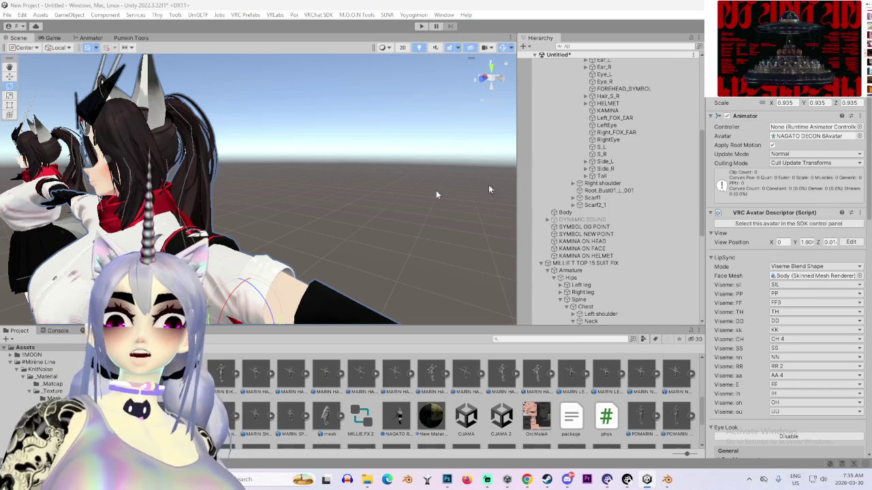
pyautogui.moveTo(244, 202)
pyautogui.mouseDown()
pyautogui.moveTo(507, 236)
pyautogui.moveTo(288, 200)
pyautogui.moveTo(353, 226)
pyautogui.mouseUp()
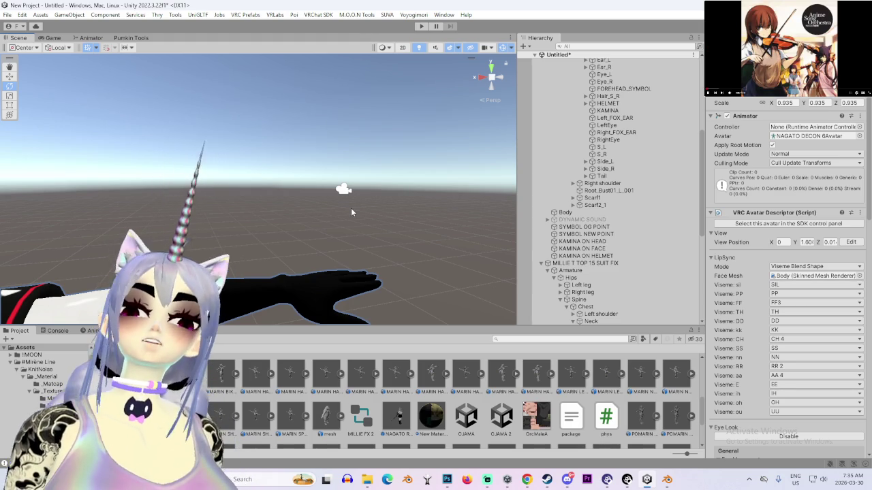
pyautogui.press('f')
pyautogui.scroll(3, 326, 249)
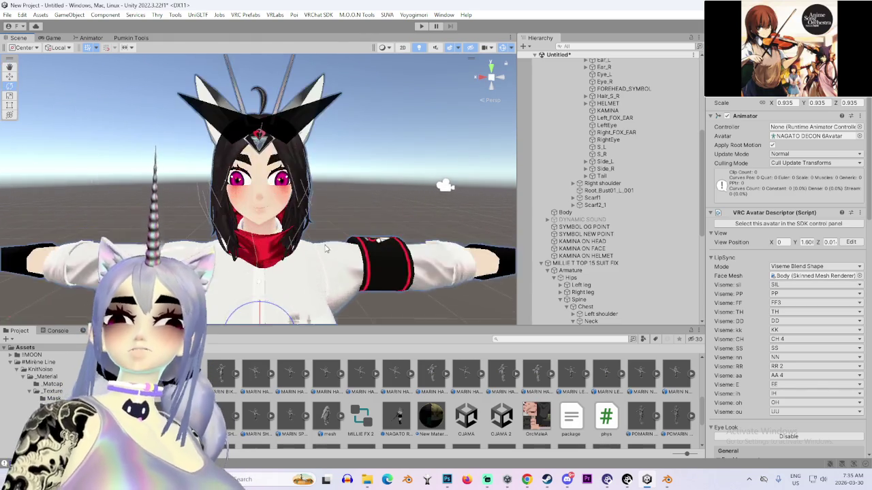
# Select NAGATO DECON 6 (2) and inspect its Bang_L, Bang_Pito and Bang_S_R head bones
pyautogui.click(326, 249)
pyautogui.scroll(10, 584, 95)
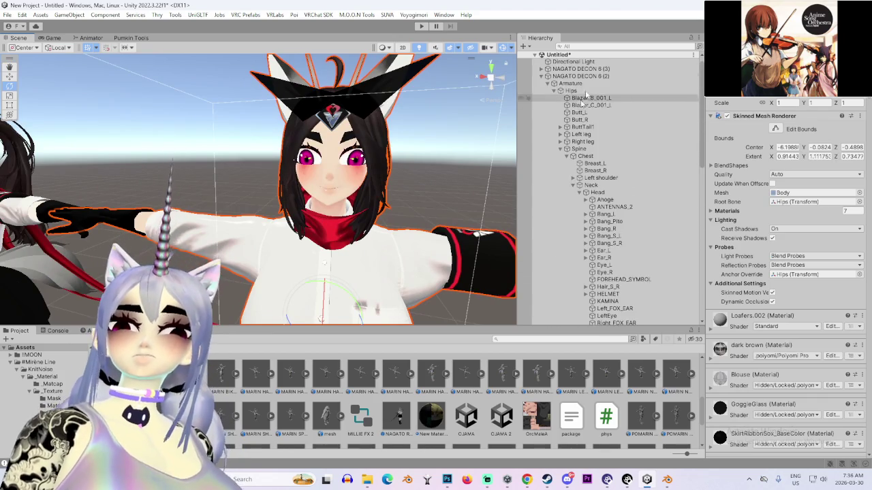
pyautogui.click(584, 76)
pyautogui.scroll(-4, 650, 248)
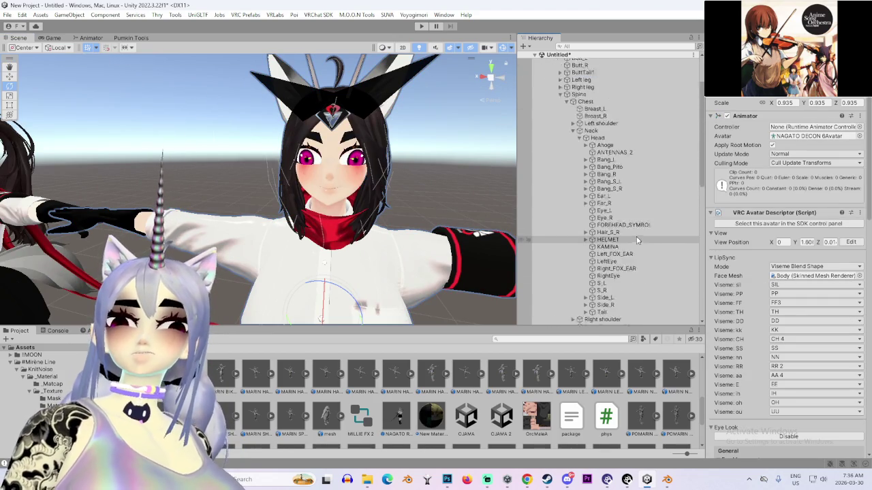
pyautogui.click(624, 124)
pyautogui.click(619, 133)
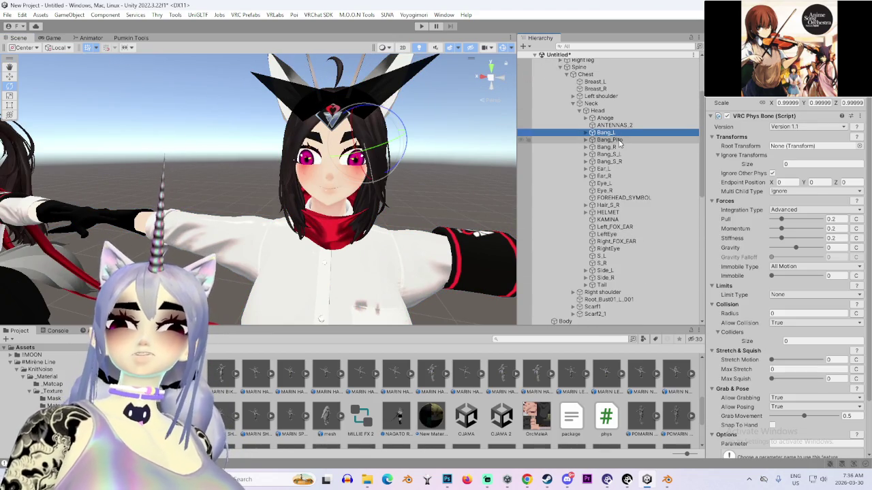
pyautogui.click(608, 140)
pyautogui.moveTo(374, 164)
pyautogui.mouseDown()
pyautogui.moveTo(444, 191)
pyautogui.moveTo(390, 177)
pyautogui.moveTo(436, 178)
pyautogui.mouseUp()
pyautogui.click(608, 147)
pyautogui.click(610, 162)
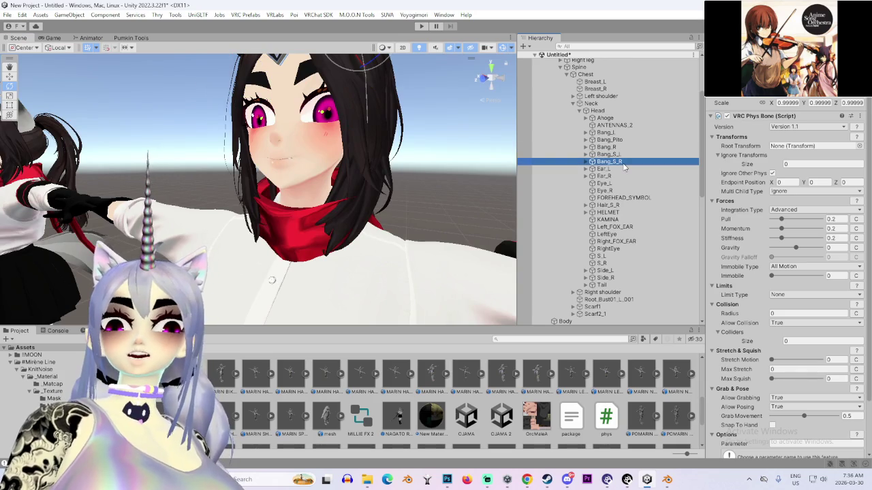
# Inspect the Ear_L, Ear_R, Eye_R and Hair_S_R bones, undoing a test rotation of Hair_S_R
pyautogui.click(612, 176)
pyautogui.click(615, 171)
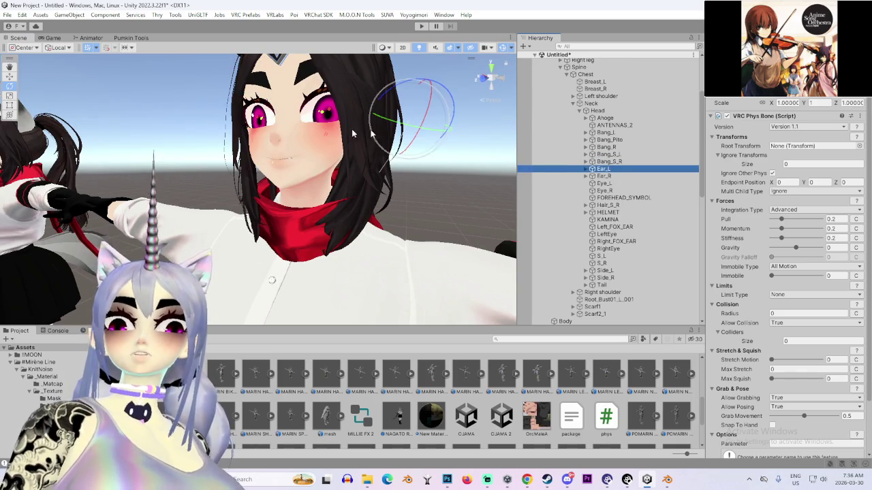
pyautogui.moveTo(353, 134); pyautogui.dragTo(359, 142)
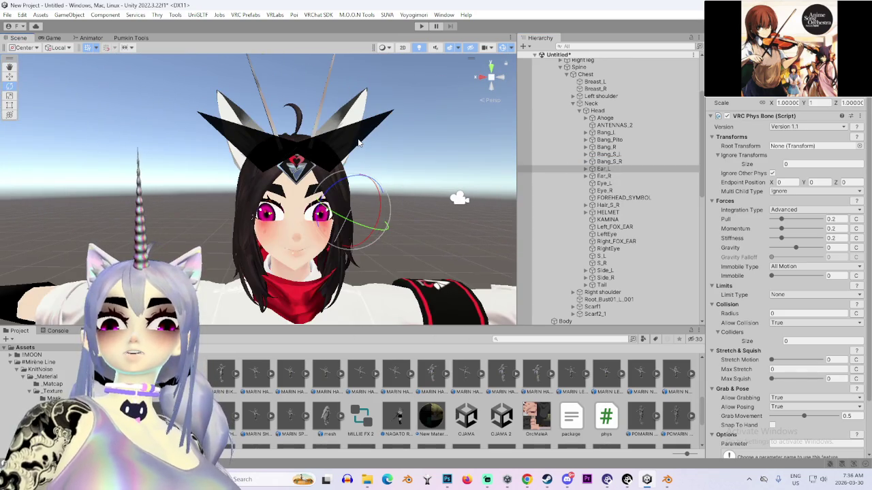
pyautogui.click(619, 176)
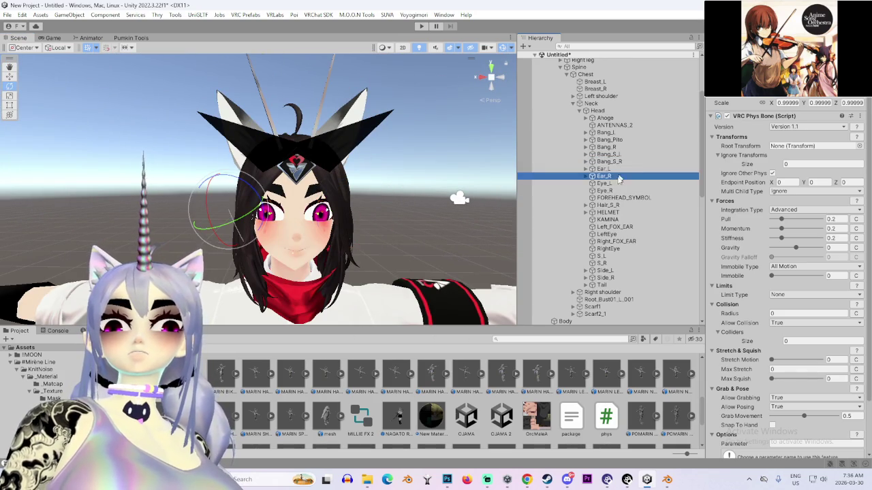
pyautogui.click(615, 192)
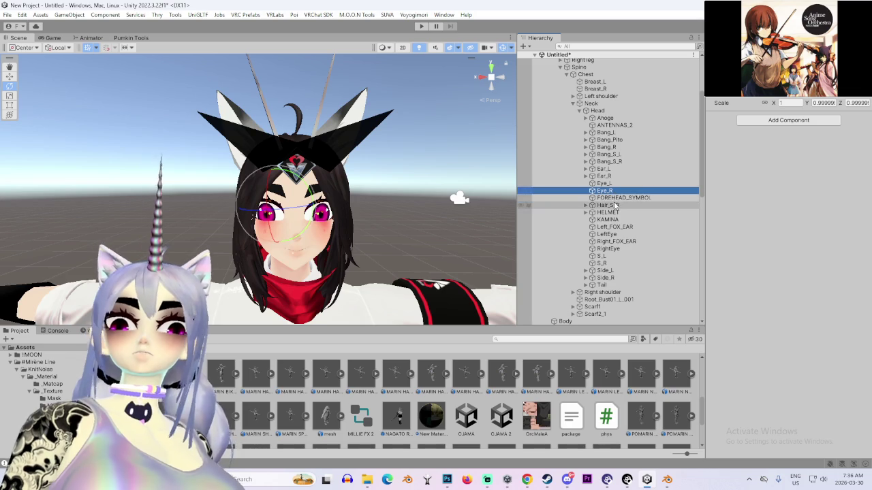
pyautogui.click(613, 205)
pyautogui.moveTo(253, 213); pyautogui.dragTo(235, 230)
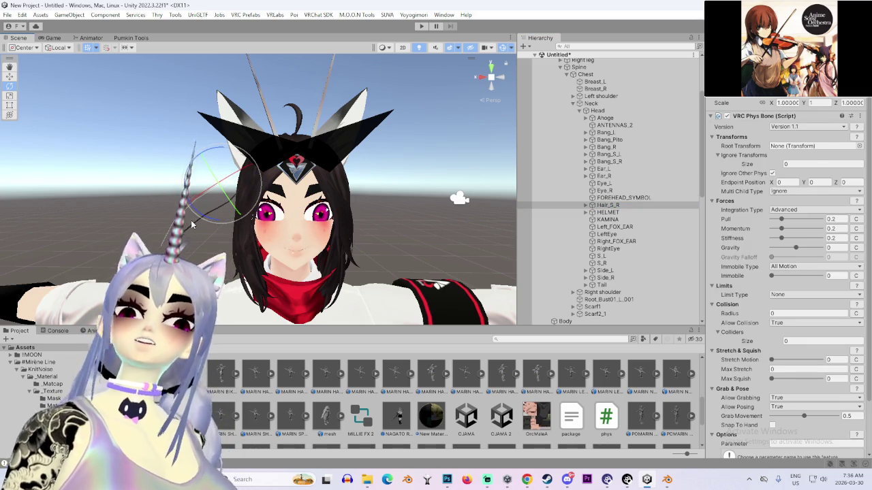
pyautogui.hotkey('ctrl', 'z')
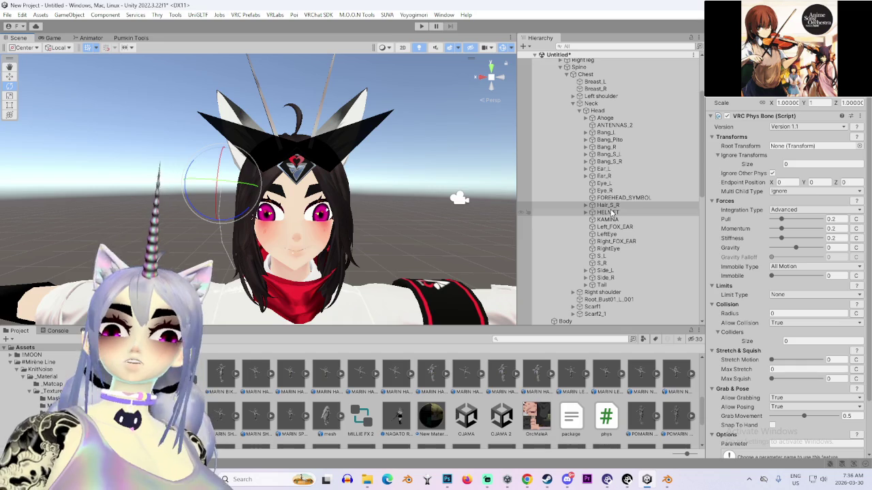
# Check HELMET, KAMINA, fox ears, eyes, S_L, Side_L, Side_R and Tail objects under the head
pyautogui.click(609, 213)
pyautogui.click(607, 220)
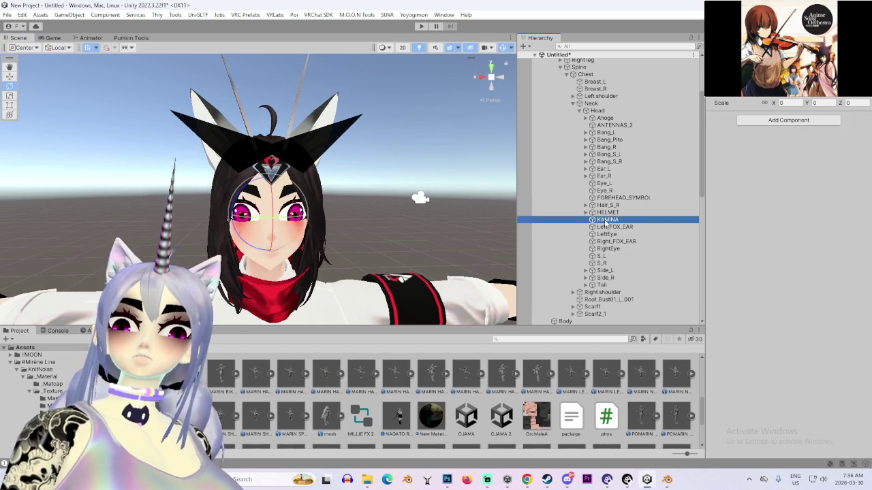
pyautogui.click(613, 226)
pyautogui.click(608, 234)
pyautogui.click(613, 227)
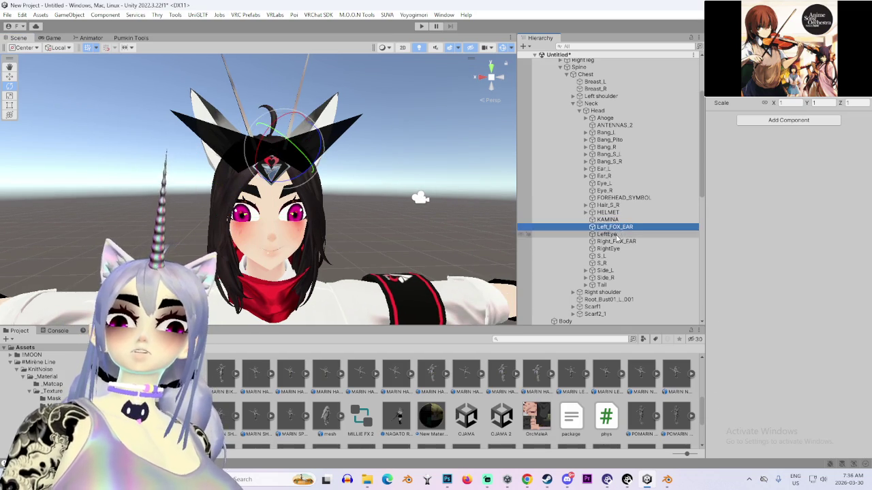
pyautogui.click(616, 241)
pyautogui.click(616, 248)
pyautogui.click(612, 256)
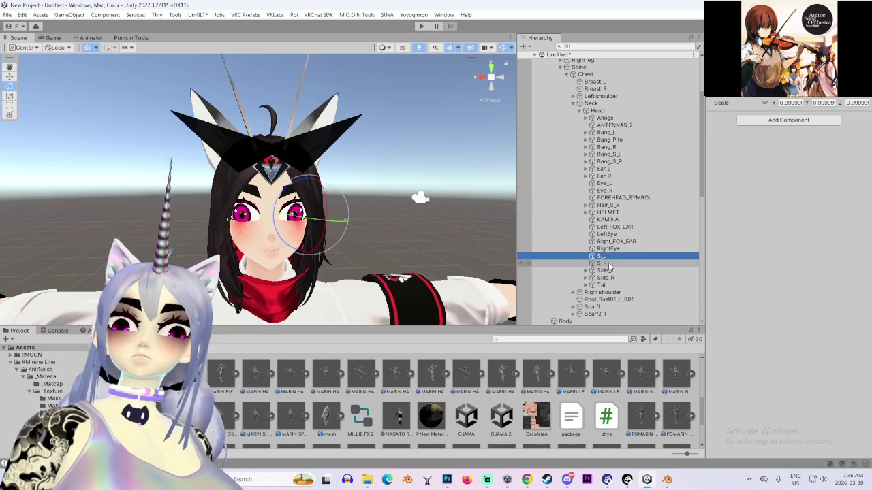
pyautogui.moveTo(382, 204); pyautogui.dragTo(274, 187)
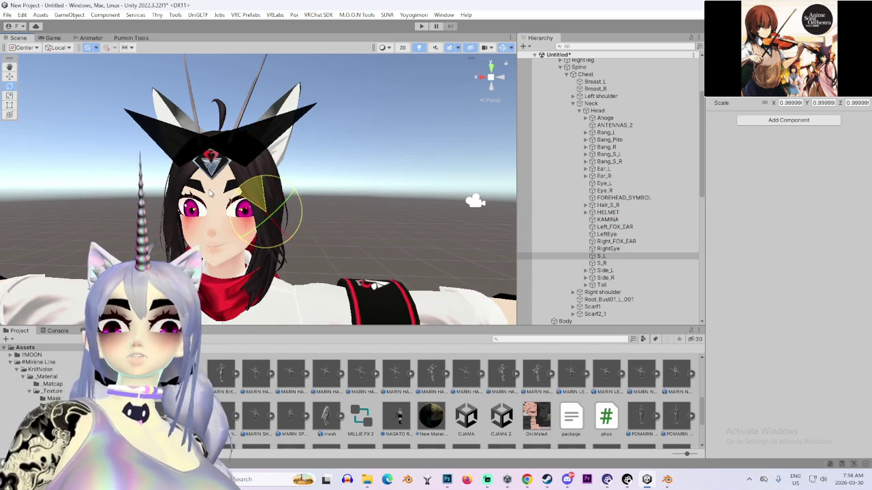
pyautogui.click(605, 270)
pyautogui.moveTo(275, 196); pyautogui.dragTo(224, 211)
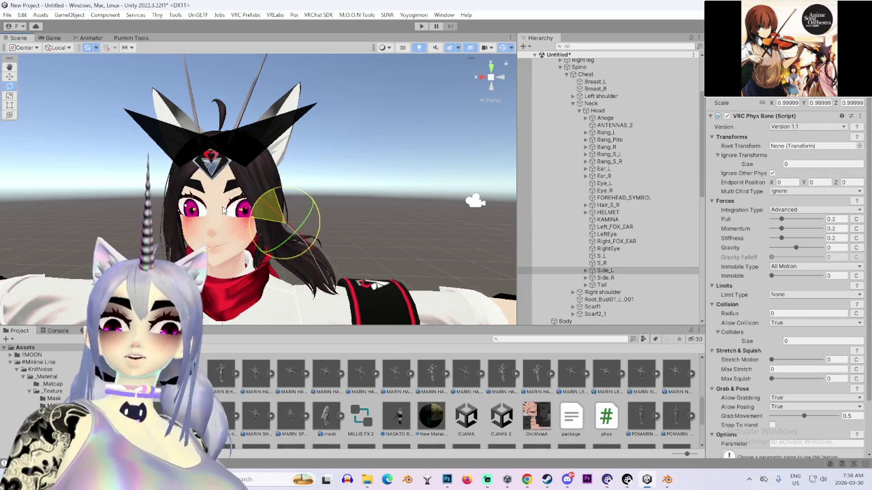
pyautogui.click(604, 278)
pyautogui.click(602, 285)
pyautogui.moveTo(327, 205)
pyautogui.mouseDown()
pyautogui.moveTo(266, 203)
pyautogui.moveTo(362, 200)
pyautogui.moveTo(350, 198)
pyautogui.moveTo(368, 194)
pyautogui.moveTo(308, 202)
pyautogui.moveTo(369, 161)
pyautogui.mouseUp()
# Remove the VRC Phys Bone component from the Bang_S_R bone
pyautogui.click(647, 162)
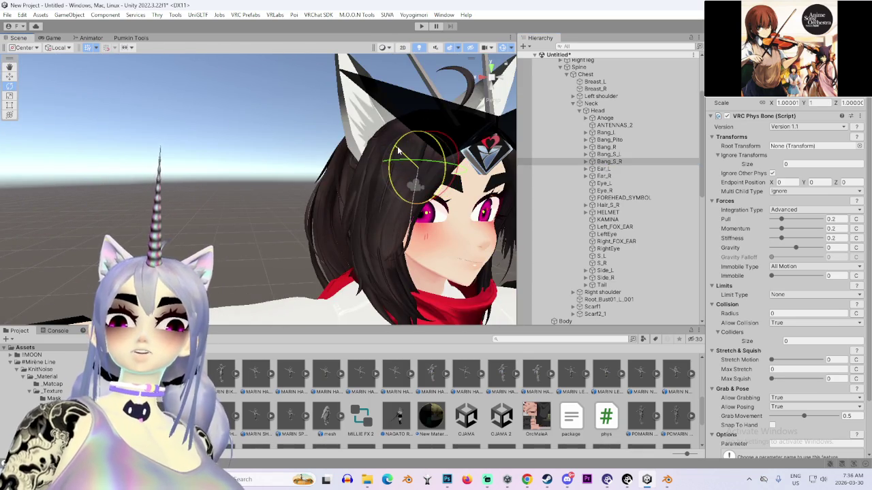
pyautogui.moveTo(302, 199); pyautogui.dragTo(284, 195)
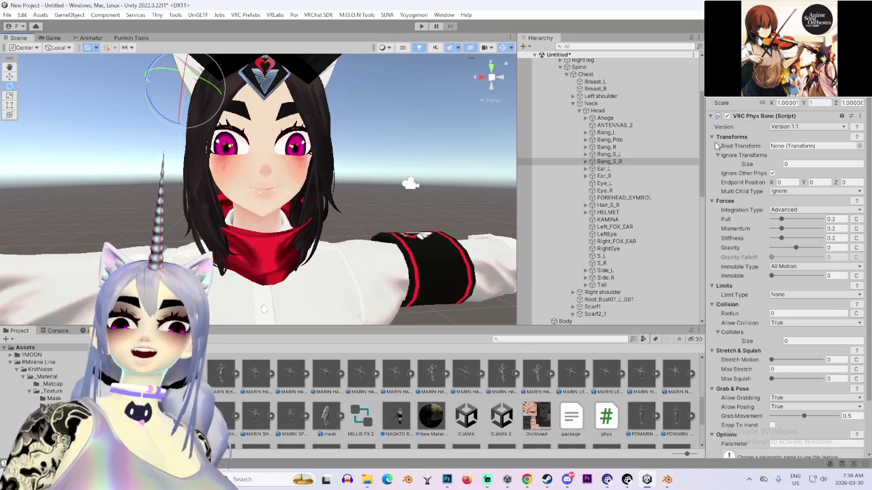
pyautogui.click(862, 117)
pyautogui.click(817, 143)
# Remove the VRC Phys Bone component from the Bang_S_L bone
pyautogui.click(617, 155)
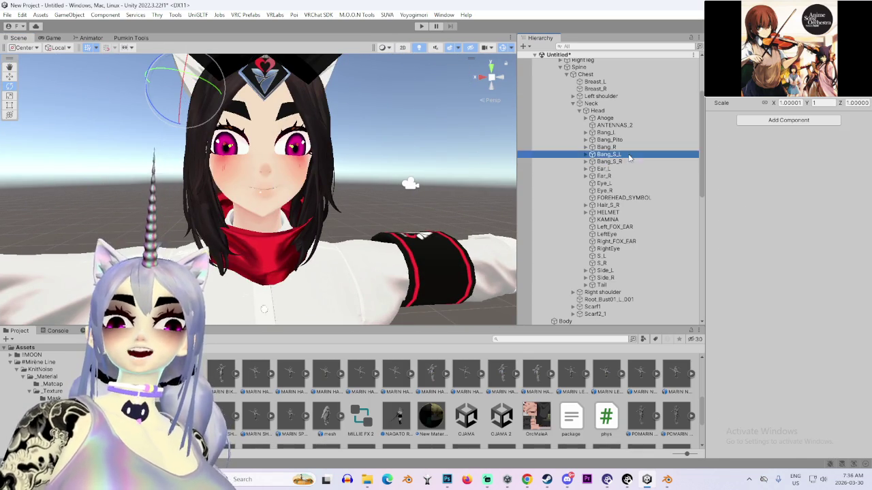
pyautogui.click(859, 116)
pyautogui.click(827, 139)
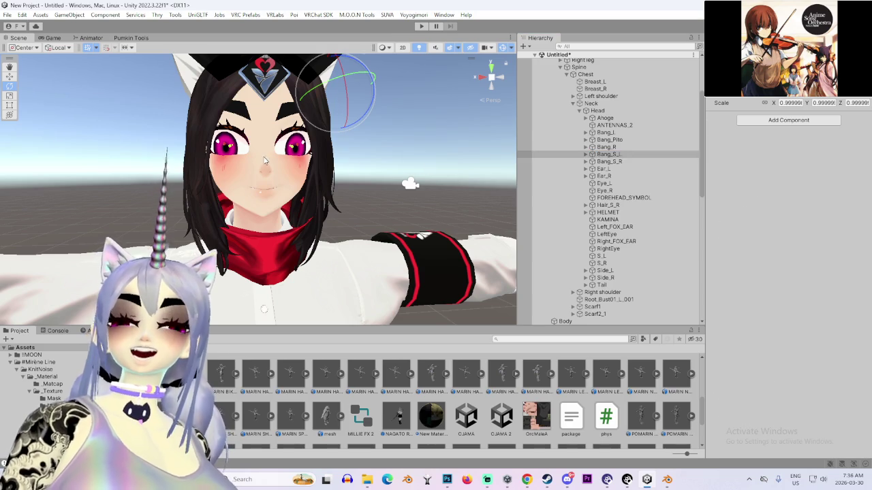
pyautogui.scroll(-5, 353, 75)
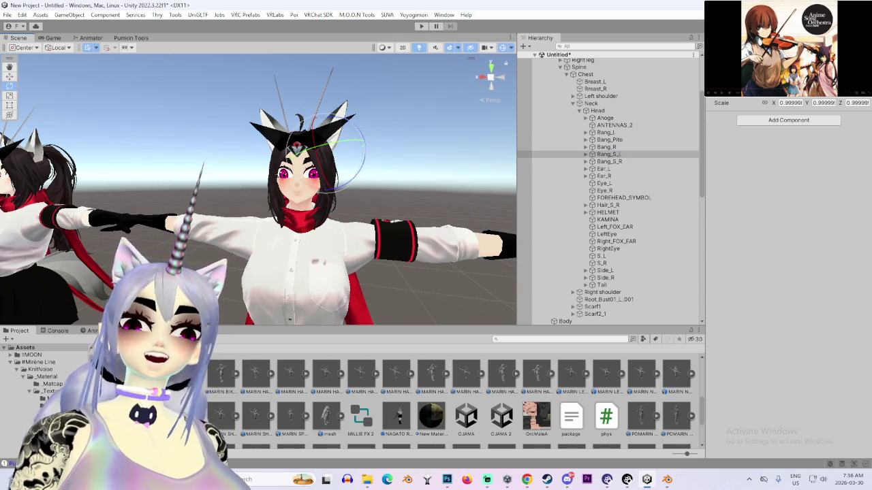
pyautogui.scroll(4, 613, 157)
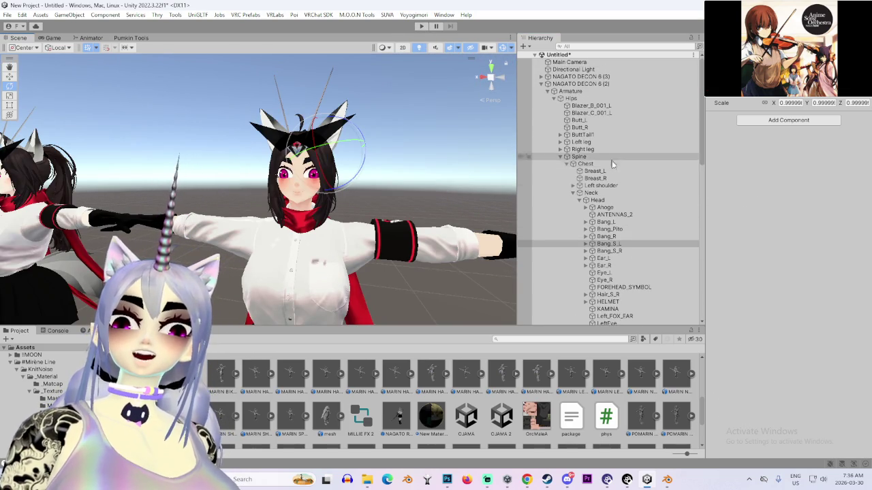
# Select the NAGATO DECON 6 (2) avatar root and enter Play mode
pyautogui.click(583, 84)
pyautogui.click(760, 225)
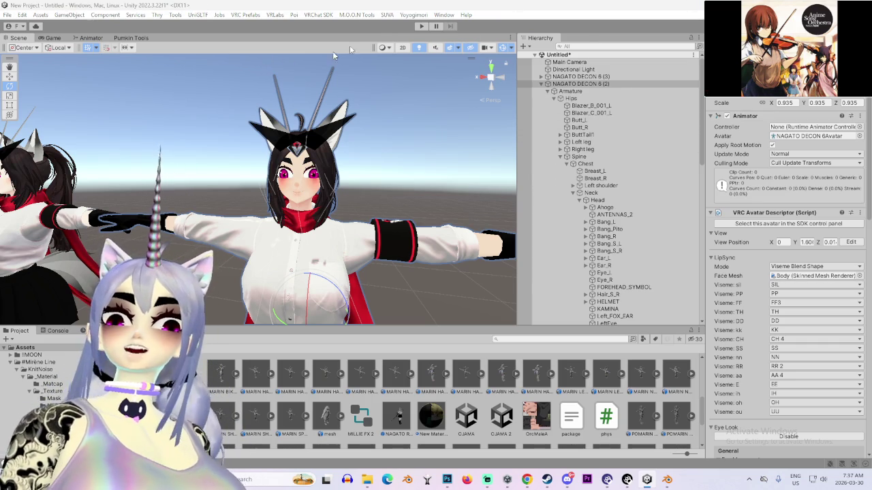
pyautogui.click(420, 27)
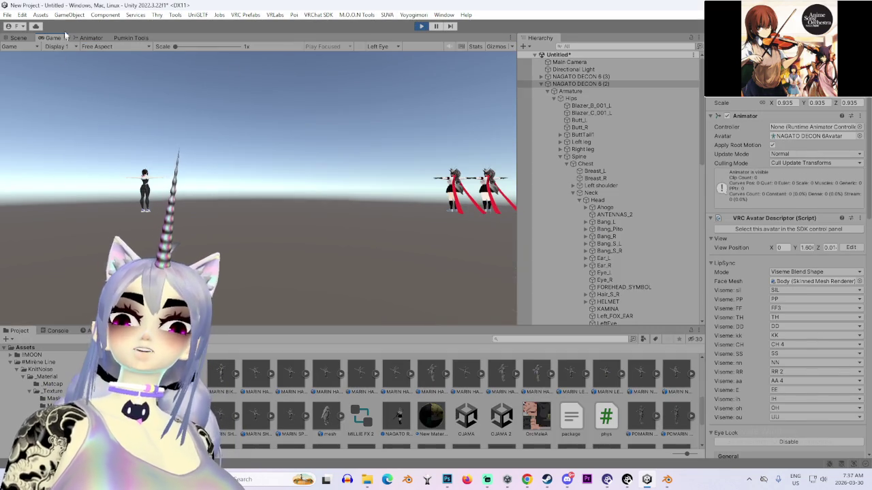
# Orbit the Scene view closer around the avatars to preview hair and scarf physics
pyautogui.click(23, 37)
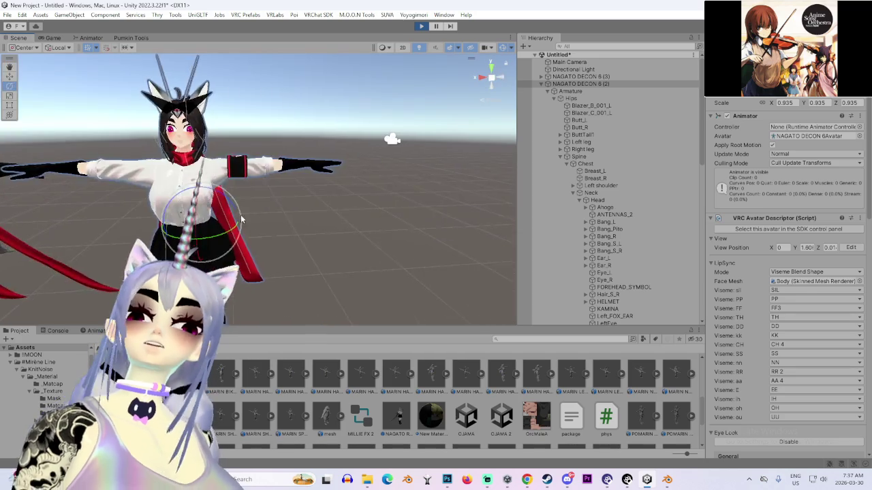
pyautogui.moveTo(297, 234)
pyautogui.mouseDown()
pyautogui.moveTo(335, 269)
pyautogui.moveTo(216, 215)
pyautogui.moveTo(189, 220)
pyautogui.moveTo(291, 193)
pyautogui.mouseUp()
pyautogui.scroll(3, 291, 192)
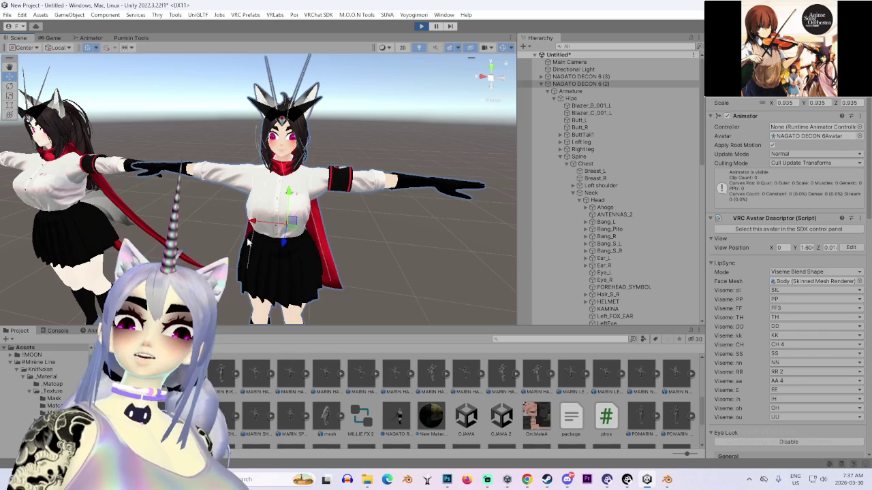
pyautogui.scroll(2, 289, 229)
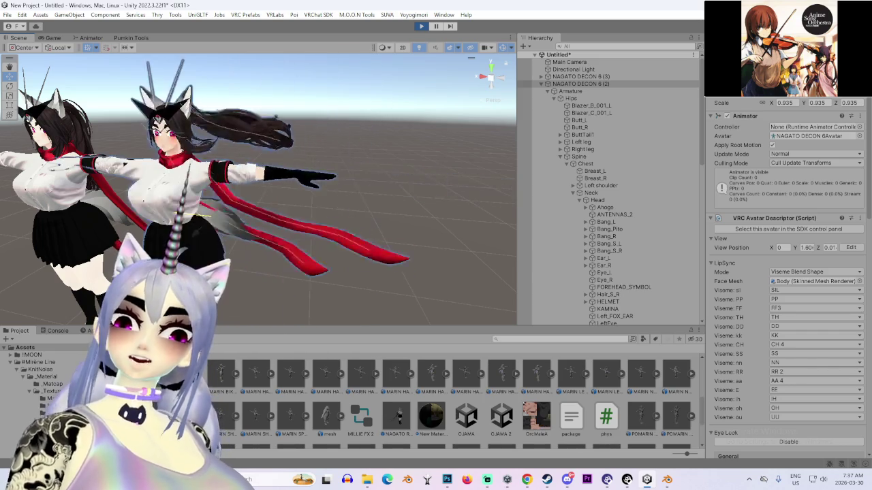
pyautogui.moveTo(295, 235)
pyautogui.mouseDown()
pyautogui.moveTo(256, 230)
pyautogui.moveTo(333, 216)
pyautogui.moveTo(243, 197)
pyautogui.moveTo(257, 243)
pyautogui.moveTo(145, 237)
pyautogui.moveTo(195, 208)
pyautogui.mouseUp()
pyautogui.scroll(-3, 333, 217)
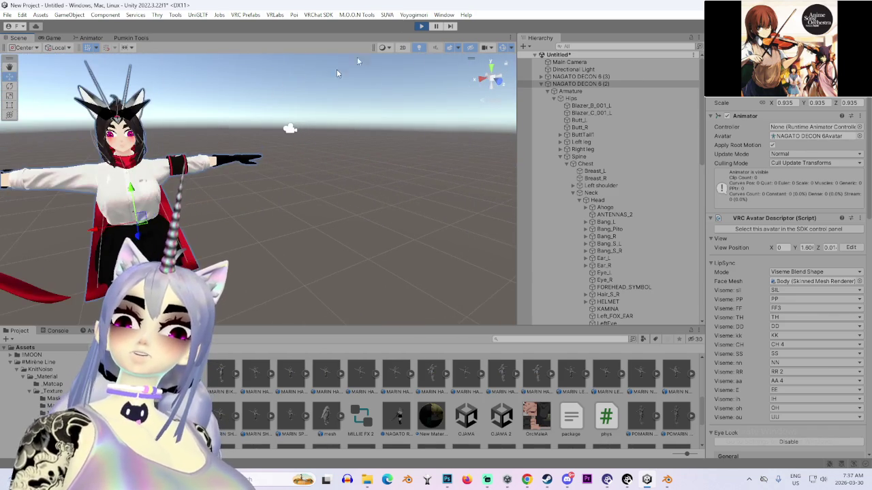
# Exit Play mode, view the avatars' heads from several angles, and start saving with Ctrl+S
pyautogui.click(421, 27)
pyautogui.moveTo(374, 188)
pyautogui.mouseDown()
pyautogui.moveTo(206, 180)
pyautogui.moveTo(141, 206)
pyautogui.moveTo(150, 206)
pyautogui.mouseUp()
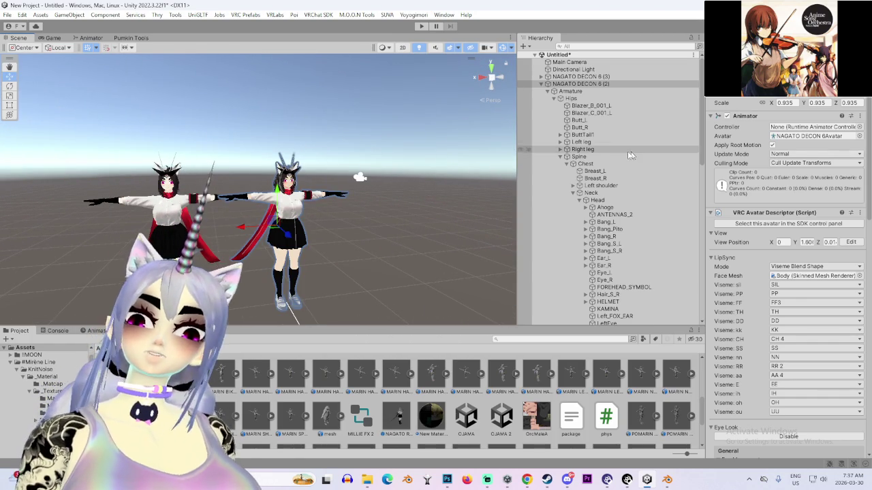
pyautogui.moveTo(484, 176); pyautogui.dragTo(423, 182)
pyautogui.moveTo(356, 192)
pyautogui.mouseDown()
pyautogui.moveTo(222, 190)
pyautogui.moveTo(307, 186)
pyautogui.moveTo(278, 213)
pyautogui.moveTo(392, 214)
pyautogui.mouseUp()
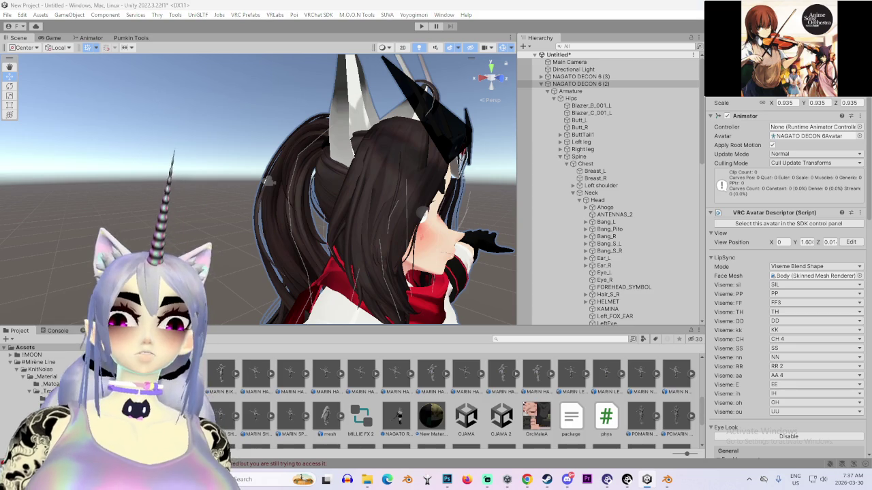
pyautogui.moveTo(488, 231)
pyautogui.mouseDown()
pyautogui.moveTo(360, 229)
pyautogui.moveTo(337, 208)
pyautogui.moveTo(360, 210)
pyautogui.mouseUp()
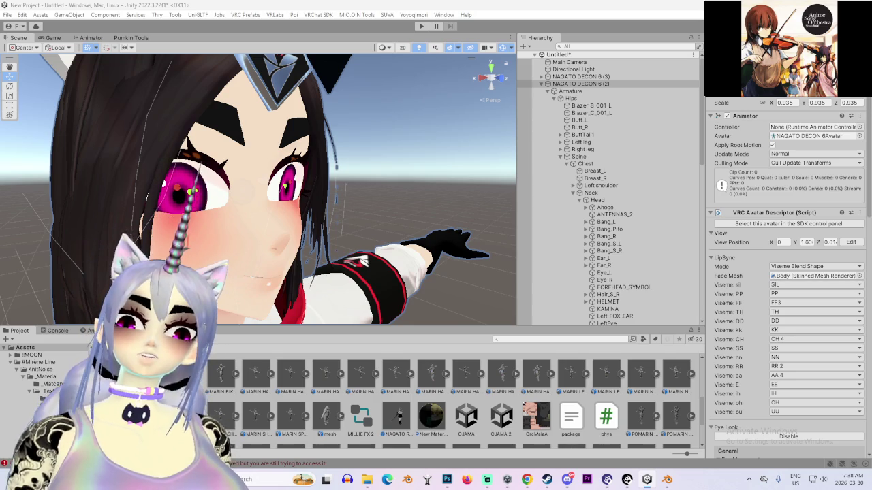
pyautogui.hotkey('ctrl', 's')
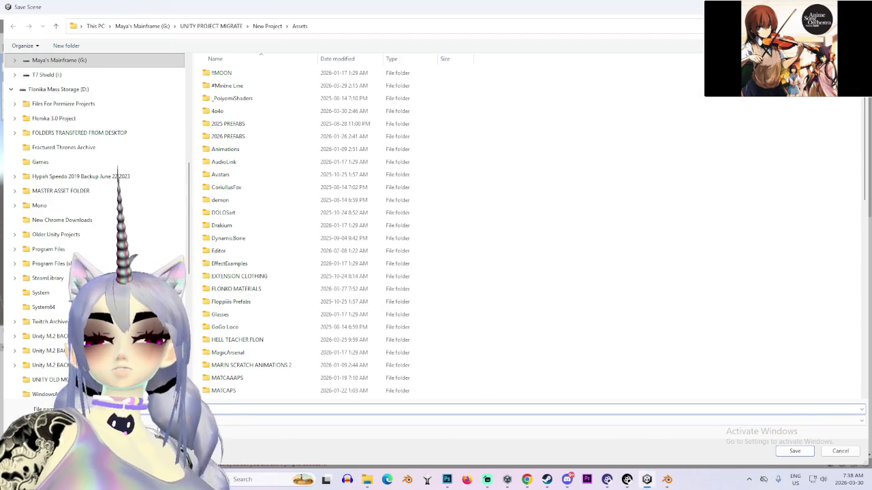
# Save the Untitled scene as 'test' in the Assets folder
pyautogui.press('Escape')
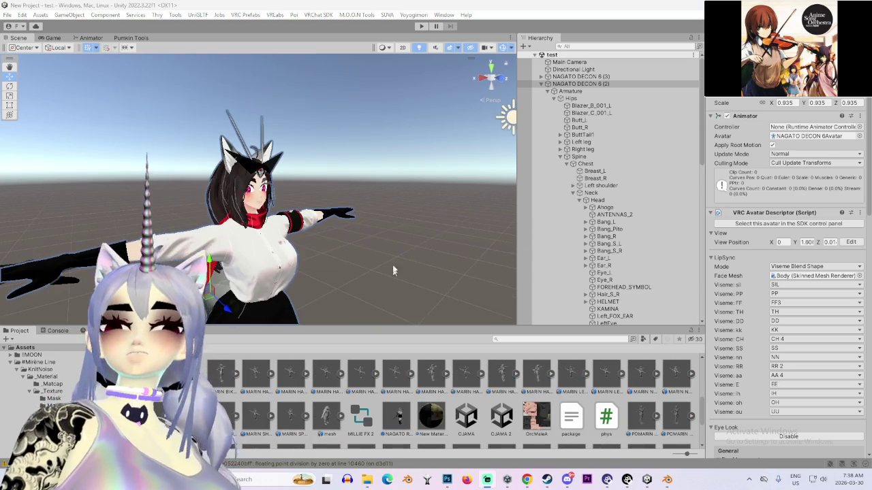
# Frame the avatar, enable Scene lighting in the Scene view, and bring up the Steam library
pyautogui.moveTo(389, 252)
pyautogui.mouseDown()
pyautogui.moveTo(346, 265)
pyautogui.moveTo(399, 274)
pyautogui.moveTo(314, 266)
pyautogui.moveTo(340, 276)
pyautogui.moveTo(390, 275)
pyautogui.moveTo(396, 297)
pyautogui.moveTo(405, 297)
pyautogui.mouseUp()
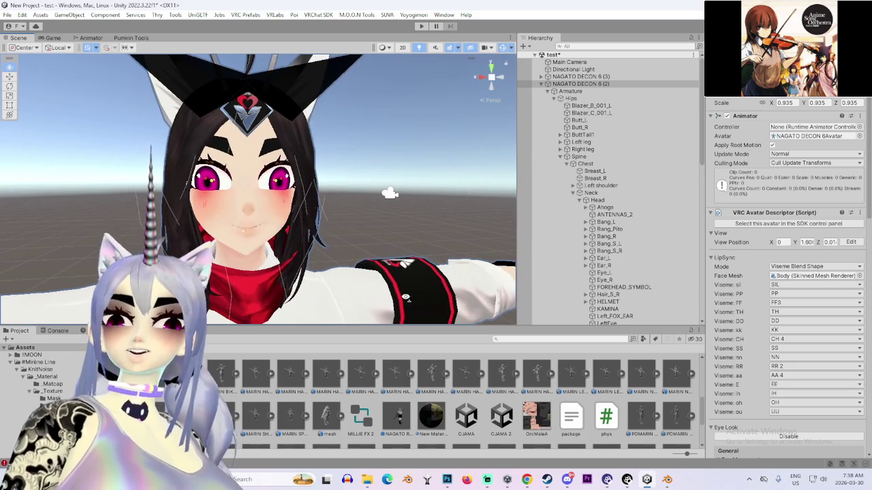
pyautogui.press('f')
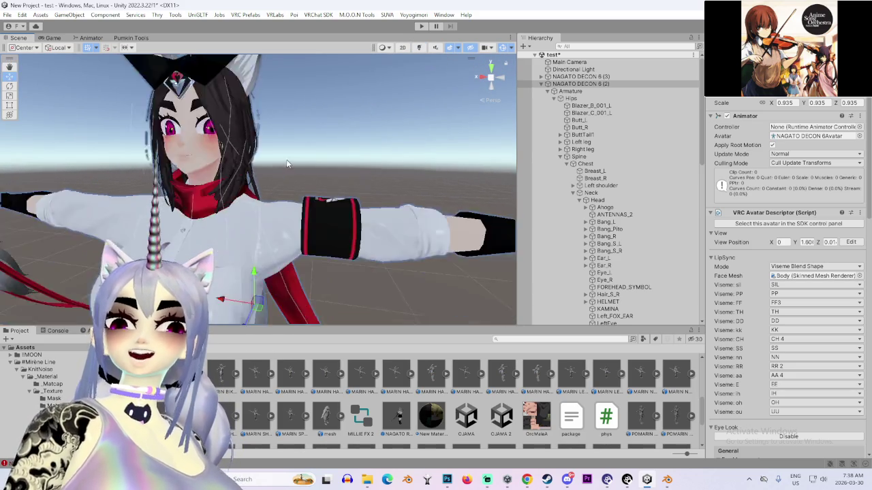
pyautogui.click(420, 48)
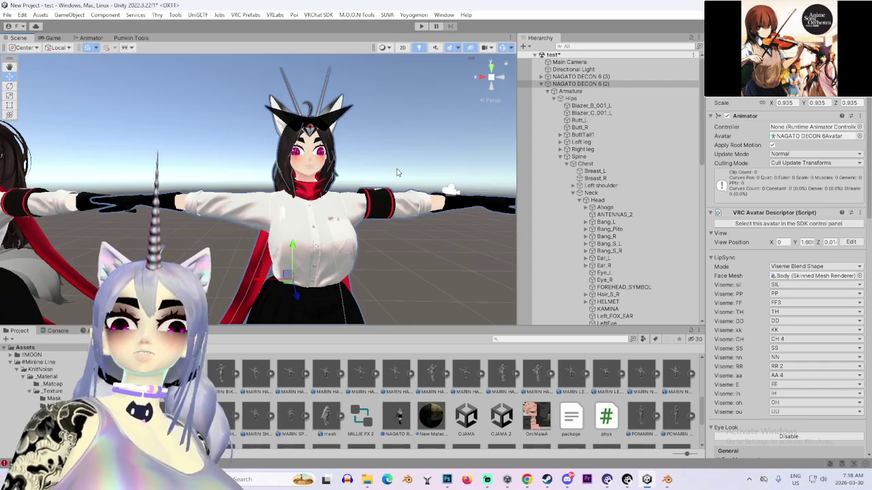
pyautogui.click(548, 480)
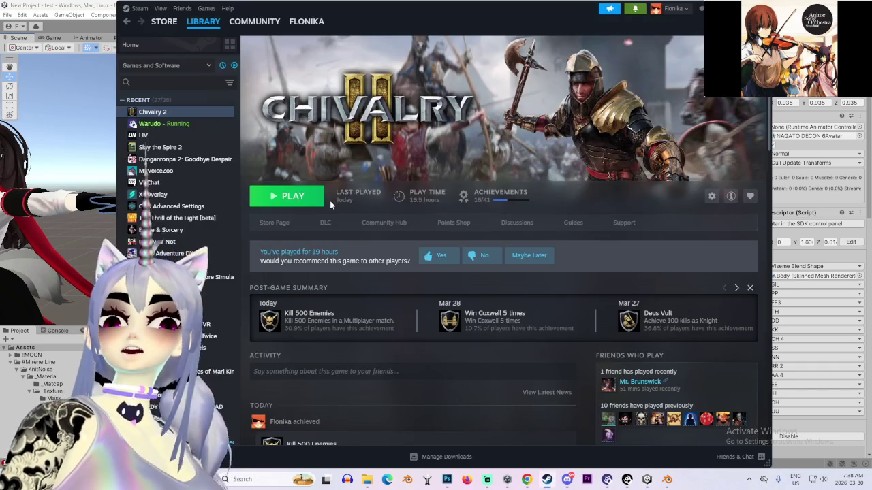
# Launch VRChat in Steam VR mode and switch to its window once the world loads
pyautogui.doubleClick(167, 182)
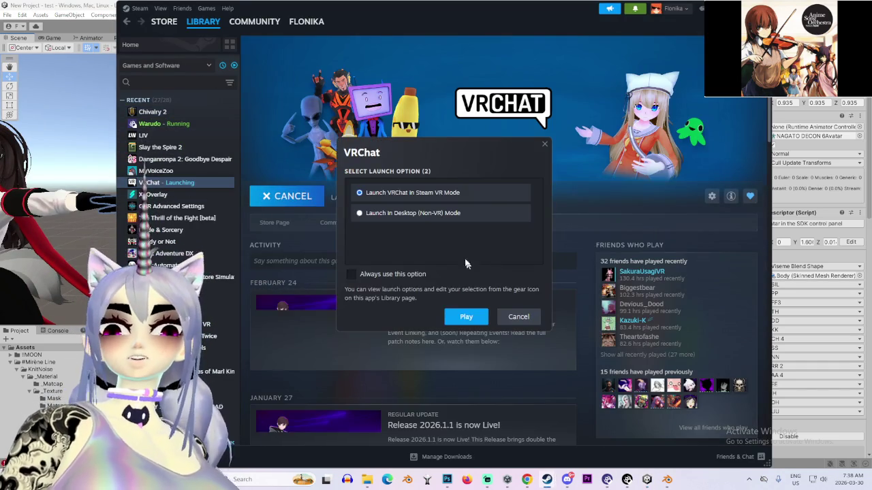
pyautogui.click(482, 323)
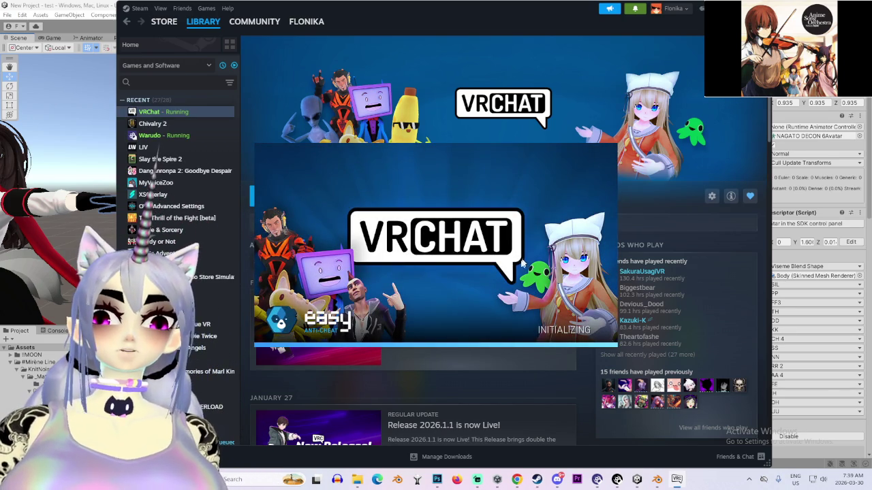
pyautogui.click(61, 102)
pyautogui.moveTo(96, 118)
pyautogui.mouseDown()
pyautogui.moveTo(320, 178)
pyautogui.moveTo(372, 204)
pyautogui.moveTo(278, 206)
pyautogui.moveTo(260, 242)
pyautogui.moveTo(331, 247)
pyautogui.moveTo(347, 204)
pyautogui.moveTo(341, 195)
pyautogui.moveTo(350, 214)
pyautogui.moveTo(381, 218)
pyautogui.moveTo(316, 287)
pyautogui.mouseUp()
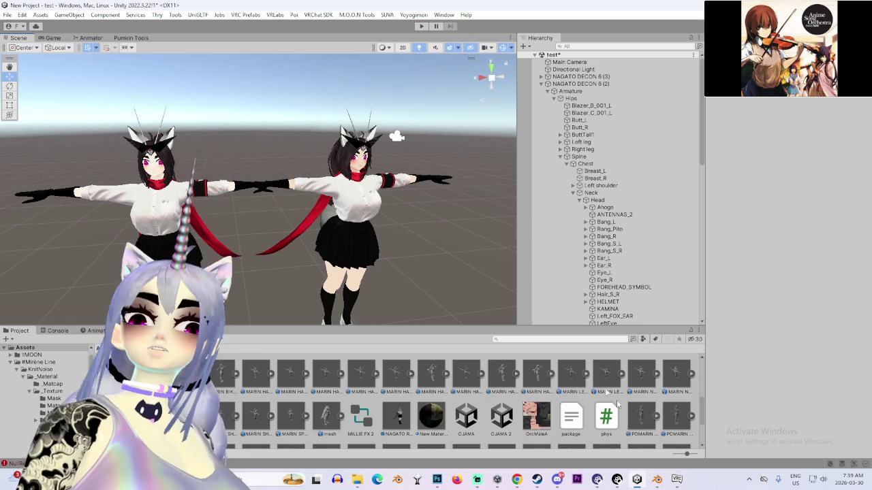
pyautogui.click(685, 481)
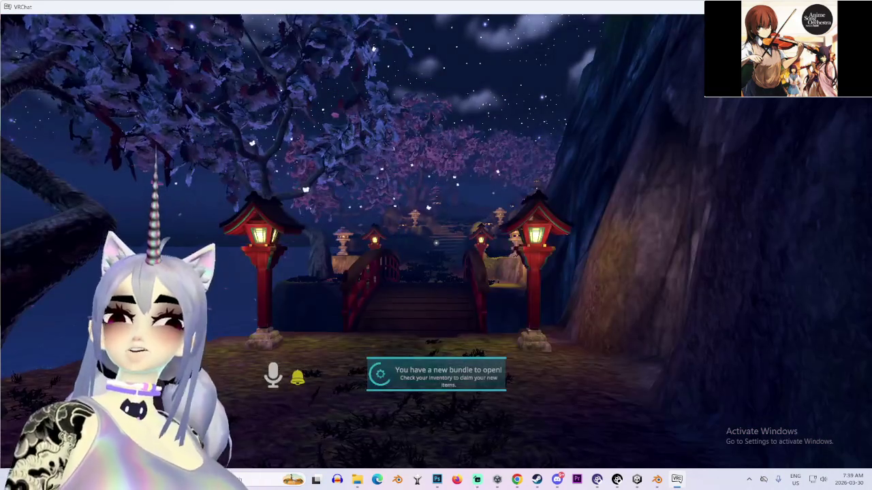
# Open the Worlds browser and show the Favorite Worlds 1 collection
pyautogui.press('Escape')
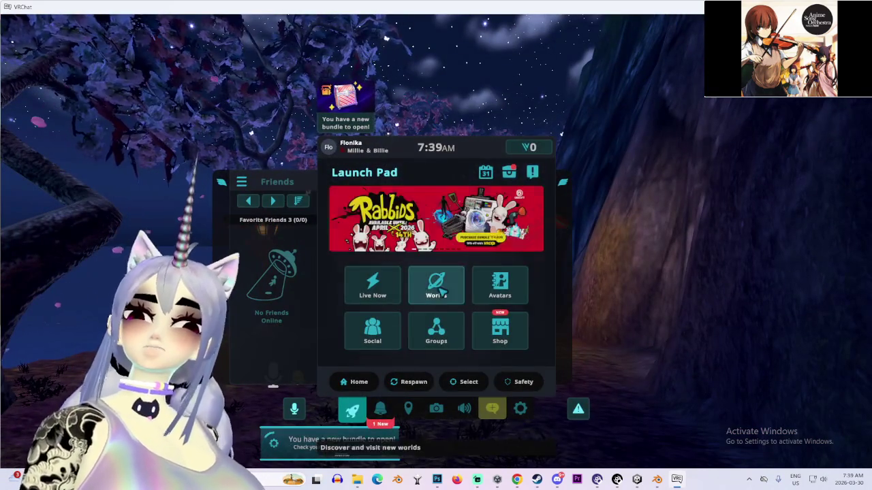
pyautogui.click(432, 279)
pyautogui.scroll(-4, 229, 312)
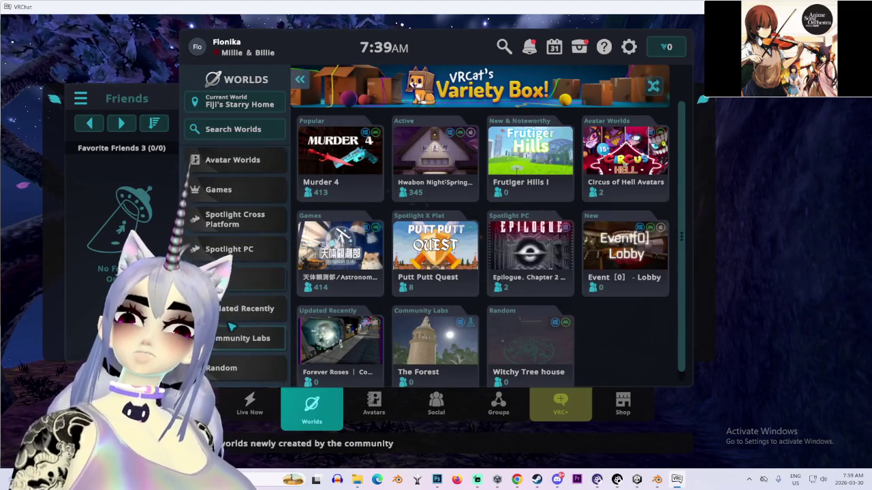
pyautogui.scroll(4, 242, 350)
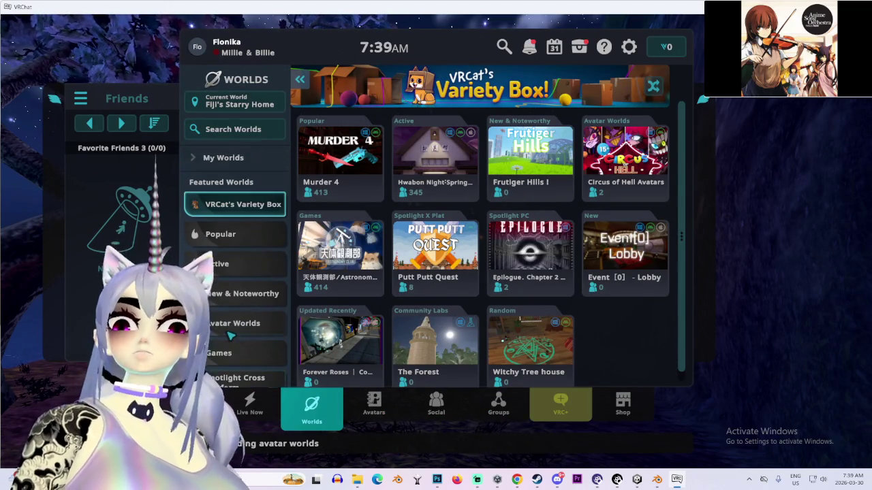
pyautogui.click(225, 158)
pyautogui.click(248, 241)
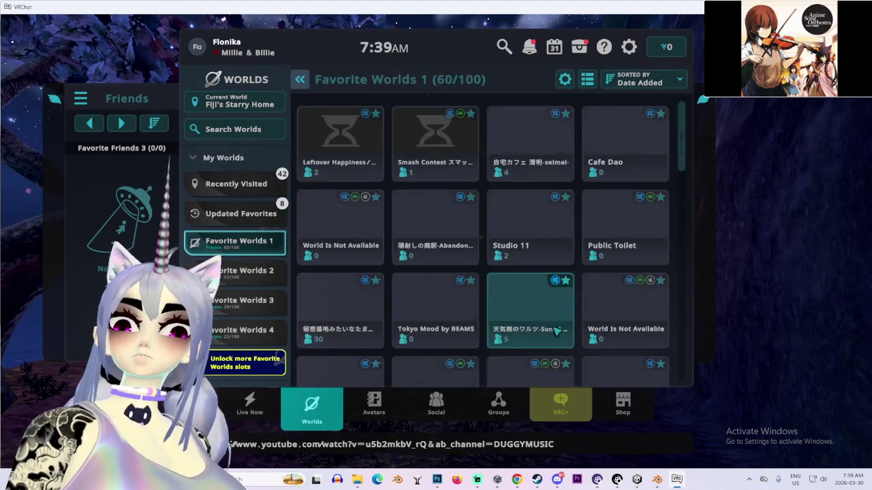
pyautogui.scroll(-15, 531, 331)
pyautogui.scroll(-4, 531, 332)
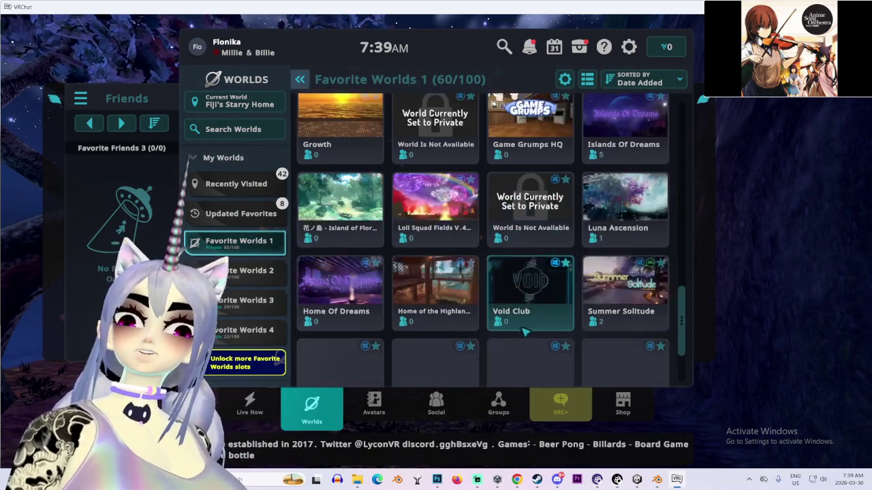
pyautogui.scroll(6, 348, 276)
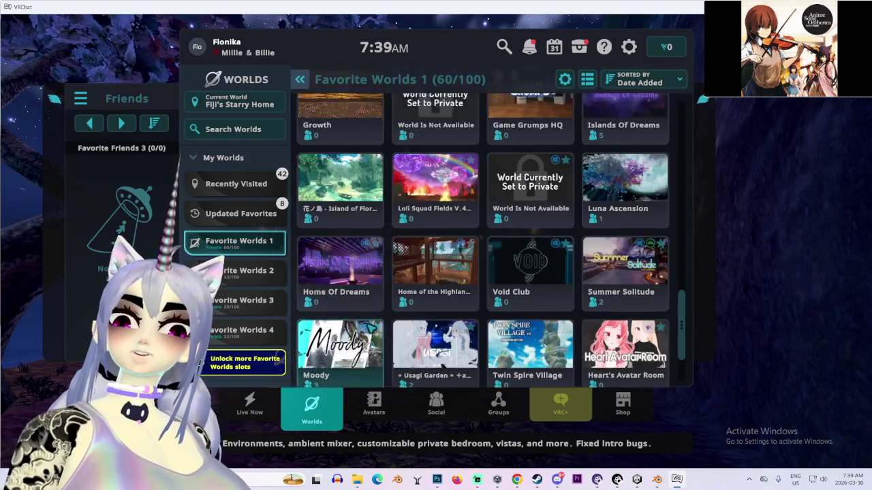
pyautogui.scroll(2, 382, 334)
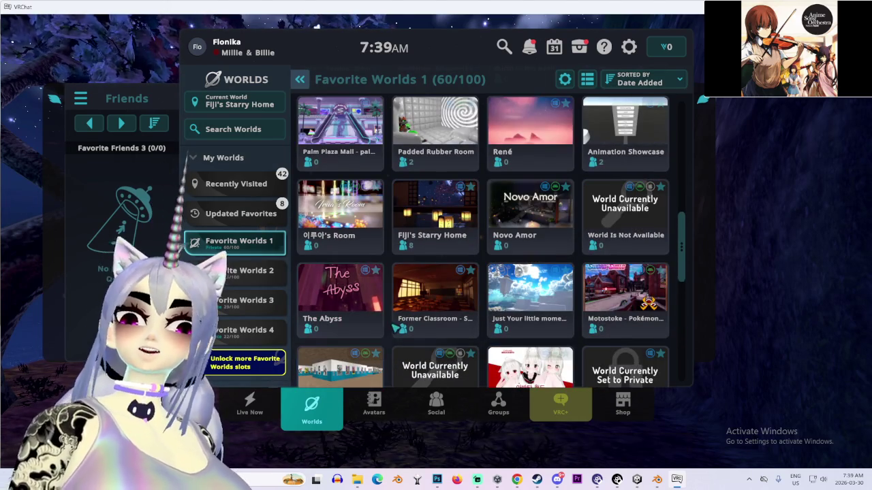
pyautogui.scroll(3, 330, 261)
pyautogui.scroll(2, 330, 261)
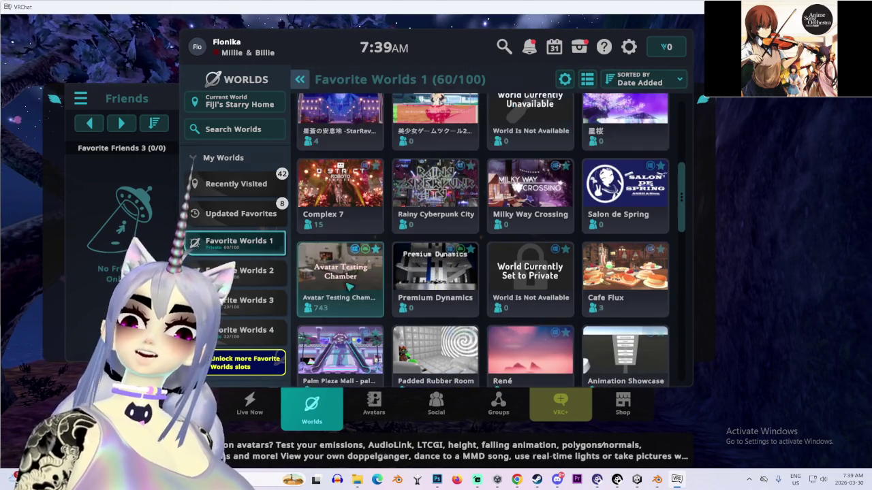
# Create and join a new Invite+ instance of Avatar Testing Chamber
pyautogui.click(351, 293)
pyautogui.click(235, 300)
pyautogui.click(434, 251)
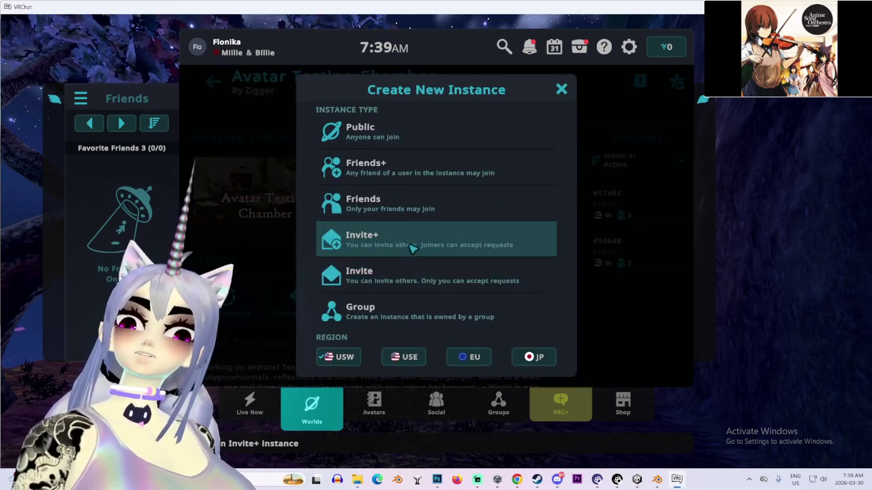
pyautogui.click(400, 267)
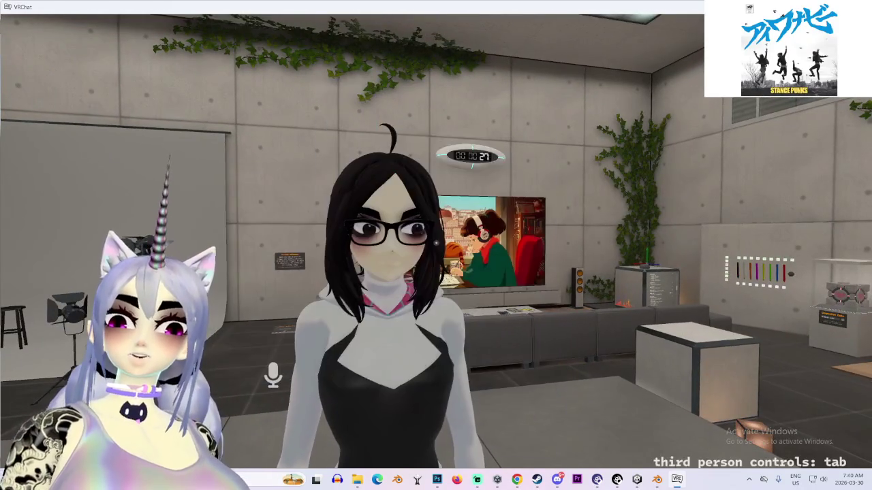
# Switch into the SDK: NAGATO DECON 6 (2) avatar from the avatar browser
pyautogui.press('r')
pyautogui.press('Escape')
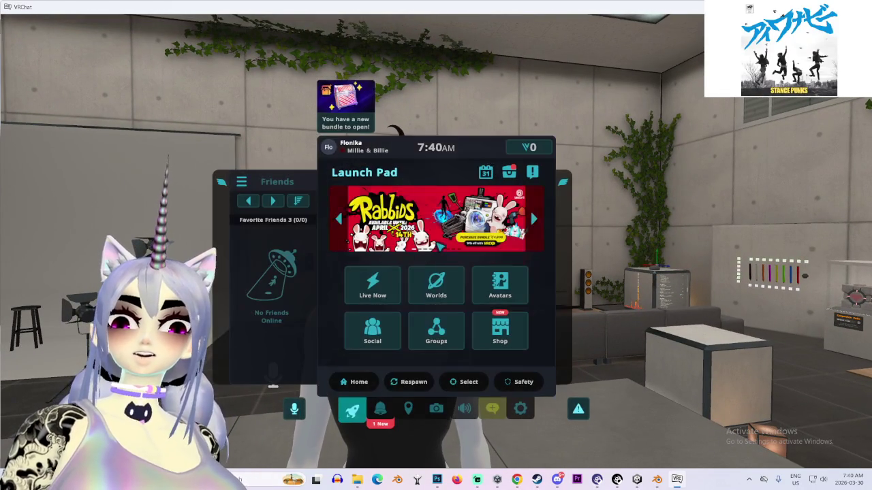
pyautogui.click(480, 288)
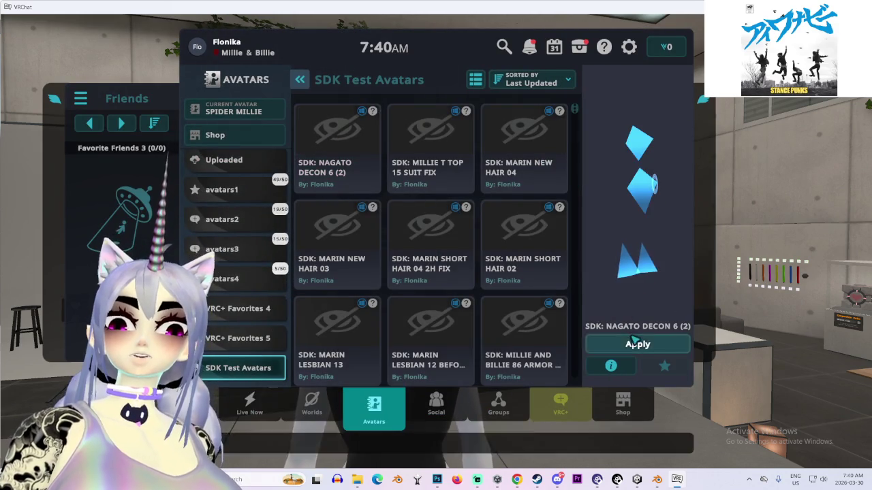
pyautogui.click(634, 344)
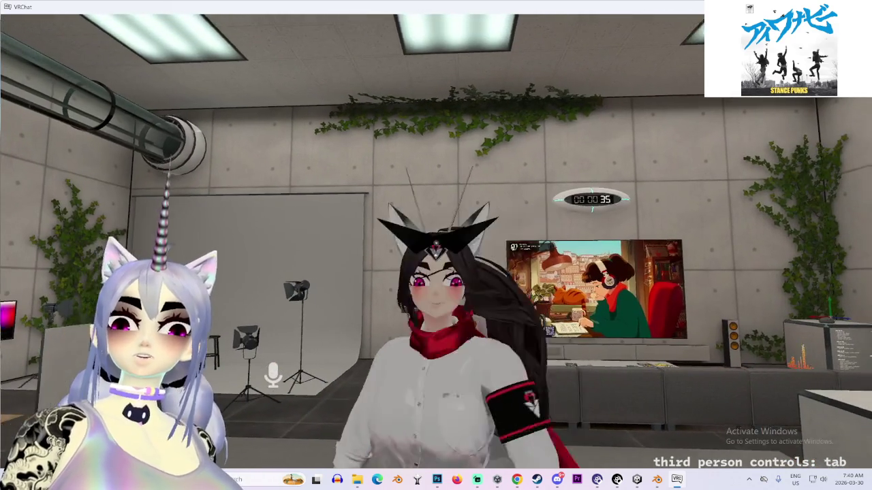
pyautogui.scroll(5, 436, 246)
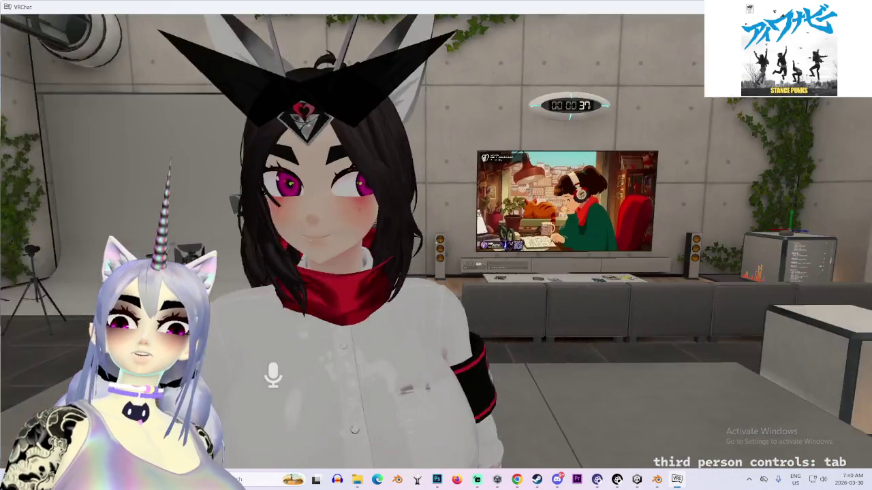
pyautogui.scroll(3, 436, 246)
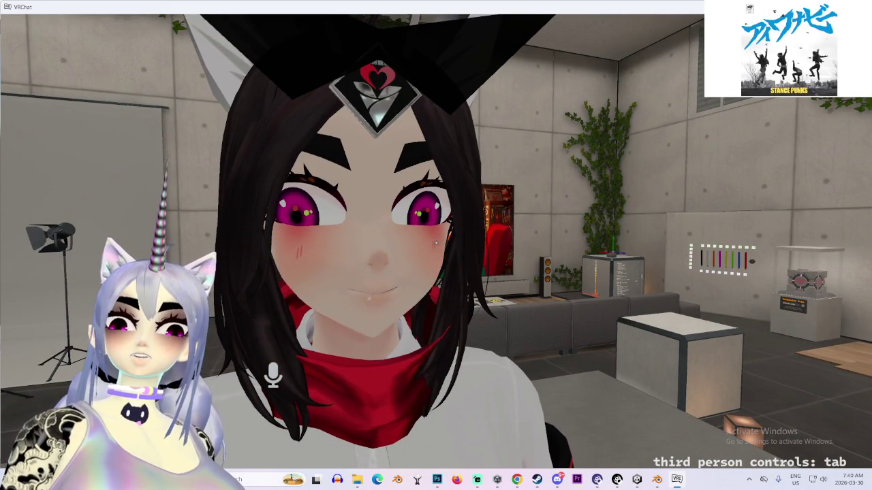
pyautogui.scroll(-4, 436, 245)
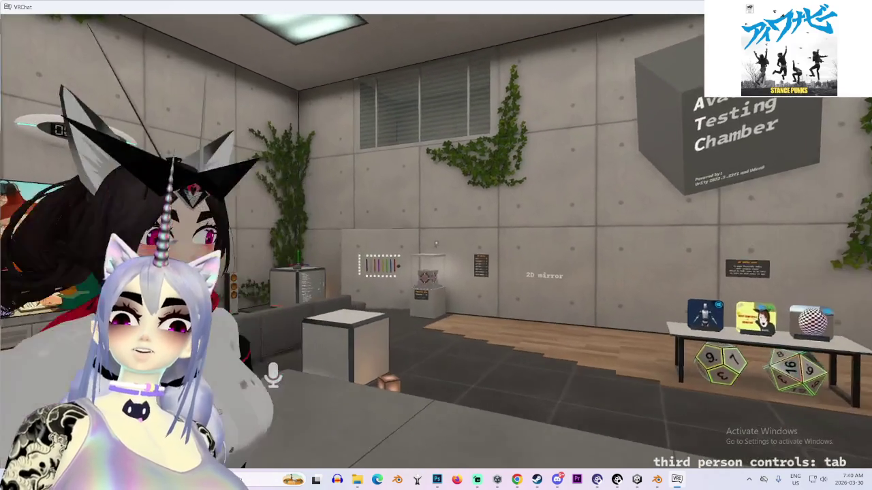
# Hide the HEAD SIGIL, then toggle KAMINA OFF and KAMINA ON FACE
pyautogui.scroll(4, 436, 246)
pyautogui.scroll(2, 436, 245)
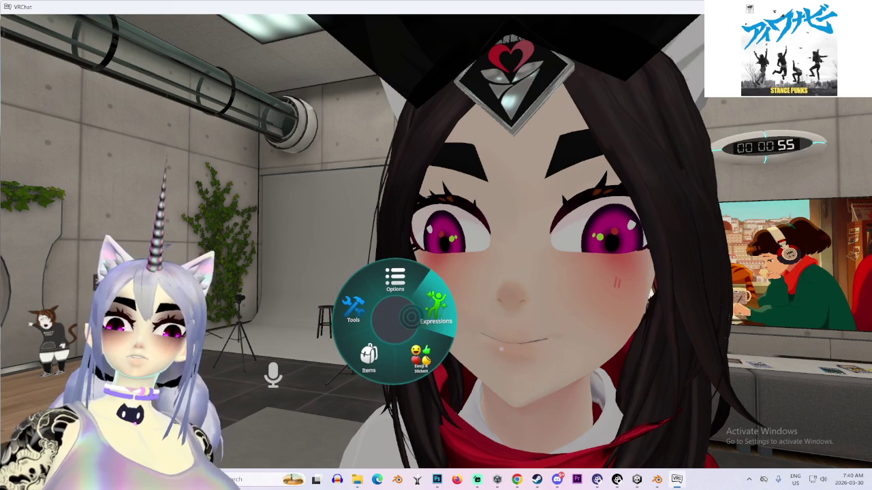
pyautogui.click(436, 313)
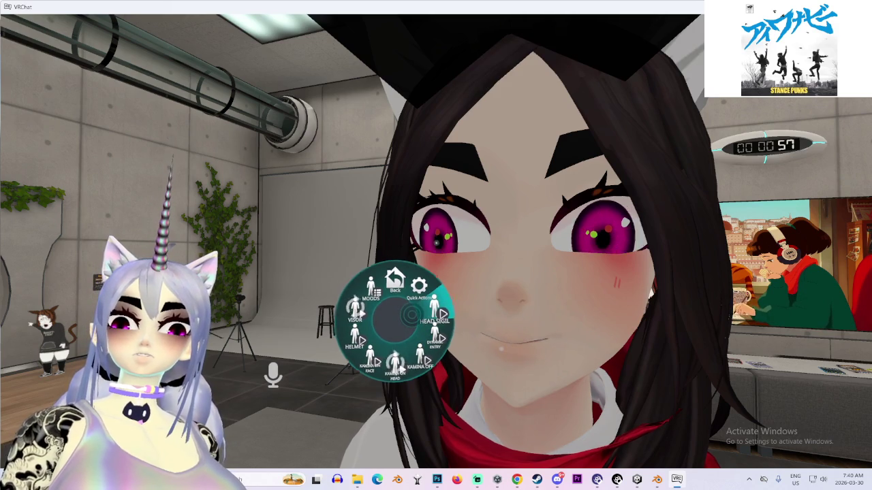
pyautogui.scroll(-2, 436, 245)
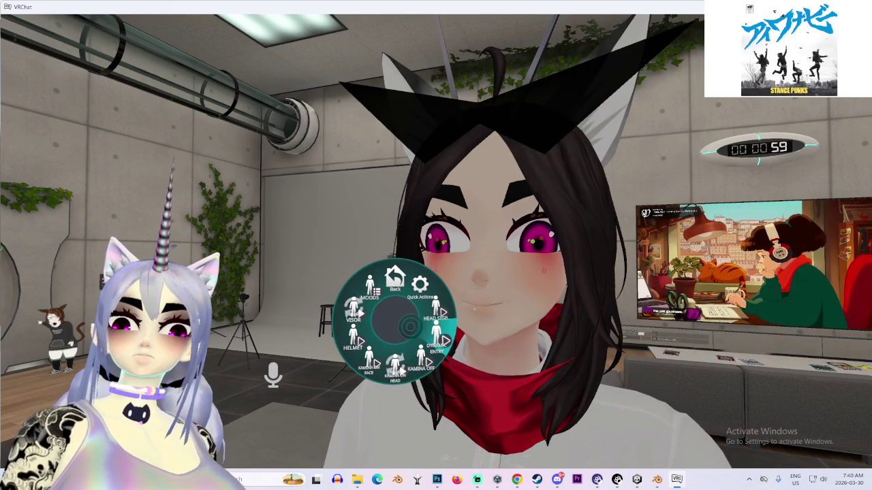
pyautogui.click(421, 355)
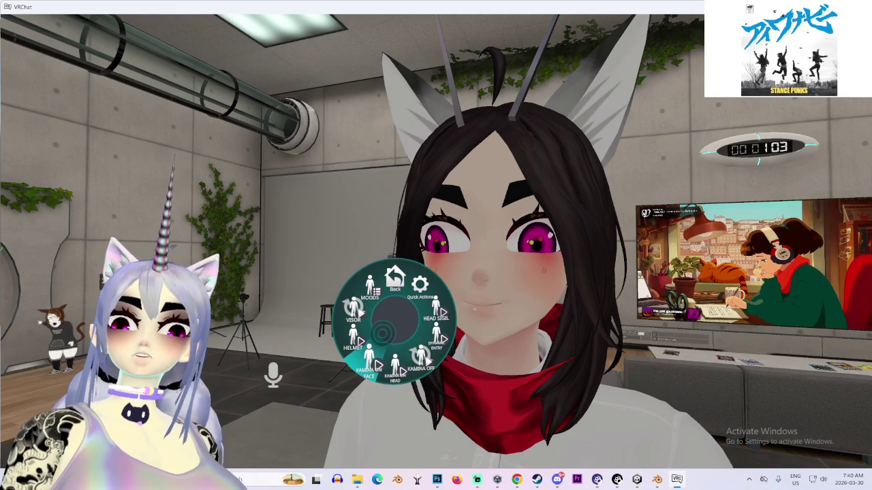
pyautogui.click(368, 366)
pyautogui.scroll(-4, 436, 245)
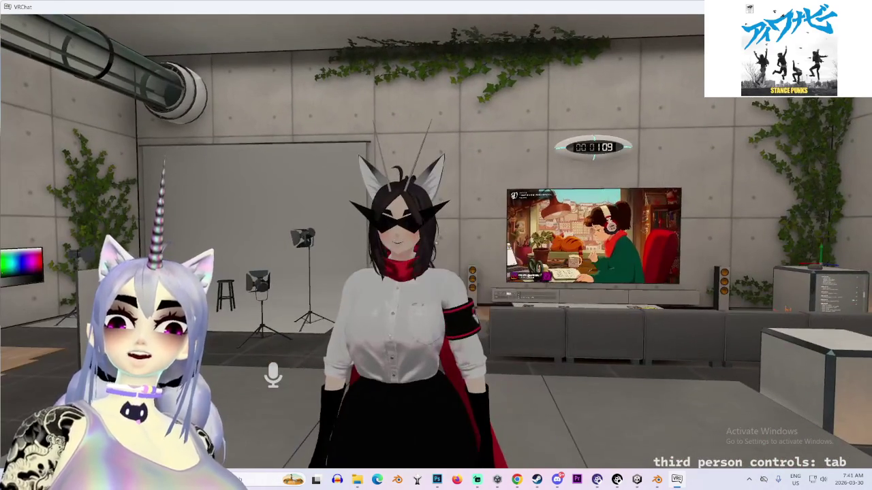
# Move close to the avatar's face, show the head sigil again, then step back
pyautogui.press('s')
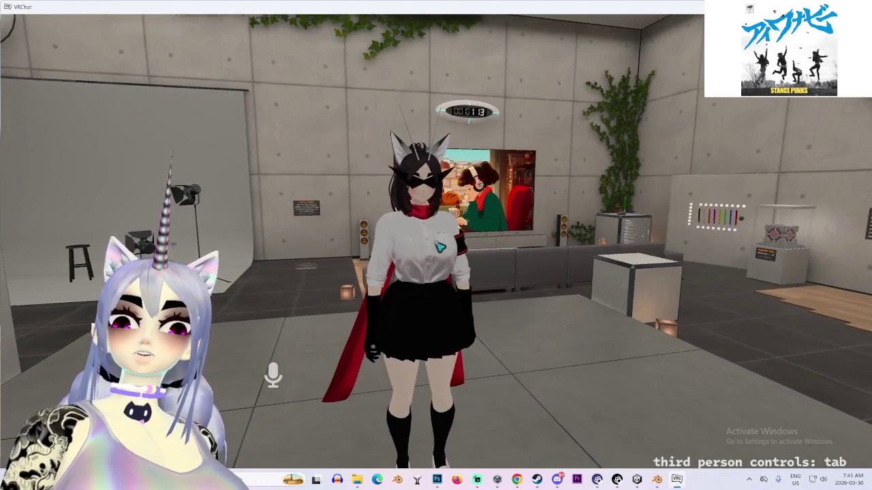
pyautogui.press('w')
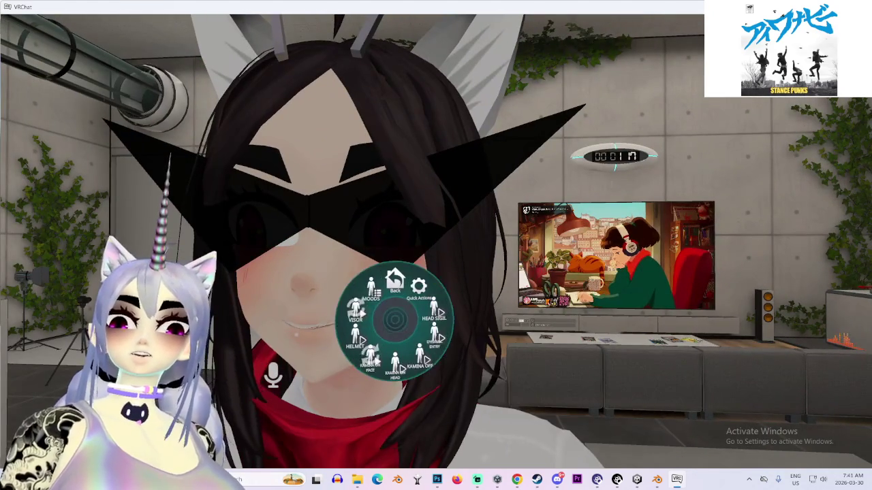
pyautogui.click(436, 317)
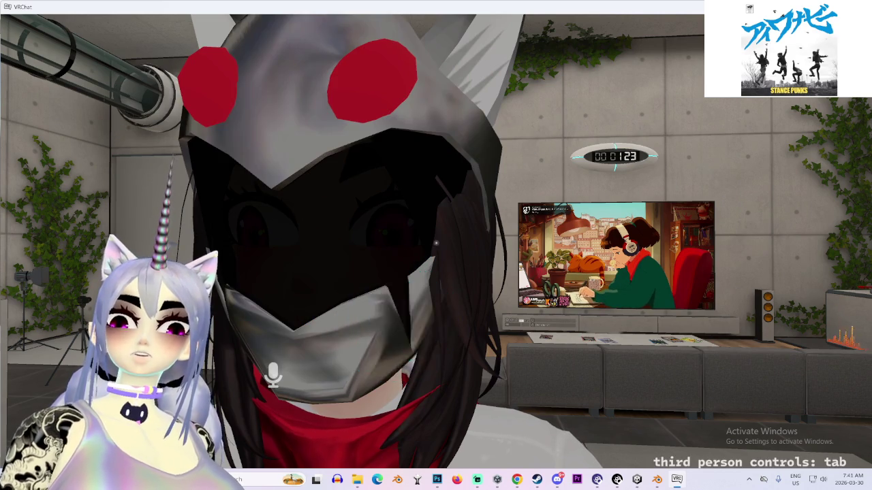
pyautogui.press('s')
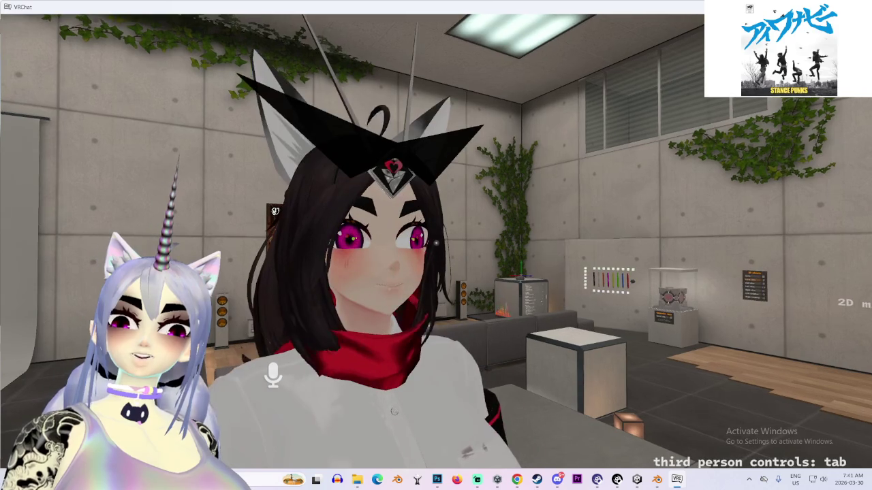
# Switch into the NAGATO S - SMALLER avatar
pyautogui.click(502, 281)
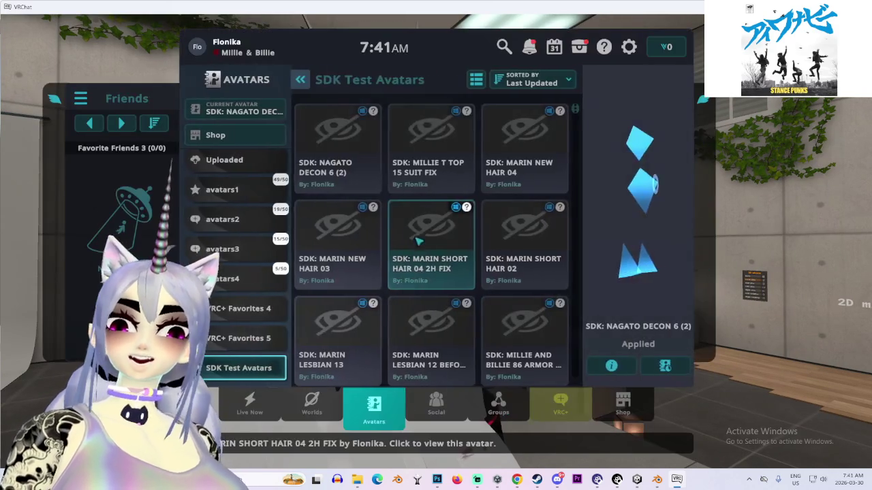
pyautogui.press('Escape')
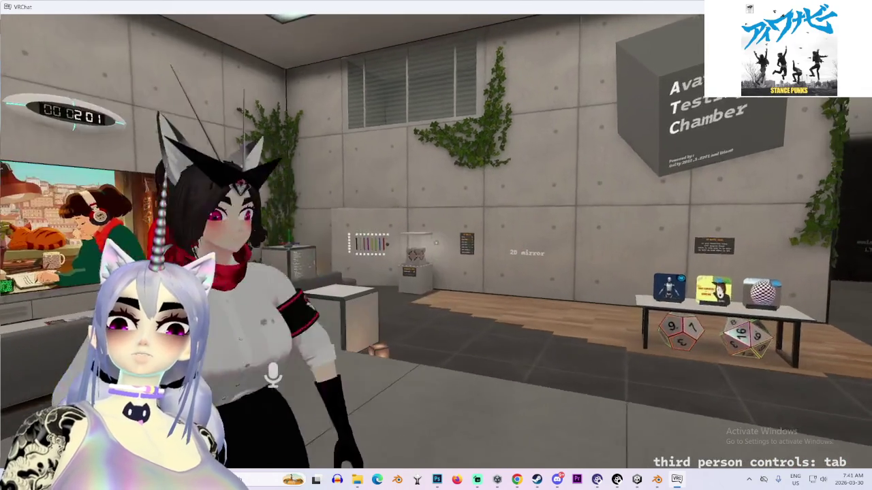
pyautogui.press('Escape')
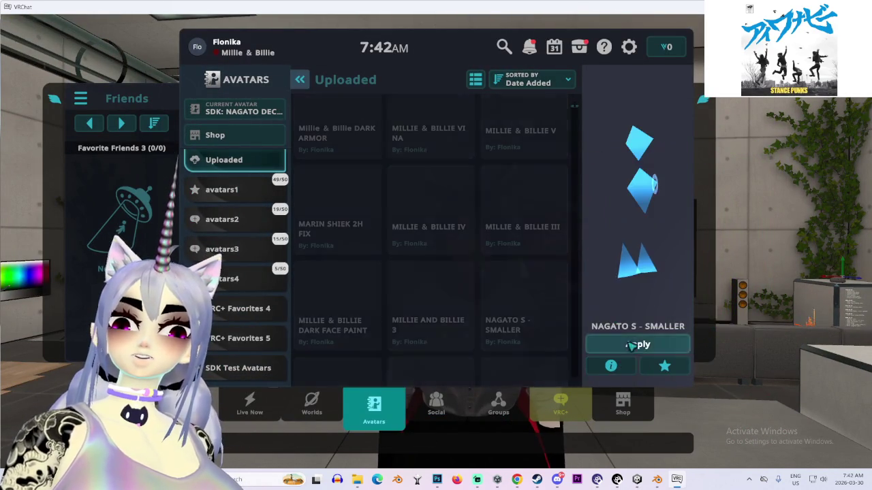
pyautogui.click(630, 346)
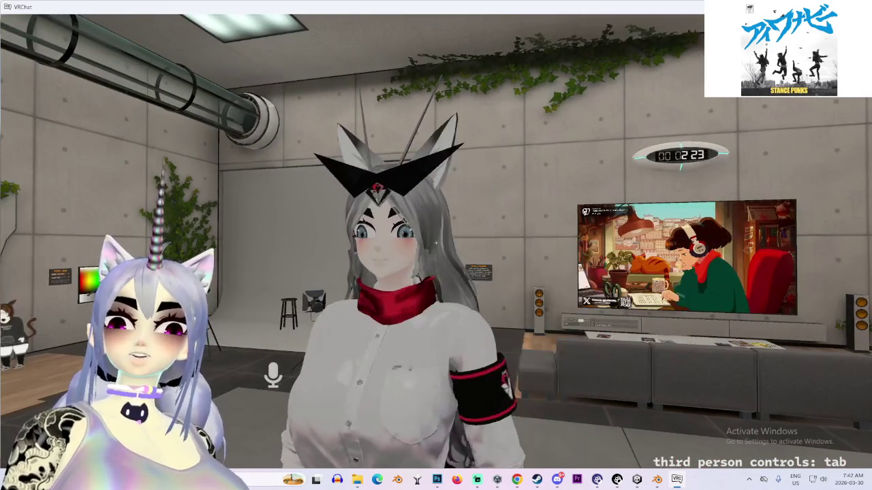
pyautogui.press('Escape')
pyautogui.press('Escape')
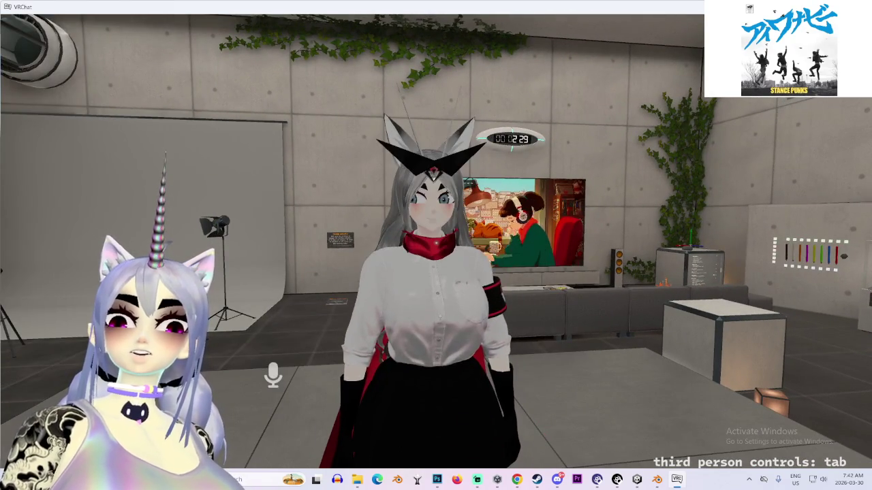
# Switch into the SDK: MARIN NEW HAIR 03 avatar
pyautogui.press('Escape')
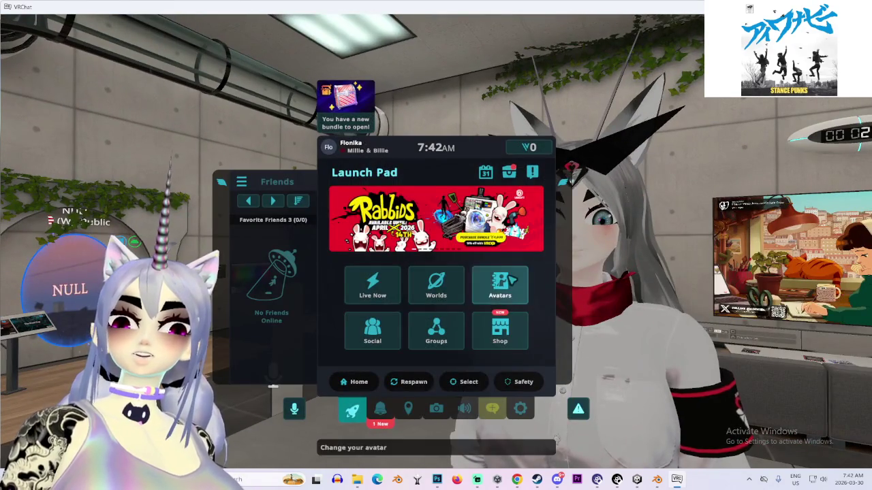
pyautogui.click(511, 280)
pyautogui.scroll(1, 332, 229)
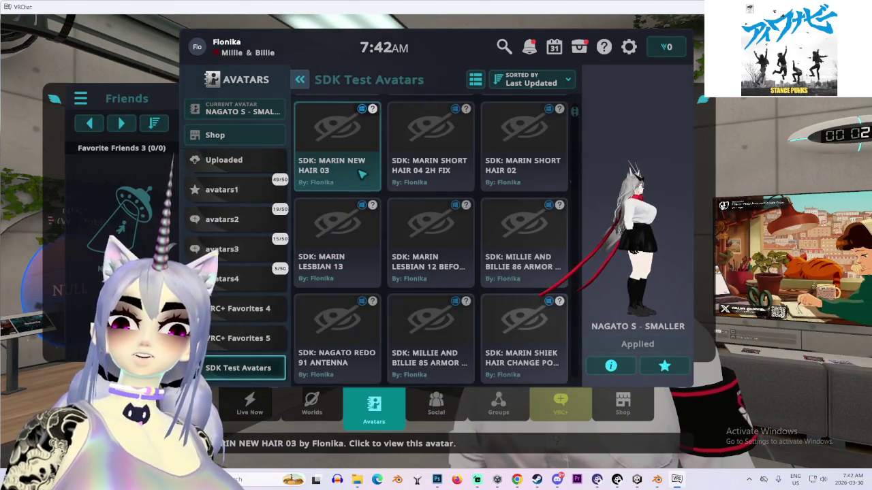
pyautogui.click(638, 344)
pyautogui.press('Escape')
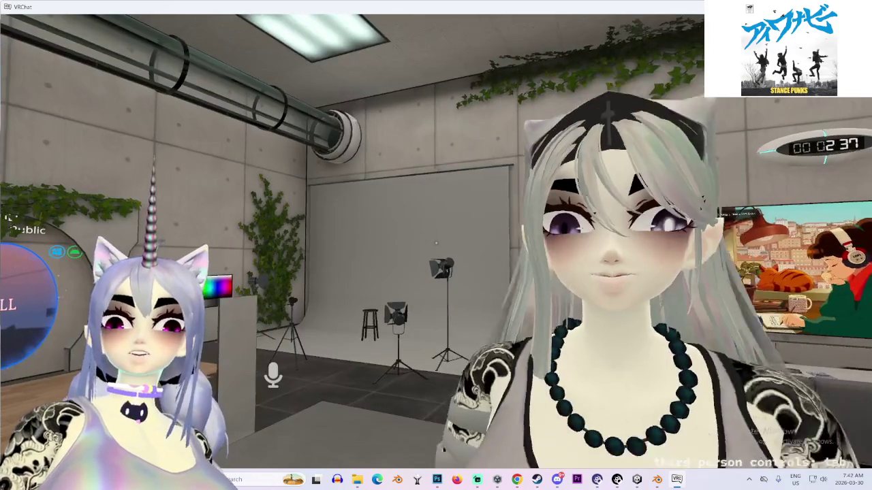
# Switch back into the SDK: NAGATO DECON 6 (2) avatar
pyautogui.press('Escape')
pyautogui.click(502, 279)
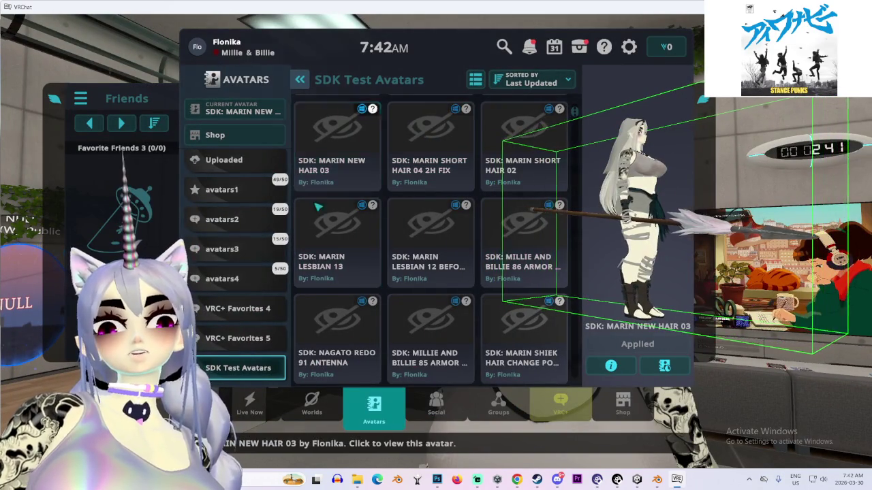
pyautogui.scroll(2, 317, 207)
pyautogui.scroll(2, 235, 238)
pyautogui.click(337, 146)
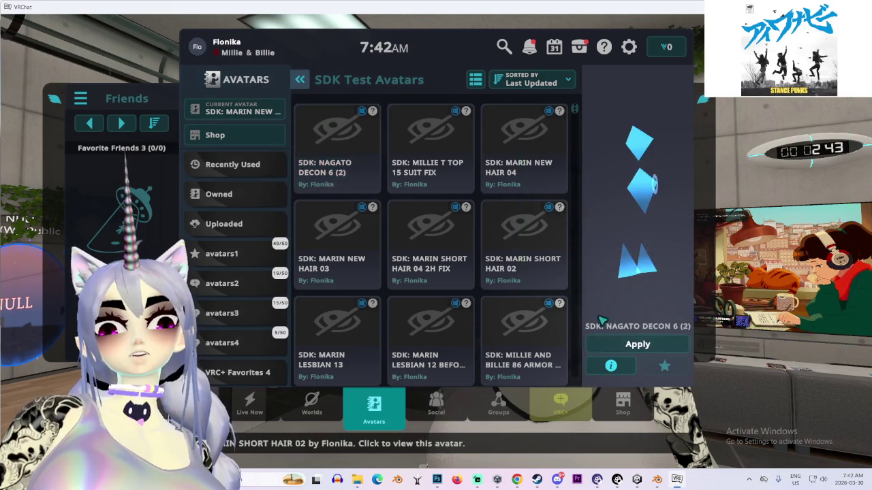
pyautogui.click(627, 346)
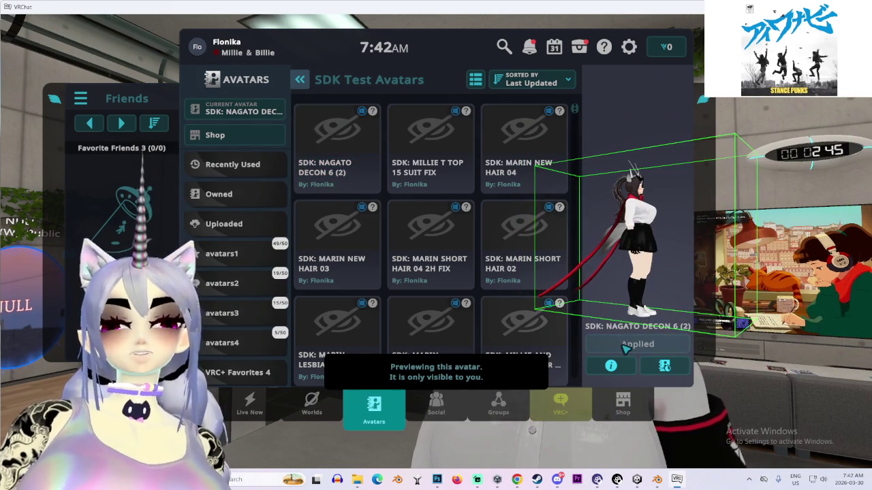
pyautogui.press('Escape')
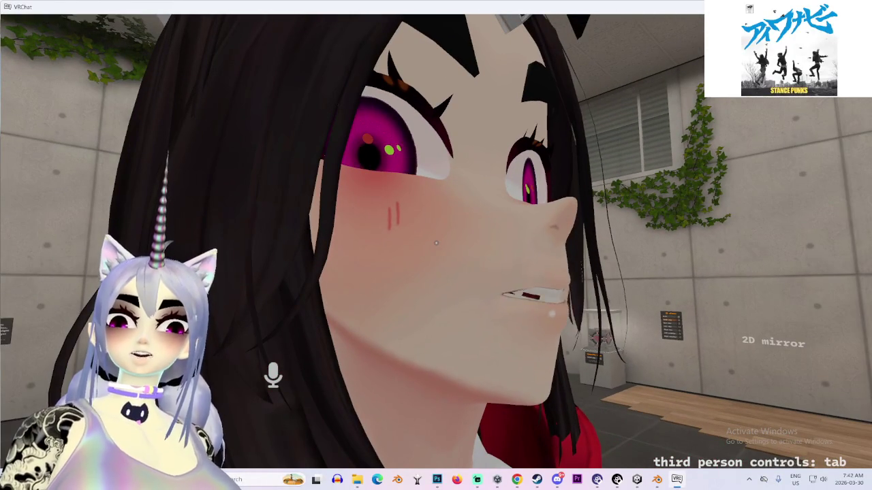
# Open VRChat settings, then close the VRChat window from the taskbar
pyautogui.press('Escape')
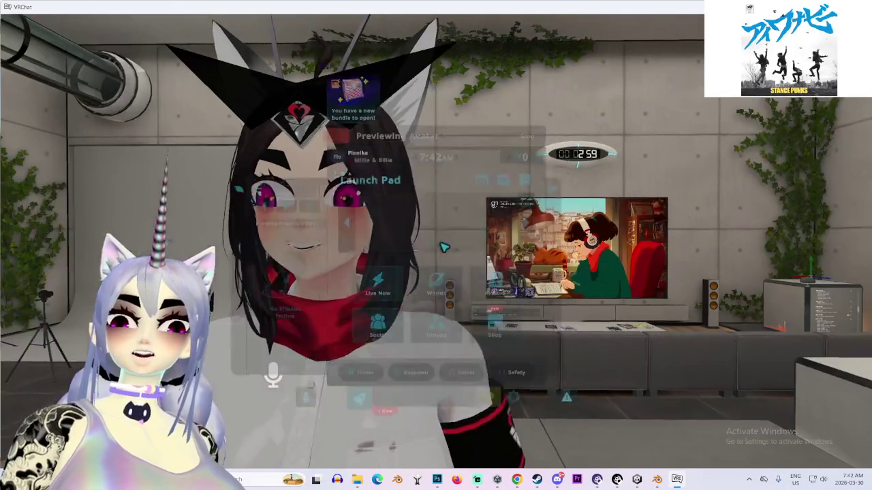
pyautogui.click(520, 409)
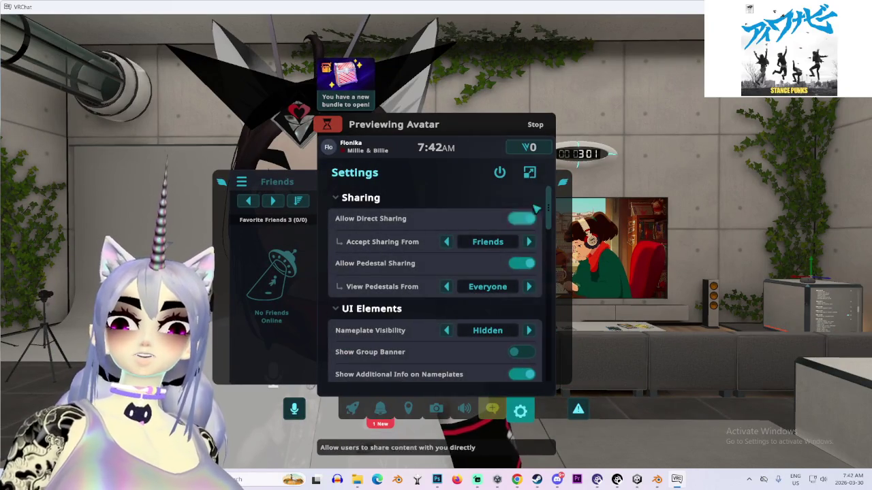
pyautogui.rightClick(676, 479)
pyautogui.click(650, 455)
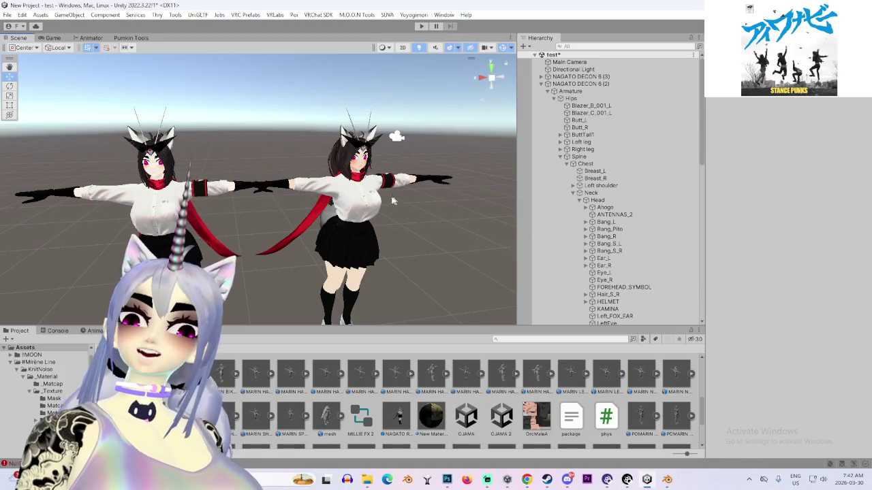
# Orbit and zoom the Scene view around the avatar's head
pyautogui.scroll(5, 297, 232)
pyautogui.scroll(5, 297, 231)
pyautogui.scroll(-4, 296, 231)
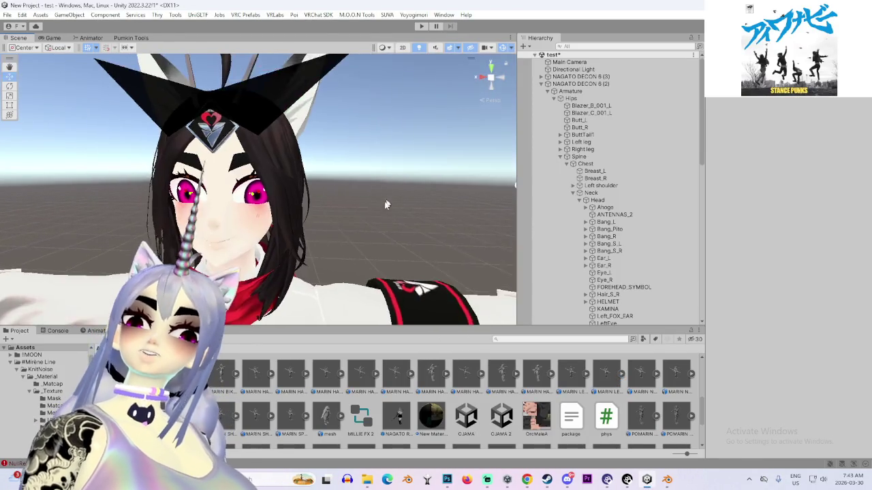
pyautogui.moveTo(297, 231)
pyautogui.mouseDown()
pyautogui.moveTo(410, 197)
pyautogui.moveTo(352, 221)
pyautogui.mouseUp()
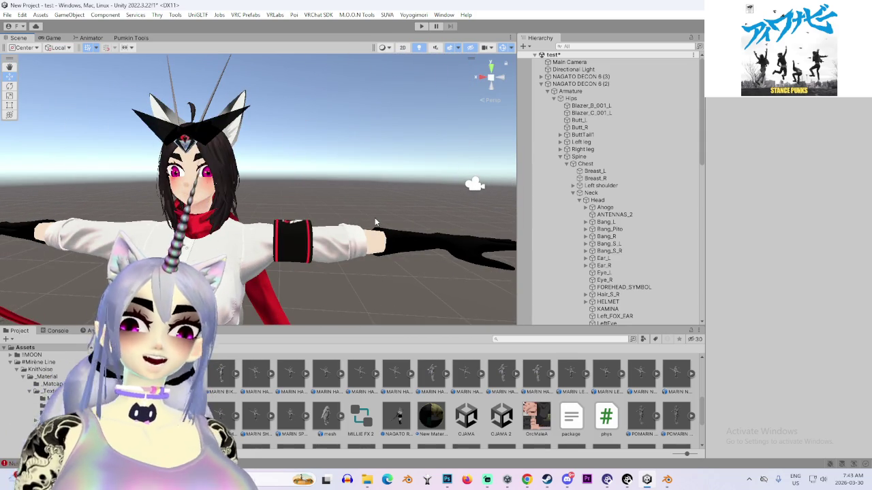
pyautogui.moveTo(416, 216)
pyautogui.mouseDown()
pyautogui.moveTo(301, 193)
pyautogui.moveTo(315, 202)
pyautogui.moveTo(277, 202)
pyautogui.moveTo(329, 198)
pyautogui.moveTo(272, 218)
pyautogui.mouseUp()
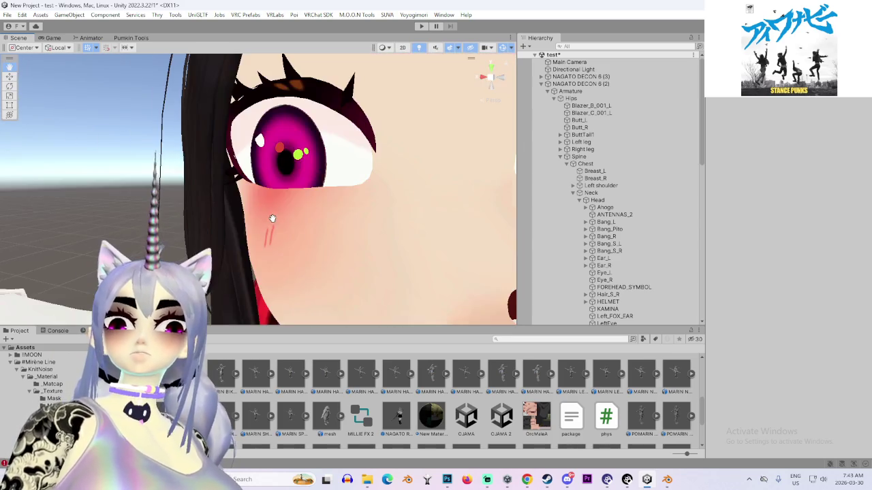
pyautogui.scroll(-5, 272, 218)
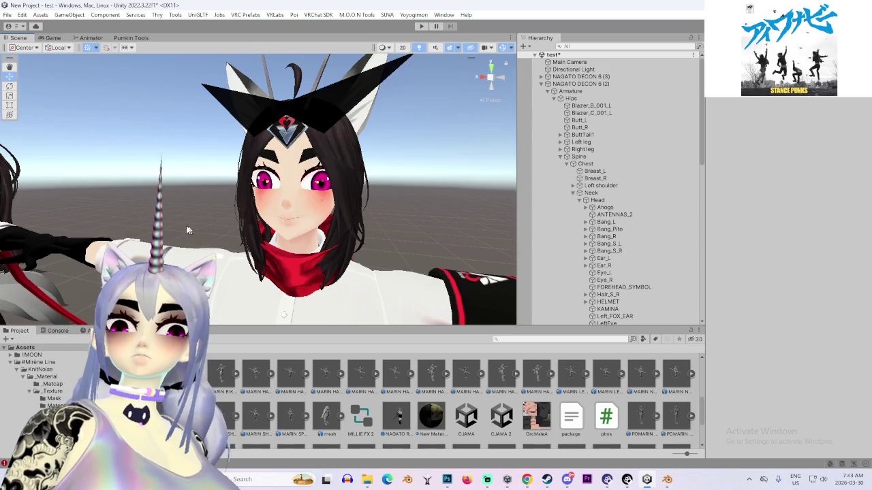
pyautogui.scroll(-8, 143, 233)
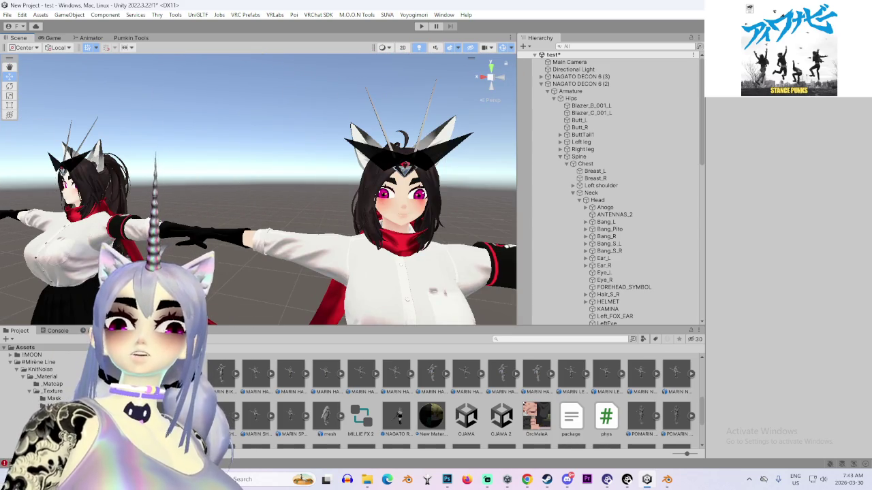
# Frame the avatar's full body, then collapse the test scene in the Hierarchy
pyautogui.moveTo(188, 238); pyautogui.dragTo(356, 243)
pyautogui.scroll(6, 276, 245)
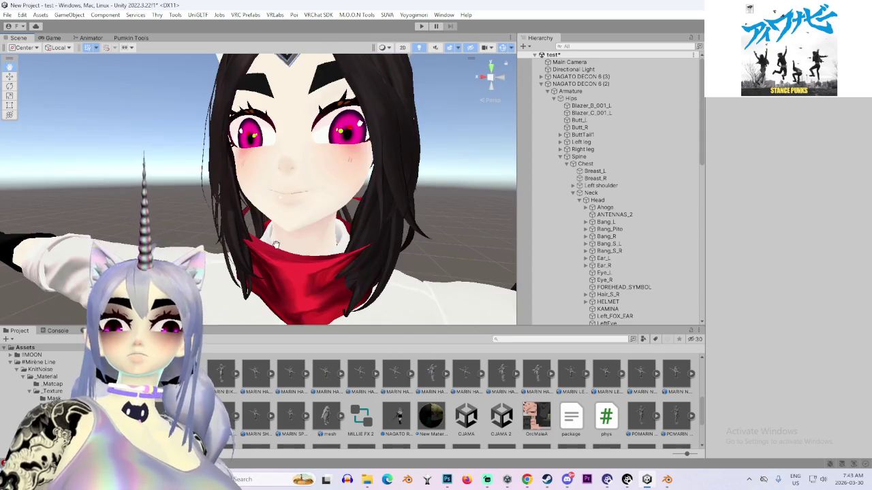
pyautogui.scroll(-5, 275, 249)
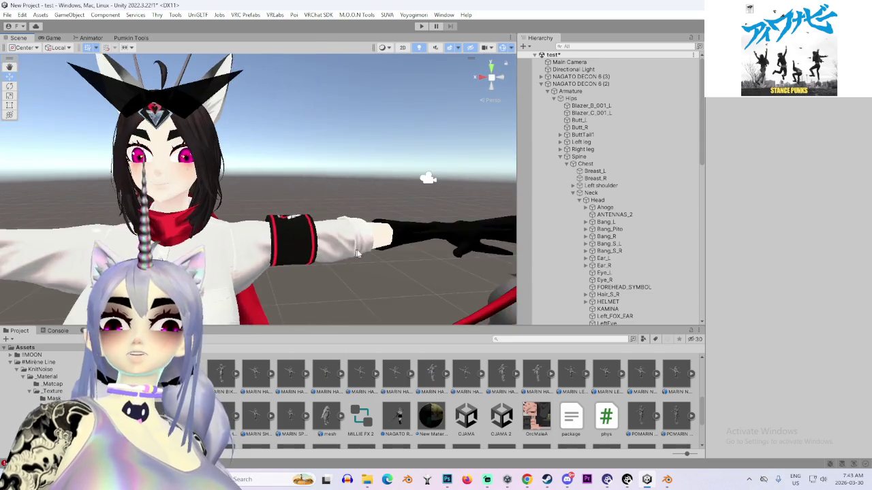
pyautogui.moveTo(292, 248)
pyautogui.mouseDown()
pyautogui.moveTo(170, 249)
pyautogui.moveTo(322, 254)
pyautogui.mouseUp()
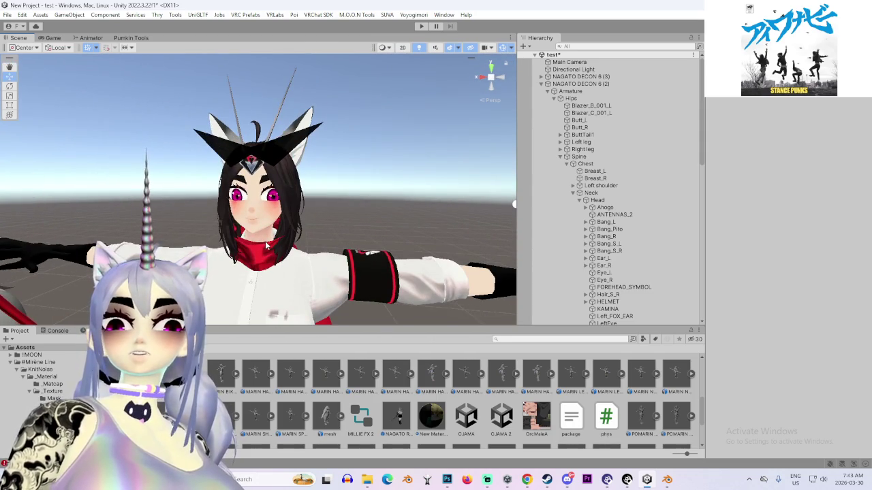
pyautogui.scroll(4, 323, 254)
pyautogui.scroll(-5, 264, 236)
pyautogui.scroll(-2, 265, 237)
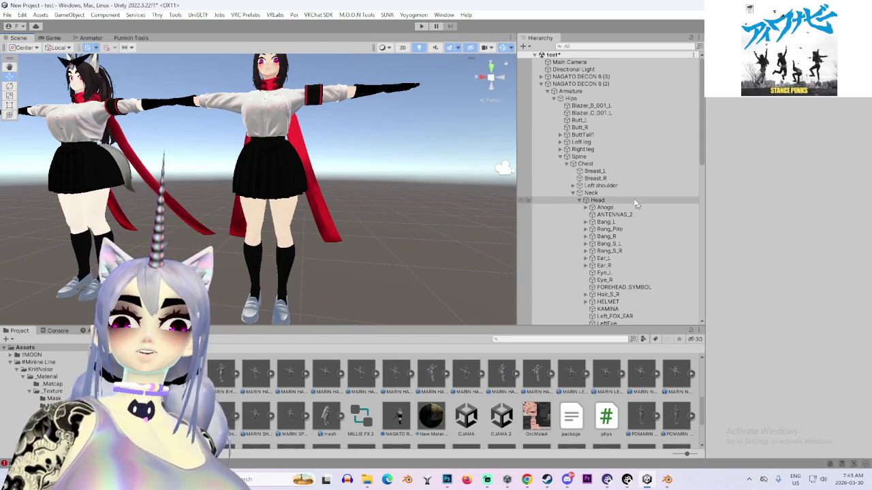
pyautogui.click(535, 55)
# Load the OJAMA 2 scene into the Hierarchy
pyautogui.rightClick(589, 62)
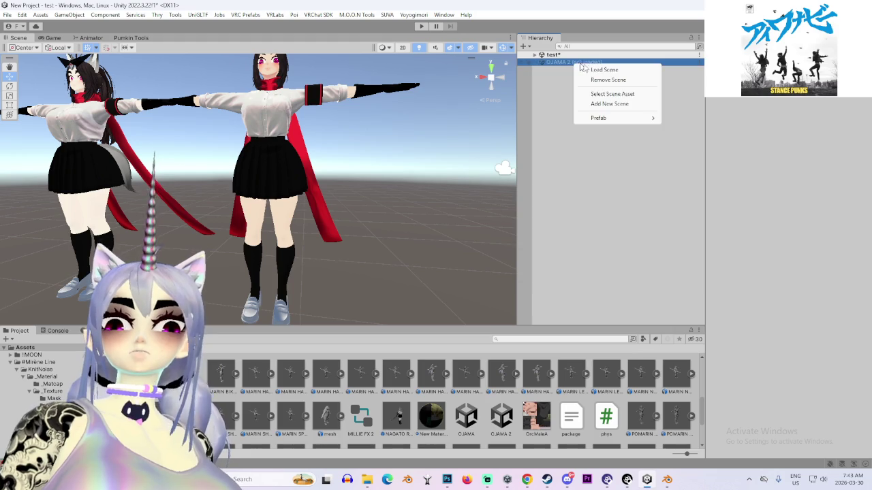
pyautogui.press('Escape')
pyautogui.doubleClick(590, 62)
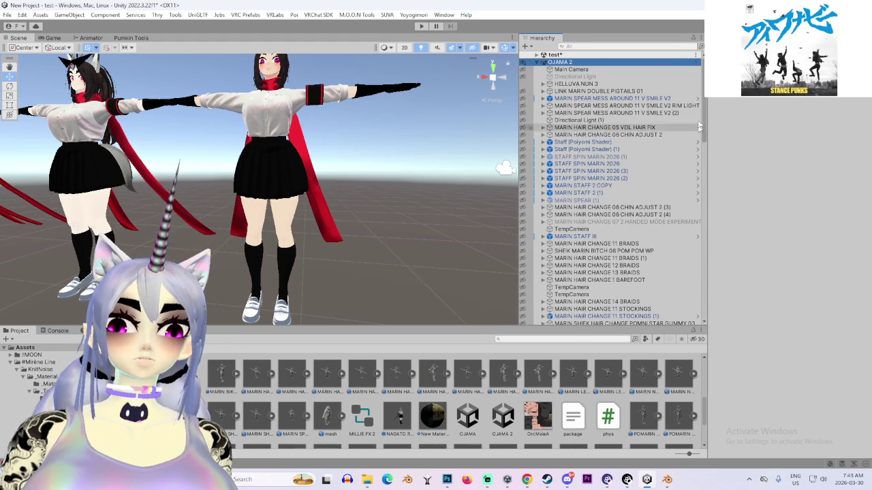
pyautogui.scroll(-10, 668, 299)
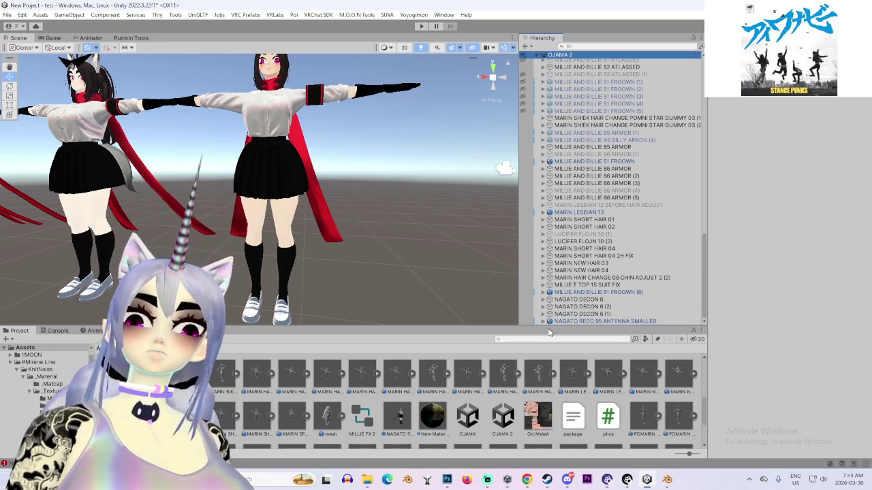
# Select NAGATO REDO 95 ANTENNA SMALLER's Body and locate its Loafers_BaseColor material in the project
pyautogui.click(543, 321)
pyautogui.click(572, 281)
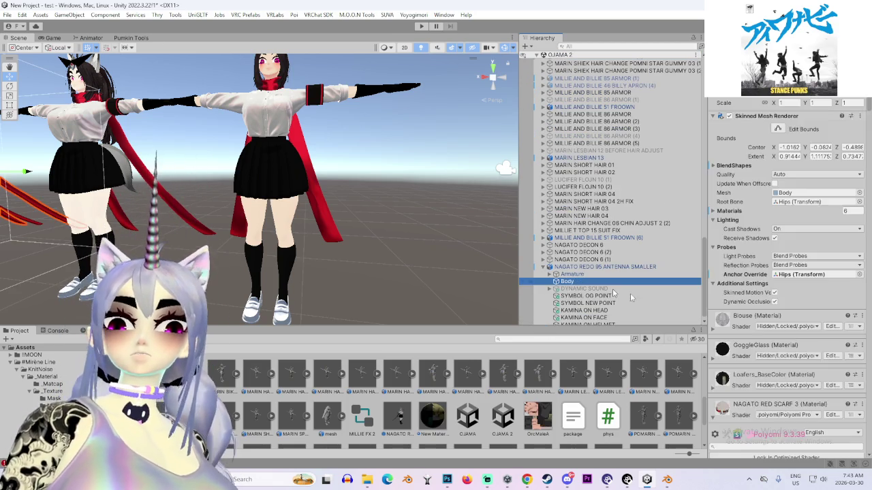
pyautogui.click(861, 303)
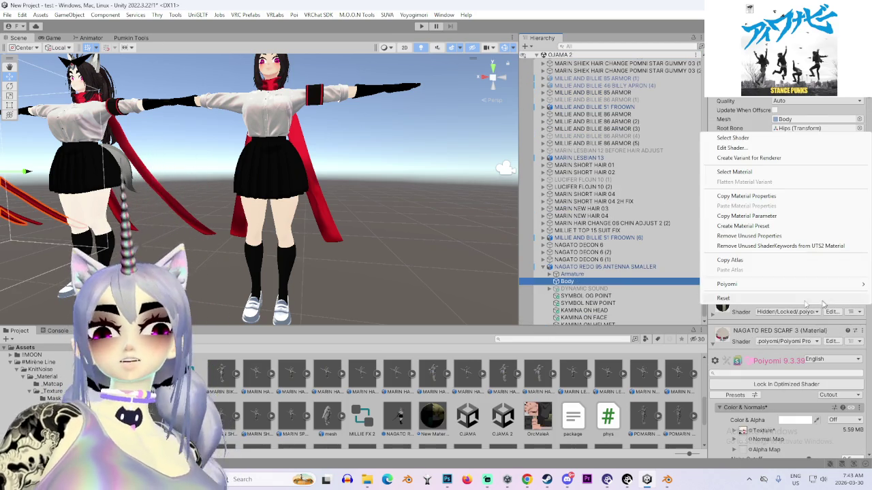
pyautogui.click(734, 173)
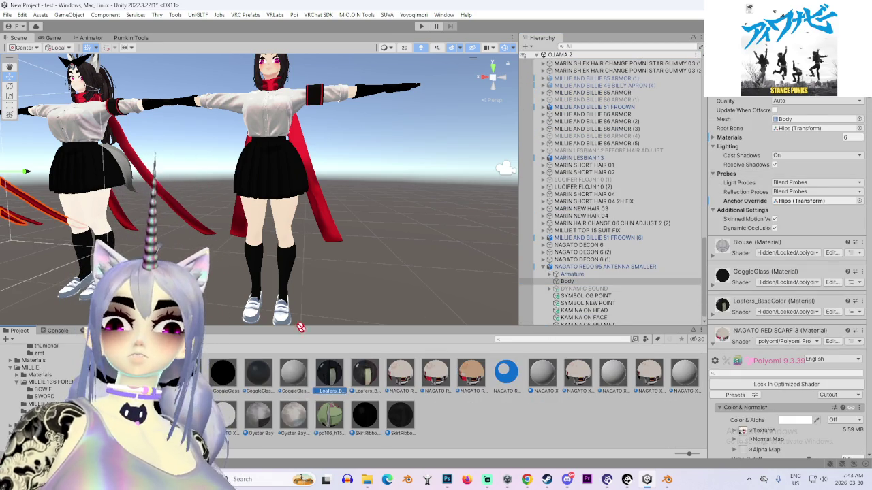
pyautogui.scroll(10, 293, 313)
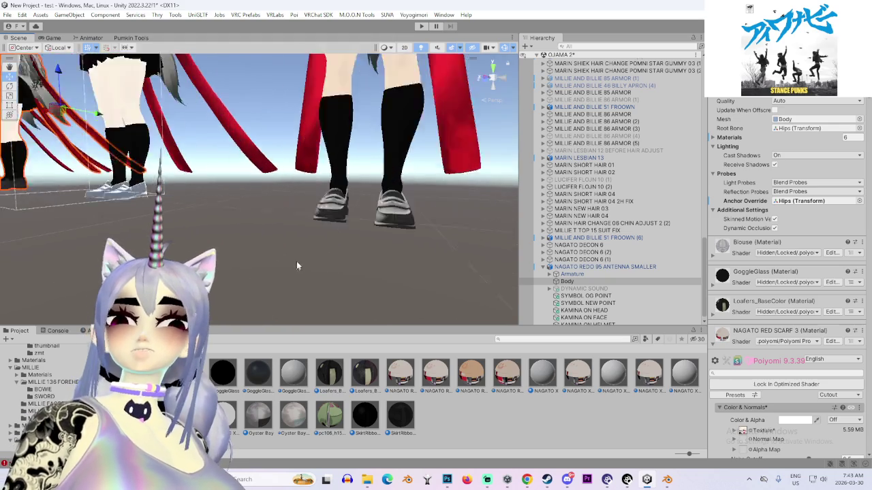
pyautogui.moveTo(447, 295)
pyautogui.mouseDown()
pyautogui.moveTo(364, 265)
pyautogui.moveTo(413, 287)
pyautogui.mouseUp()
pyautogui.scroll(3, 399, 265)
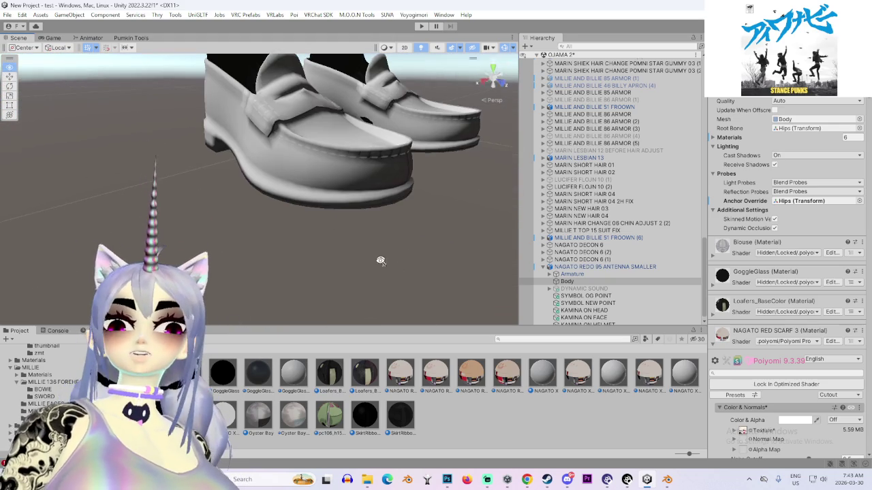
pyautogui.scroll(4, 387, 273)
pyautogui.scroll(-5, 382, 270)
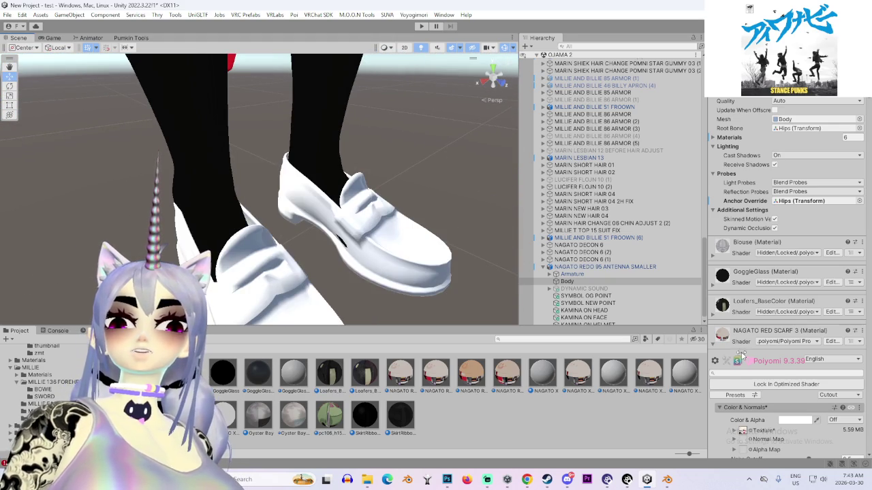
pyautogui.scroll(-2, 712, 311)
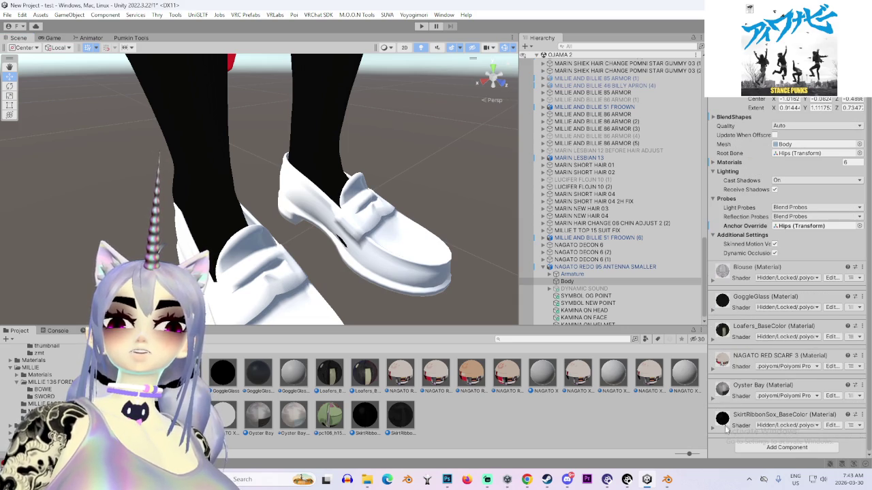
# Locate the SkirtRibbonSox material, preview pc106 on the shoe, then reselect the avatar's Body
pyautogui.click(863, 416)
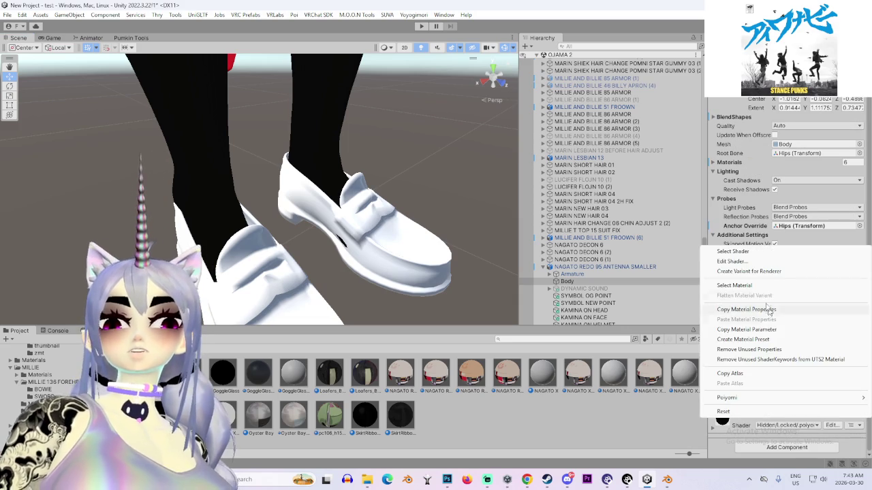
pyautogui.click(752, 287)
pyautogui.moveTo(338, 426)
pyautogui.mouseDown()
pyautogui.moveTo(363, 265)
pyautogui.moveTo(468, 406)
pyautogui.mouseUp()
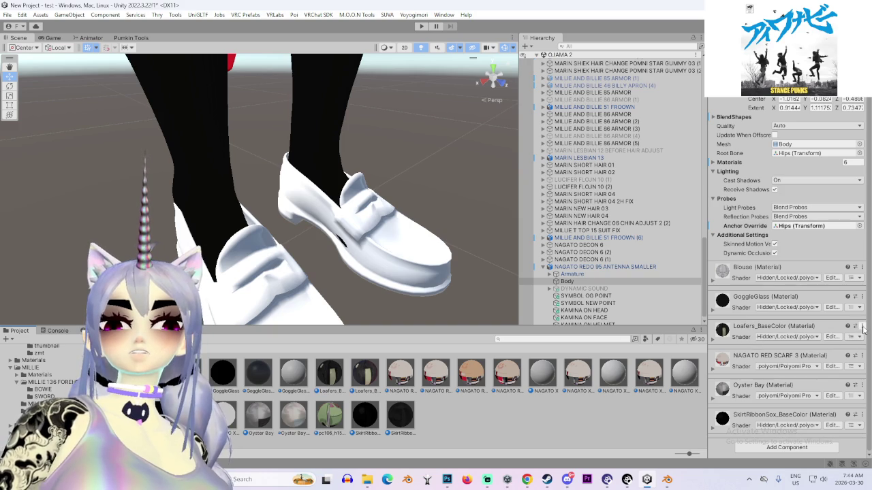
pyautogui.doubleClick(613, 266)
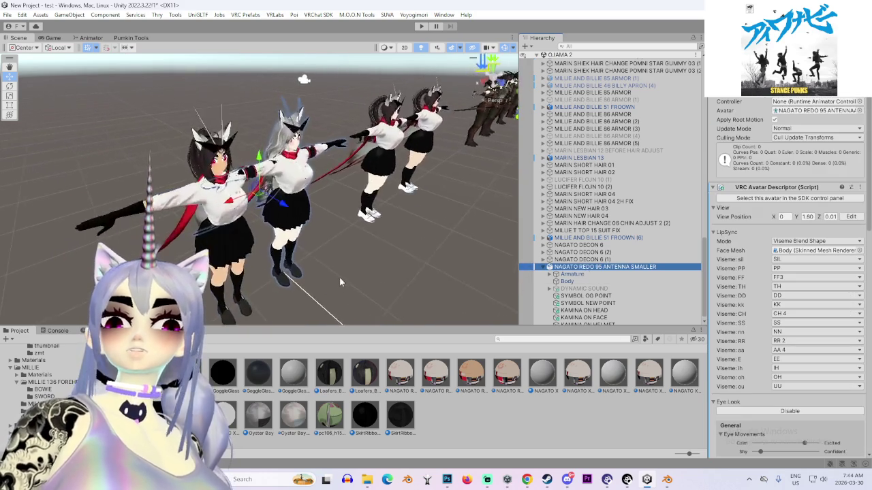
pyautogui.scroll(10, 230, 216)
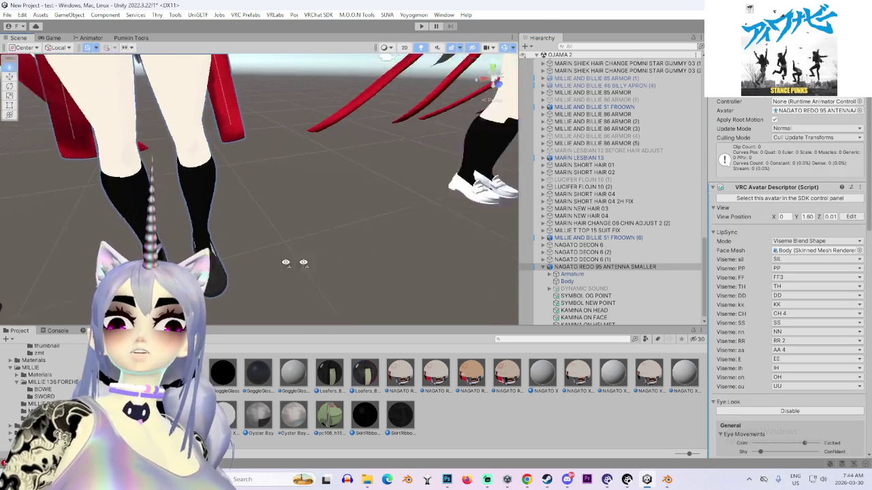
pyautogui.moveTo(355, 225)
pyautogui.mouseDown()
pyautogui.moveTo(257, 227)
pyautogui.moveTo(346, 224)
pyautogui.moveTo(331, 201)
pyautogui.moveTo(272, 205)
pyautogui.moveTo(320, 244)
pyautogui.moveTo(292, 253)
pyautogui.moveTo(409, 273)
pyautogui.mouseUp()
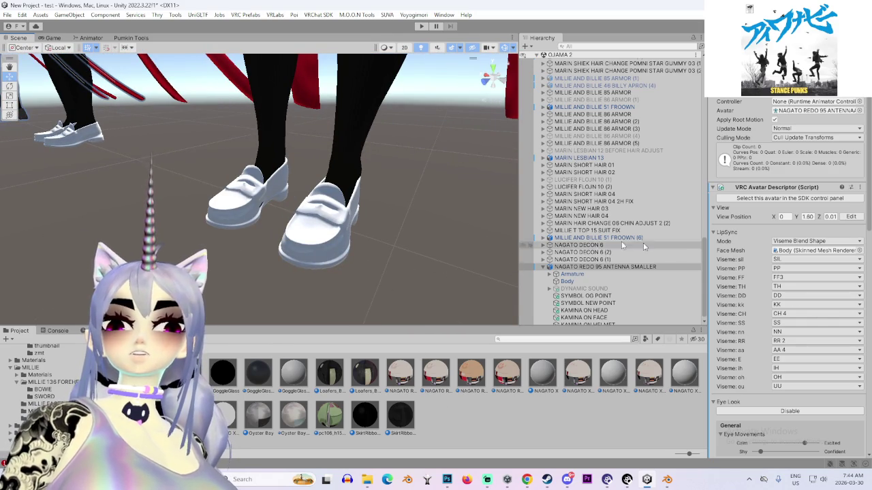
pyautogui.click(637, 281)
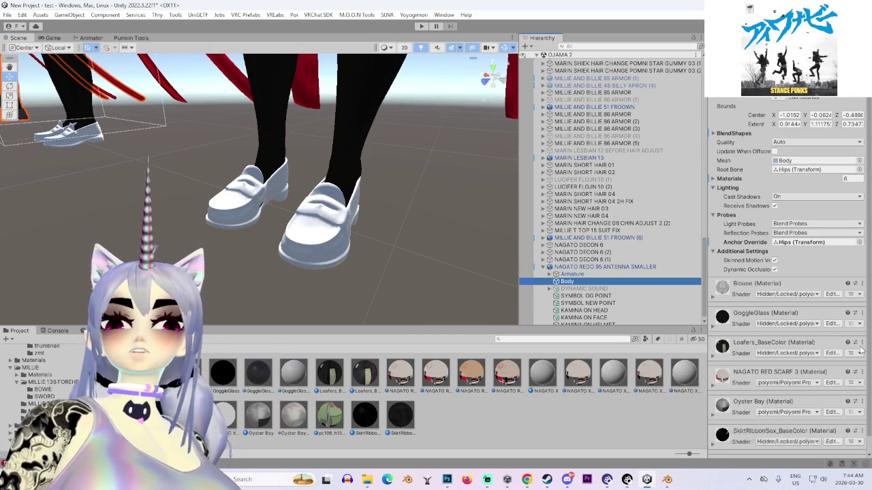
# Locate the loafers material and drag it onto the avatar's shoes
pyautogui.click(862, 344)
pyautogui.click(783, 214)
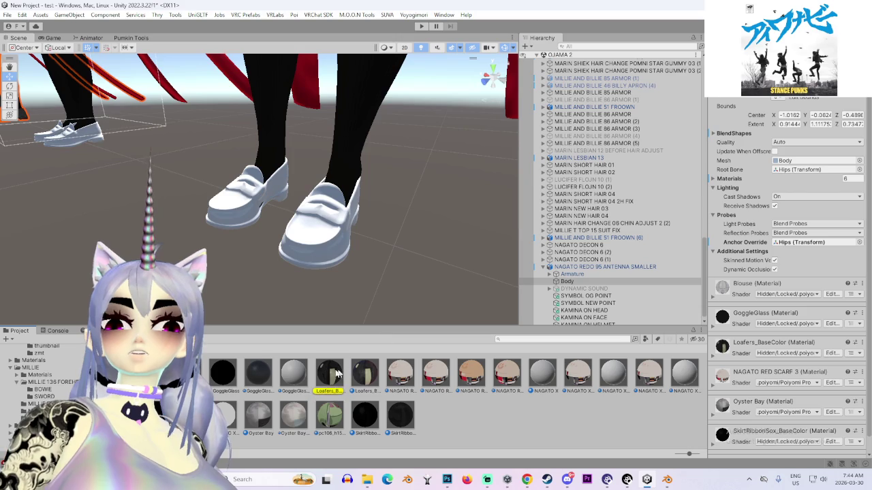
pyautogui.moveTo(337, 374)
pyautogui.mouseDown()
pyautogui.moveTo(320, 244)
pyautogui.moveTo(250, 237)
pyautogui.moveTo(424, 314)
pyautogui.moveTo(376, 299)
pyautogui.moveTo(341, 269)
pyautogui.mouseUp()
# Move the view along the avatars' legs and select NAGATO DECON 6 (2)'s shoes
pyautogui.scroll(-10, 325, 248)
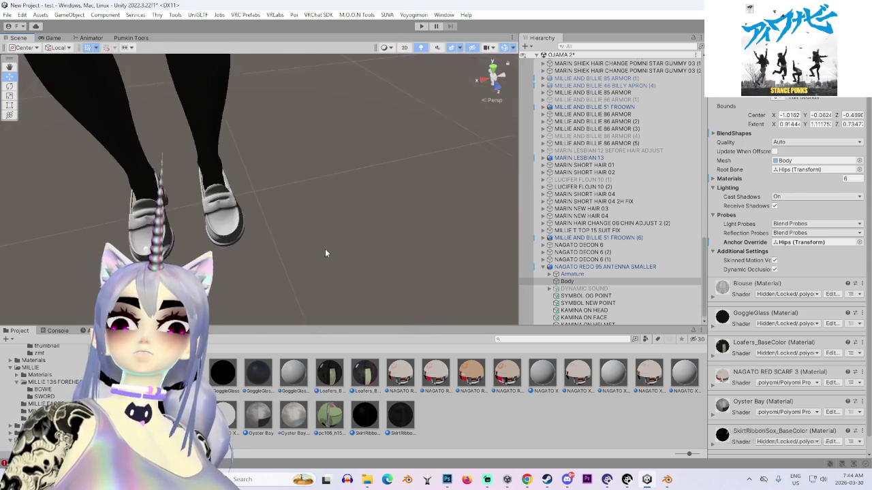
pyautogui.moveTo(271, 196); pyautogui.dragTo(361, 224)
pyautogui.scroll(-8, 305, 236)
pyautogui.scroll(3, 306, 257)
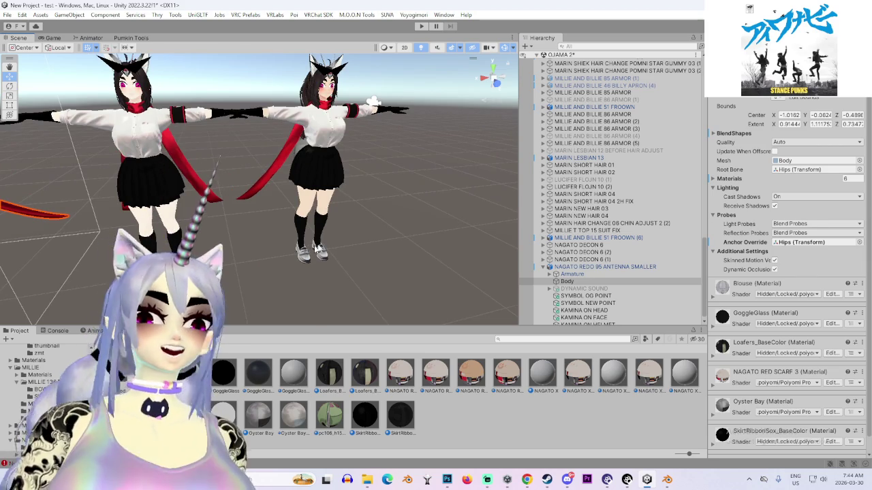
pyautogui.scroll(6, 374, 298)
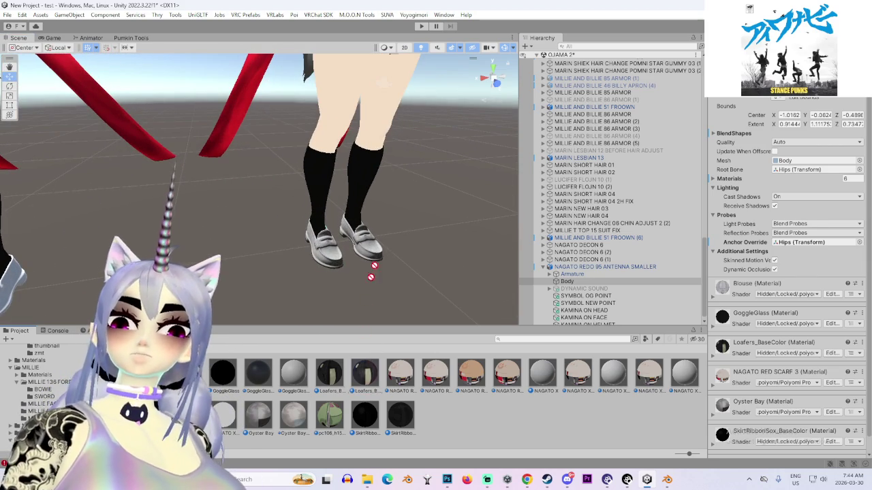
pyautogui.moveTo(371, 250); pyautogui.dragTo(361, 364)
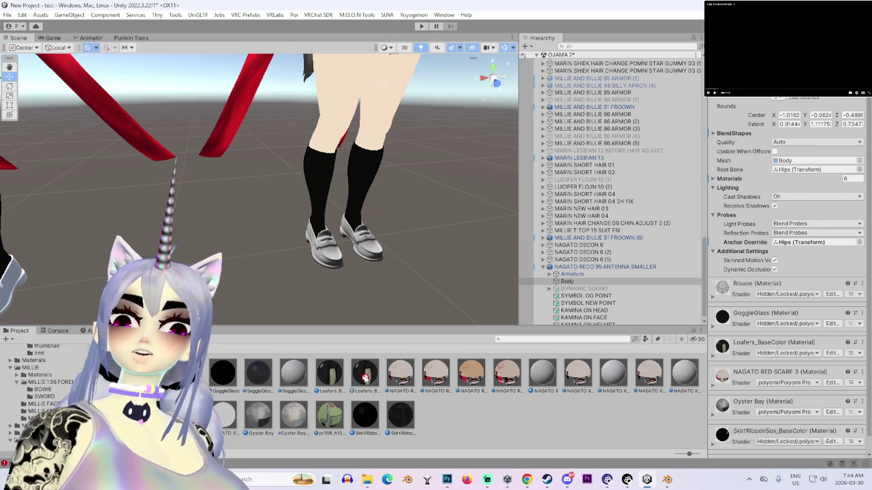
pyautogui.scroll(8, 375, 273)
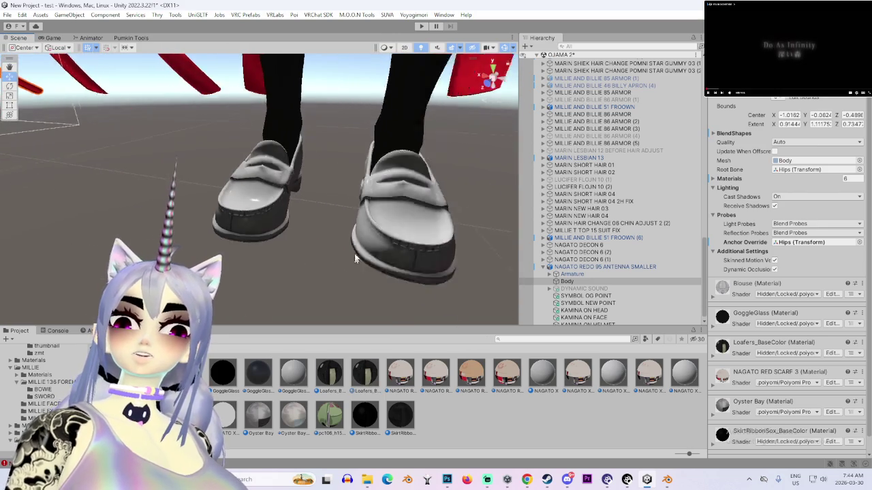
pyautogui.click(445, 233)
# Frame the shoes, apply the loafers material to the left shoe, and view its settings
pyautogui.press('f')
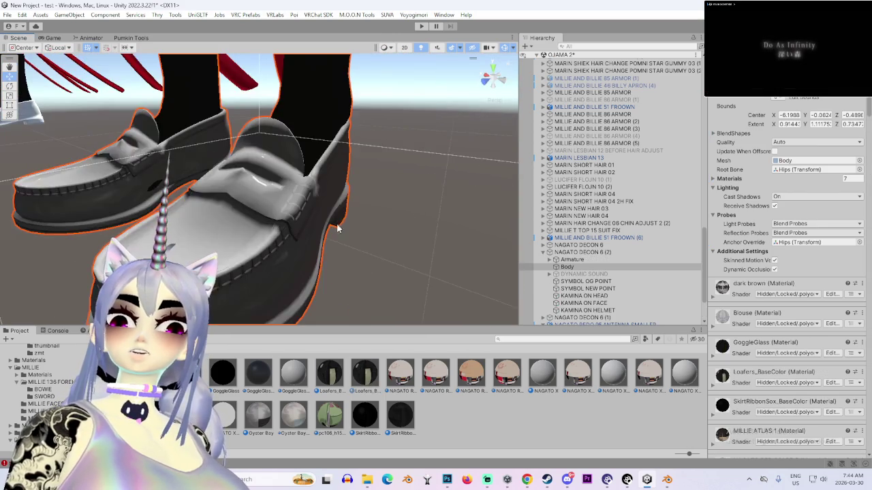
pyautogui.moveTo(343, 336); pyautogui.dragTo(164, 158)
pyautogui.click(237, 258)
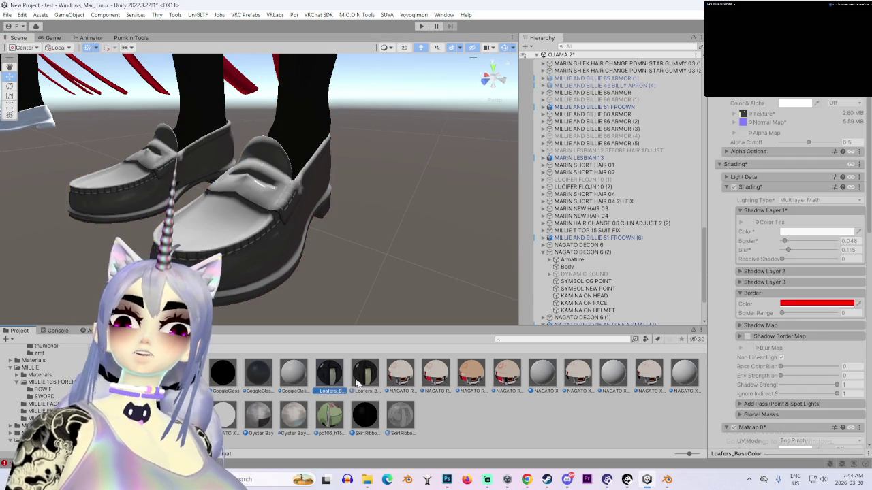
pyautogui.moveTo(383, 266)
pyautogui.mouseDown()
pyautogui.moveTo(361, 267)
pyautogui.moveTo(357, 278)
pyautogui.moveTo(407, 284)
pyautogui.mouseUp()
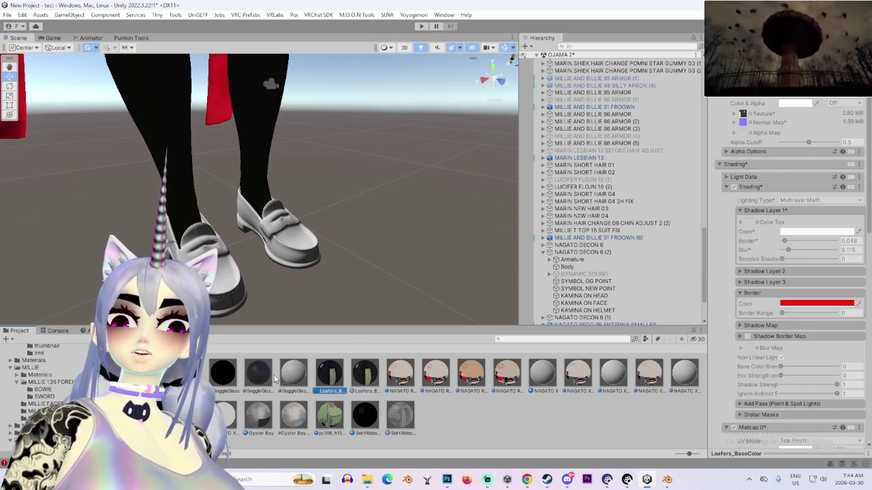
pyautogui.click(380, 261)
# Move NAGATO REDO 95 ANTENNA SMALLER to Position X 7.836 beside the other avatar
pyautogui.scroll(-10, 262, 250)
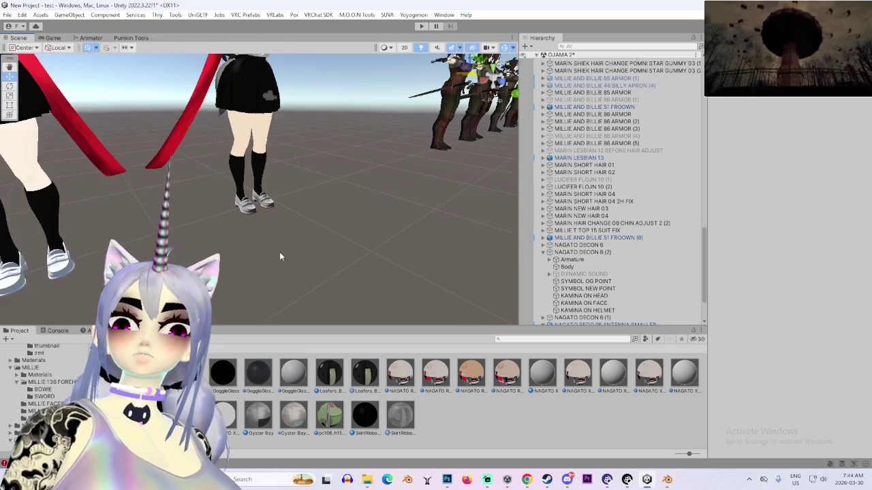
pyautogui.scroll(5, 323, 250)
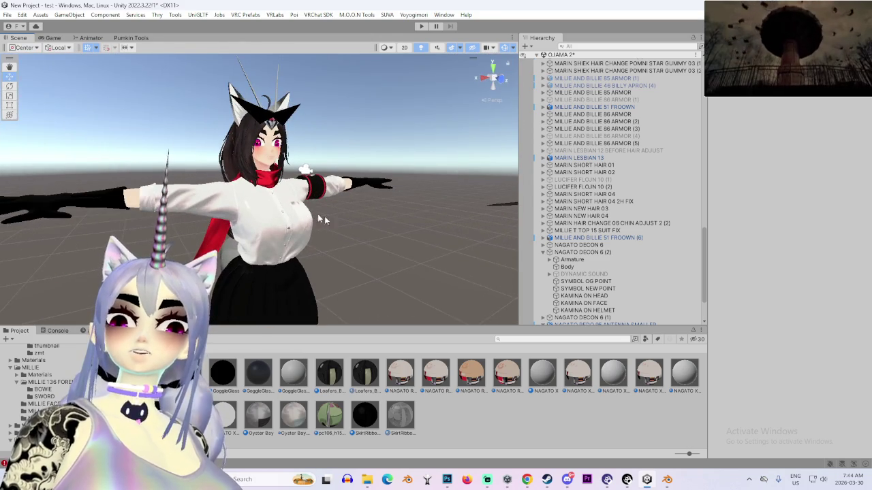
pyautogui.moveTo(325, 216); pyautogui.dragTo(216, 263)
pyautogui.scroll(-3, 217, 263)
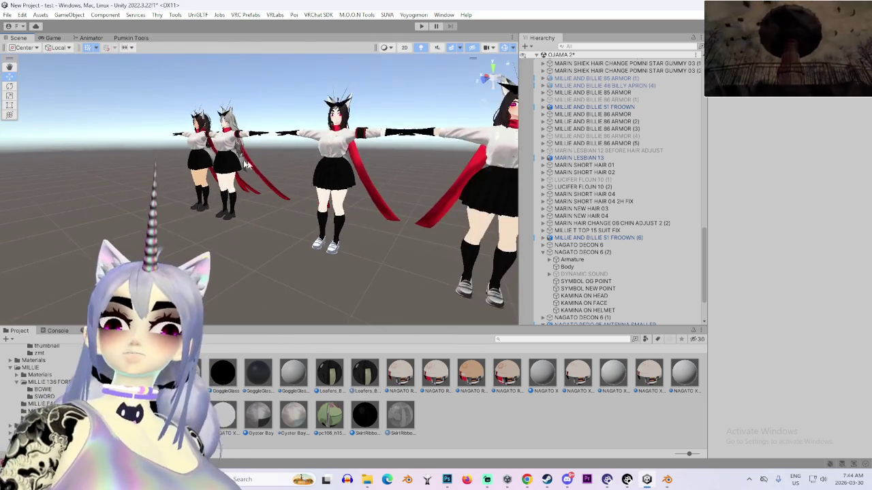
pyautogui.click(599, 322)
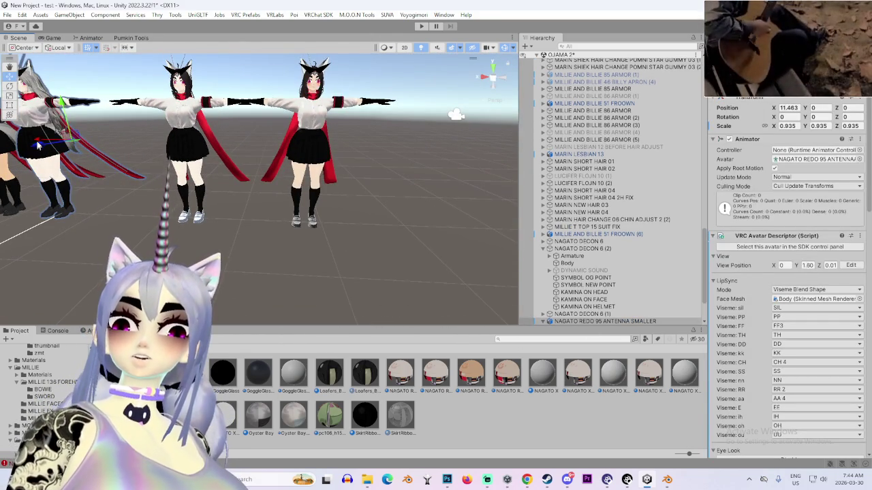
pyautogui.moveTo(38, 145); pyautogui.dragTo(320, 146)
pyautogui.scroll(4, 383, 287)
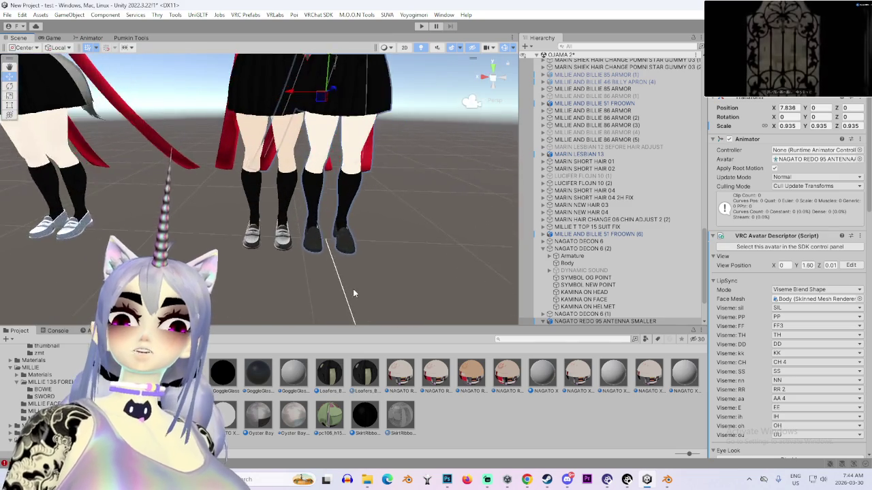
pyautogui.scroll(6, 353, 293)
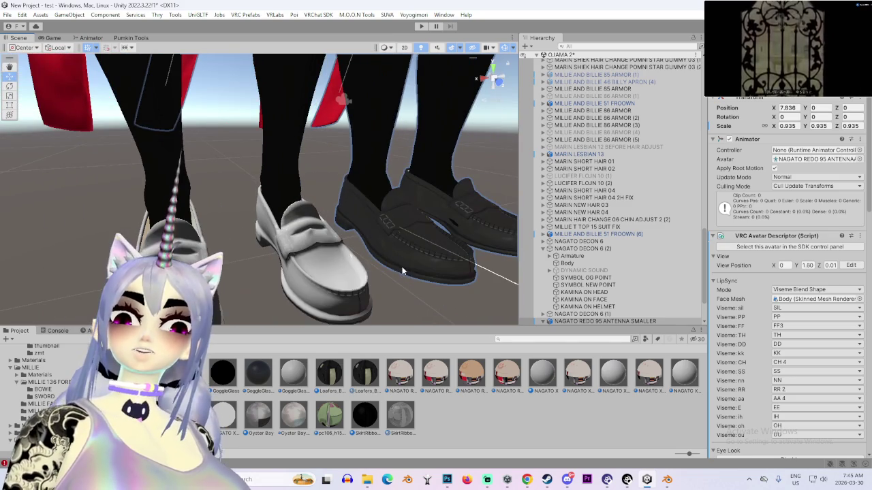
pyautogui.scroll(-3, 613, 272)
# Locate the Body's Loafers_BaseColor material in the project via Select Material
pyautogui.click(567, 278)
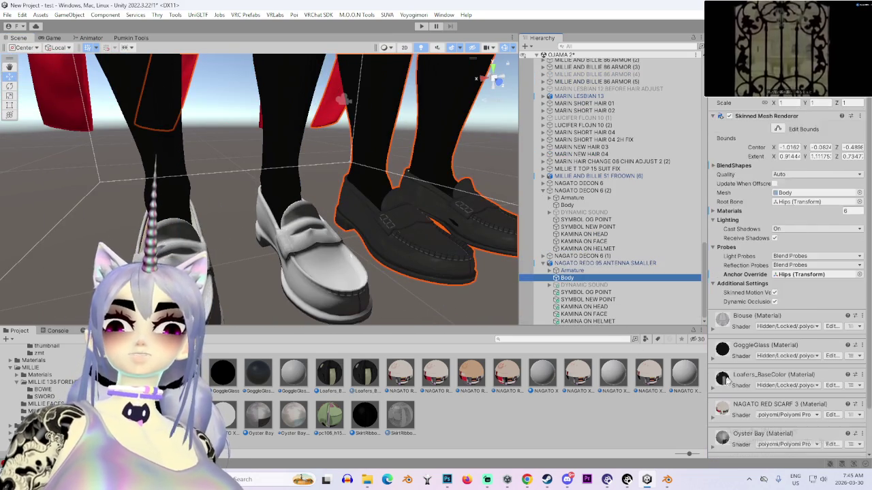
pyautogui.click(862, 326)
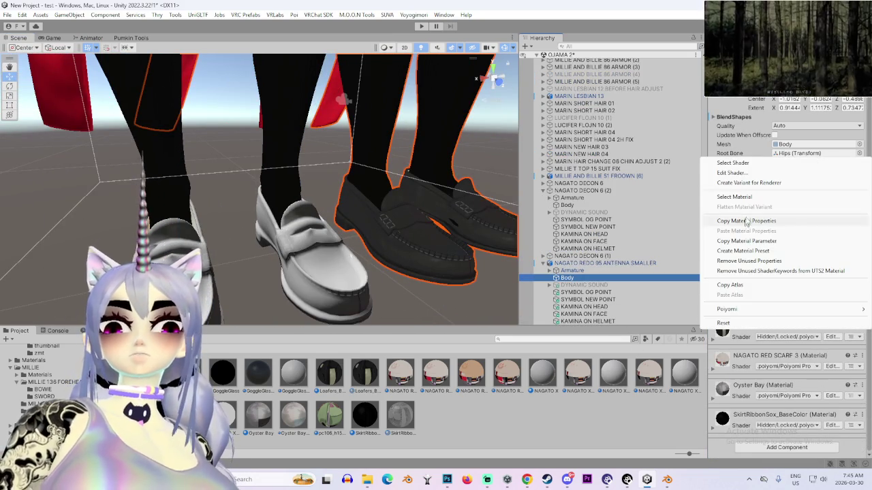
pyautogui.click(745, 202)
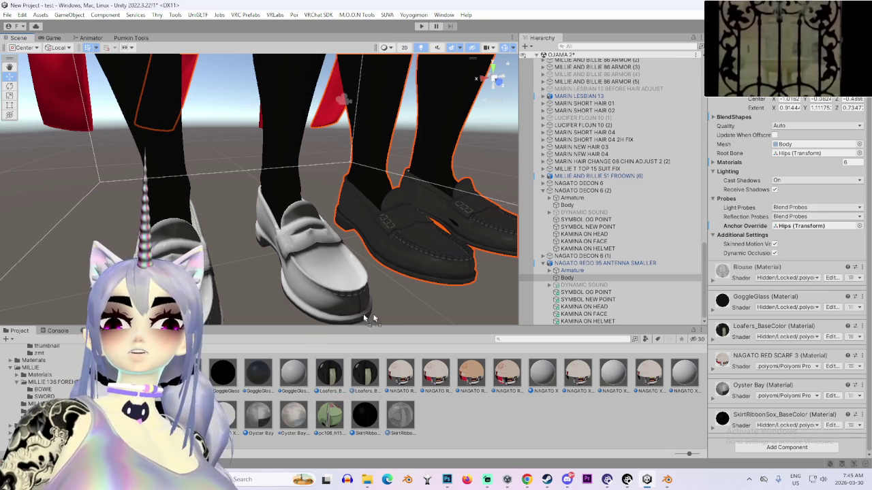
# Undo back to the test scene's NAGATO DECON 6 (2) avatar in the Hierarchy
pyautogui.scroll(-2, 433, 313)
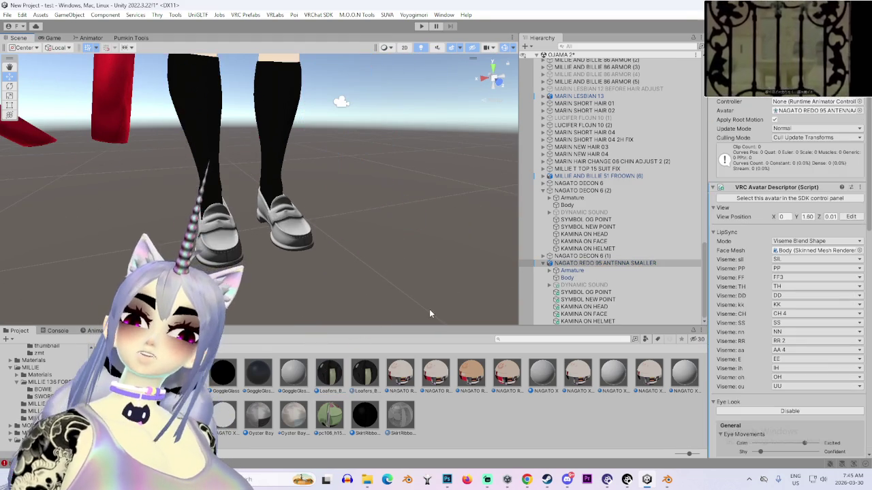
pyautogui.hotkey('ctrl', 'z')
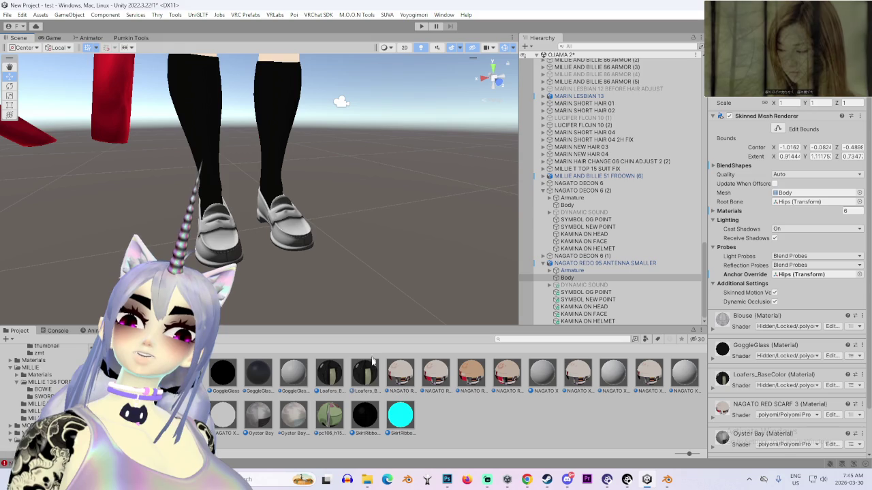
pyautogui.hotkey('ctrl', 'z')
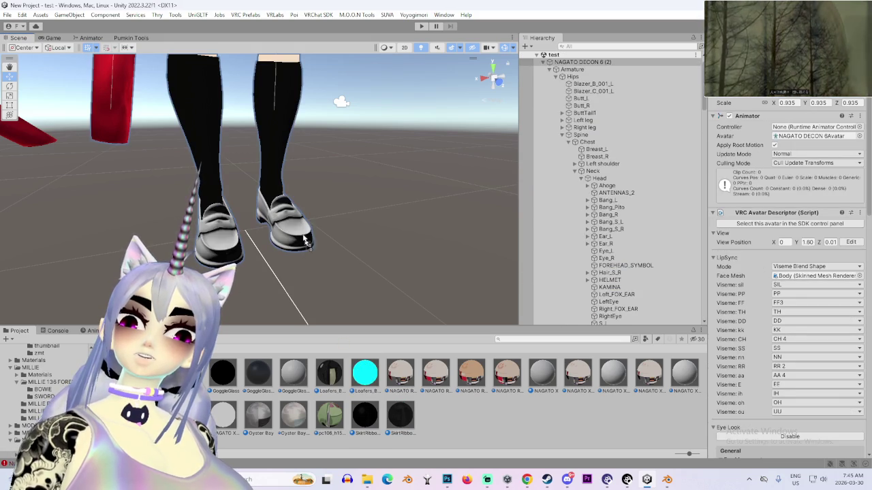
# Drag Loafers_BaseColor 1 onto NAGATO DECON 6 (2)'s white shoes, turning them dark
pyautogui.click(361, 371)
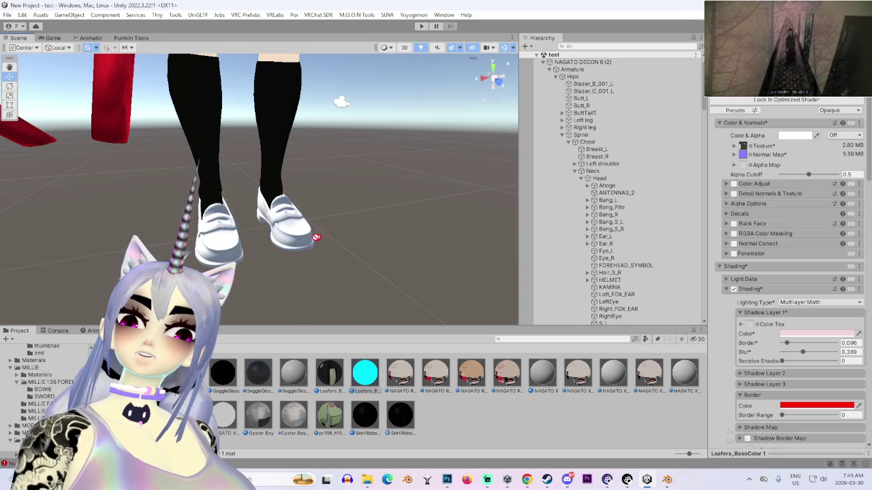
pyautogui.moveTo(316, 237)
pyautogui.mouseDown()
pyautogui.moveTo(296, 240)
pyautogui.moveTo(358, 245)
pyautogui.moveTo(395, 224)
pyautogui.moveTo(324, 205)
pyautogui.moveTo(310, 373)
pyautogui.mouseUp()
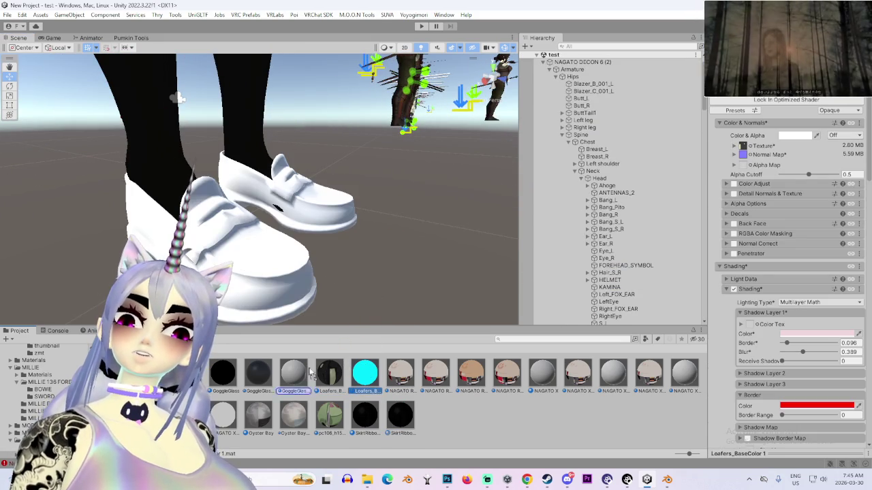
pyautogui.moveTo(365, 372); pyautogui.dragTo(331, 210)
pyautogui.scroll(-5, 282, 224)
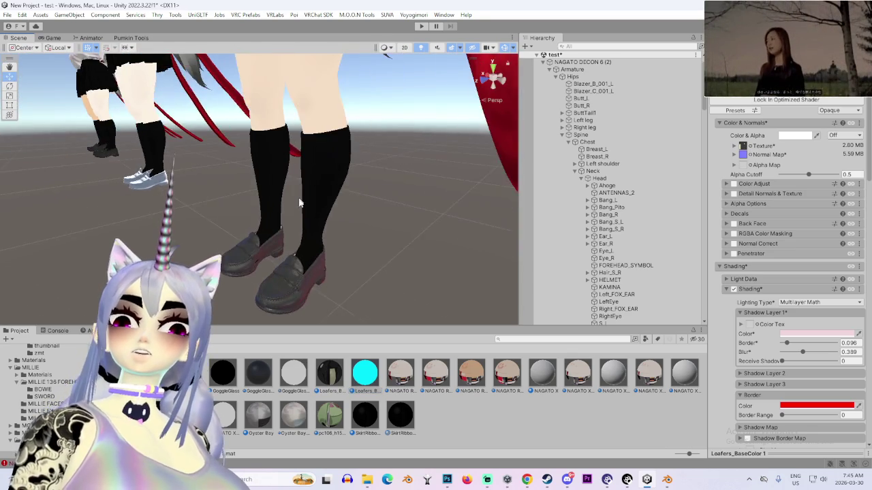
pyautogui.scroll(-3, 299, 203)
pyautogui.scroll(5, 272, 218)
pyautogui.scroll(2, 241, 201)
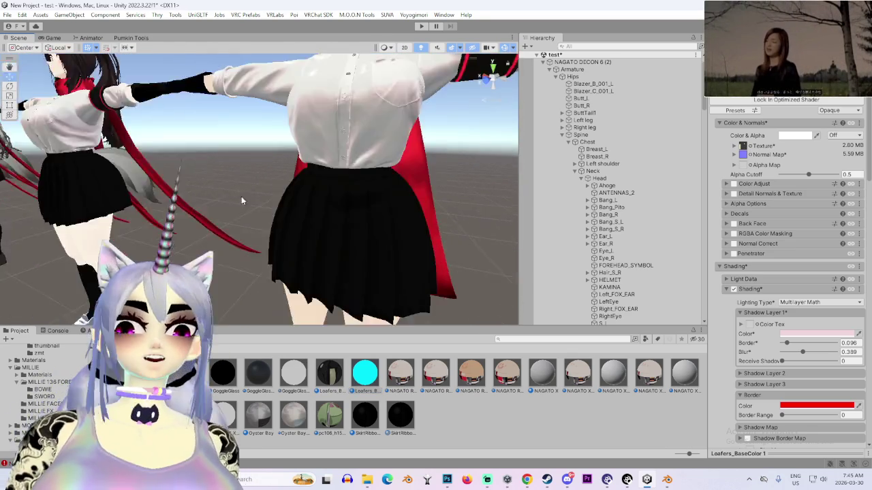
pyautogui.scroll(5, 241, 196)
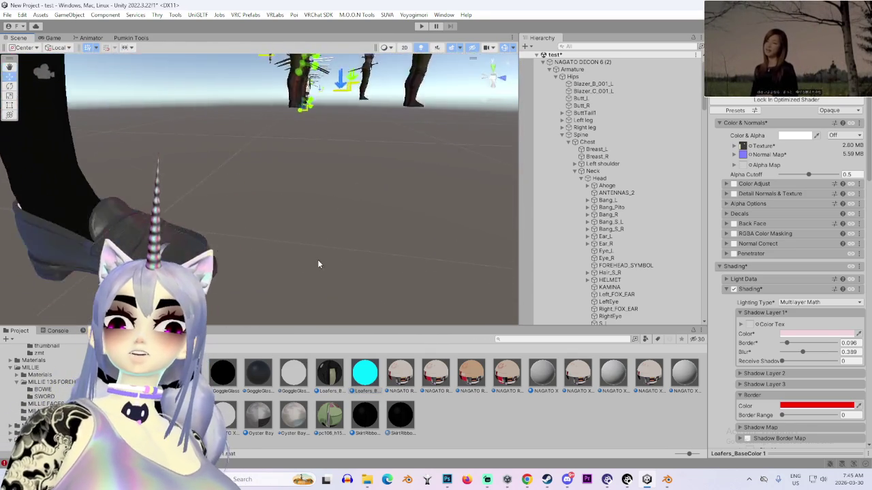
pyautogui.scroll(5, 337, 252)
pyautogui.scroll(3, 356, 225)
pyautogui.scroll(-2, 293, 236)
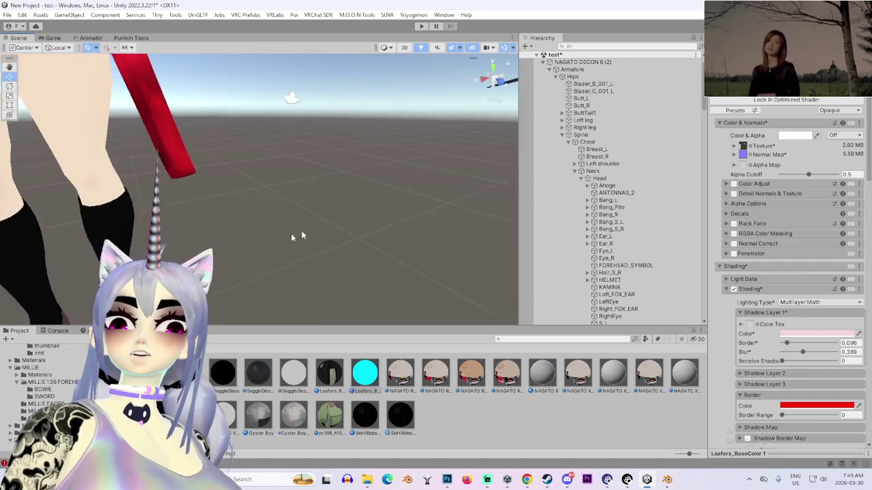
pyautogui.scroll(-5, 293, 232)
pyautogui.scroll(2, 327, 218)
pyautogui.scroll(-2, 340, 214)
pyautogui.scroll(3, 352, 211)
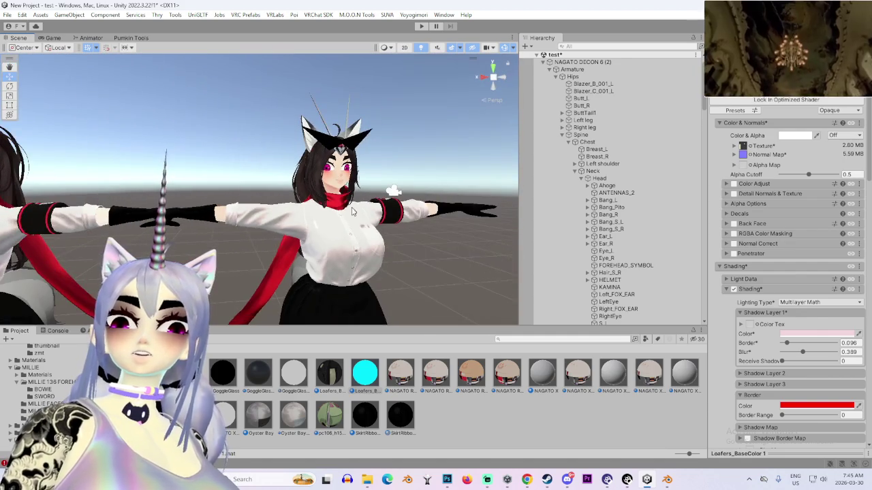
pyautogui.scroll(4, 352, 211)
pyautogui.scroll(-5, 237, 232)
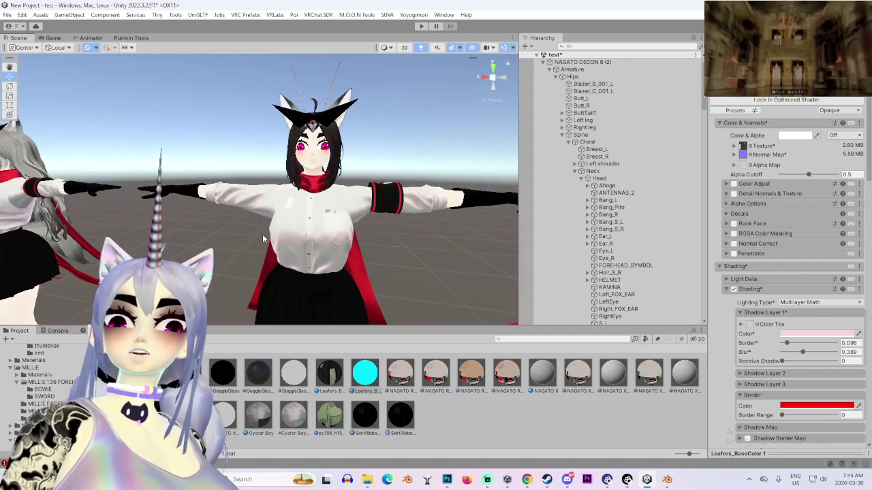
pyautogui.scroll(-3, 263, 234)
pyautogui.scroll(3, 262, 236)
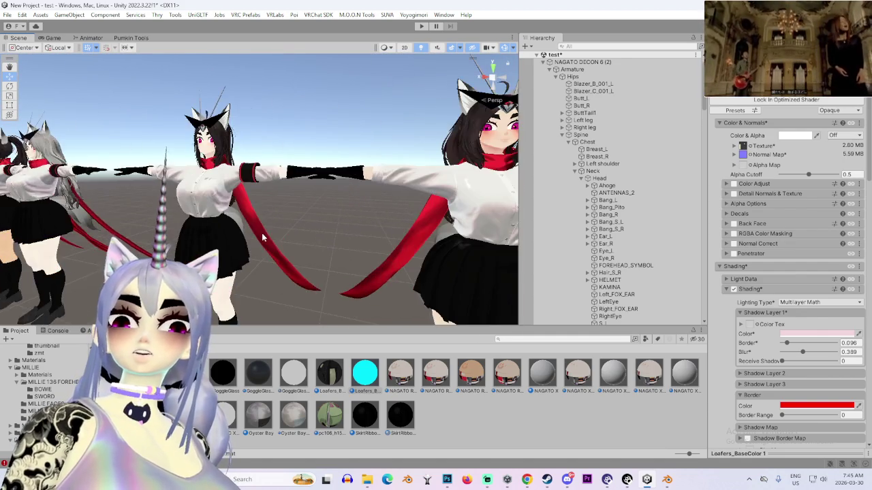
pyautogui.scroll(-3, 262, 237)
pyautogui.moveTo(277, 237)
pyautogui.mouseDown()
pyautogui.moveTo(218, 261)
pyautogui.moveTo(495, 207)
pyautogui.moveTo(272, 220)
pyautogui.moveTo(352, 244)
pyautogui.mouseUp()
pyautogui.scroll(-2, 350, 245)
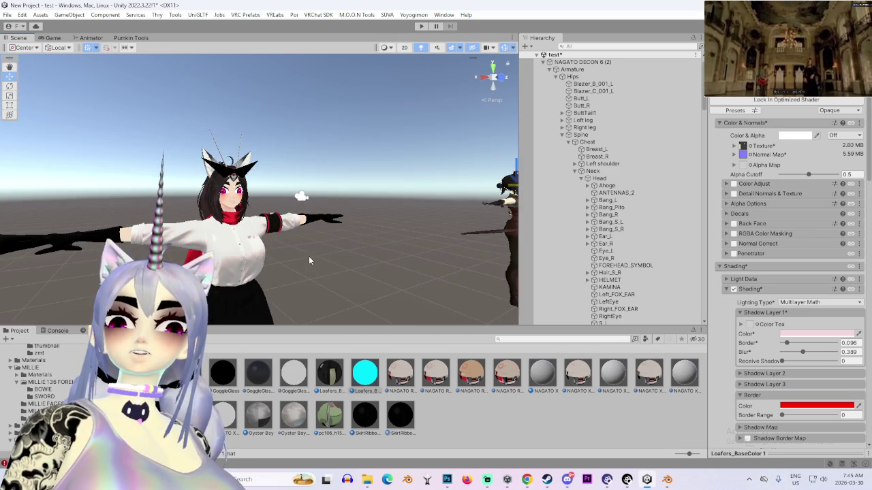
pyautogui.moveTo(308, 261)
pyautogui.mouseDown()
pyautogui.moveTo(202, 233)
pyautogui.moveTo(316, 233)
pyautogui.moveTo(267, 231)
pyautogui.moveTo(293, 228)
pyautogui.moveTo(335, 268)
pyautogui.mouseUp()
pyautogui.scroll(2, 346, 245)
pyautogui.scroll(3, 336, 267)
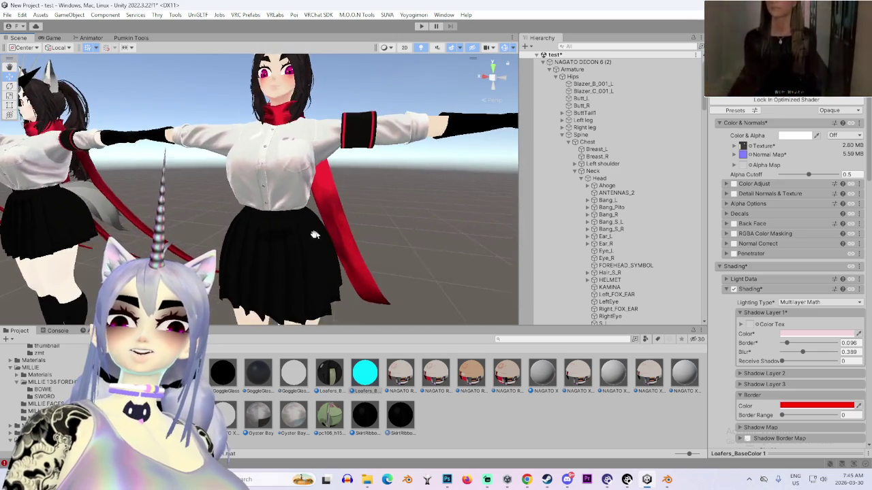
pyautogui.moveTo(314, 235)
pyautogui.mouseDown()
pyautogui.moveTo(303, 238)
pyautogui.moveTo(316, 246)
pyautogui.mouseUp()
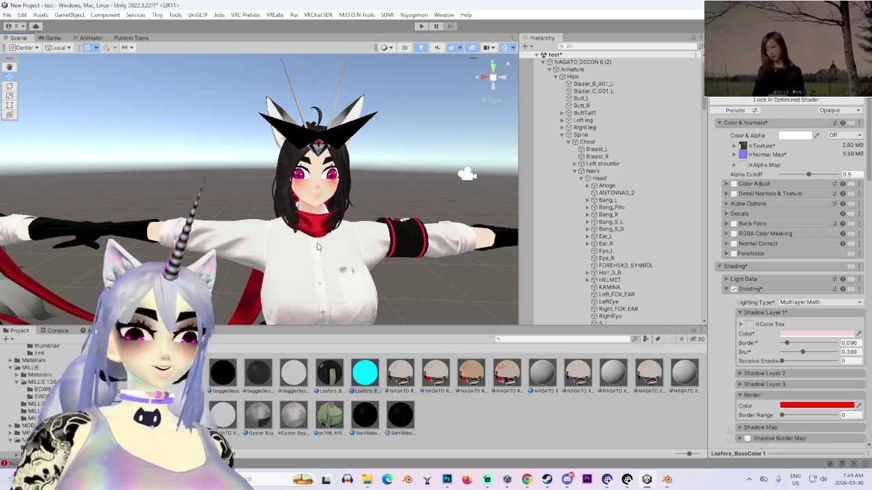
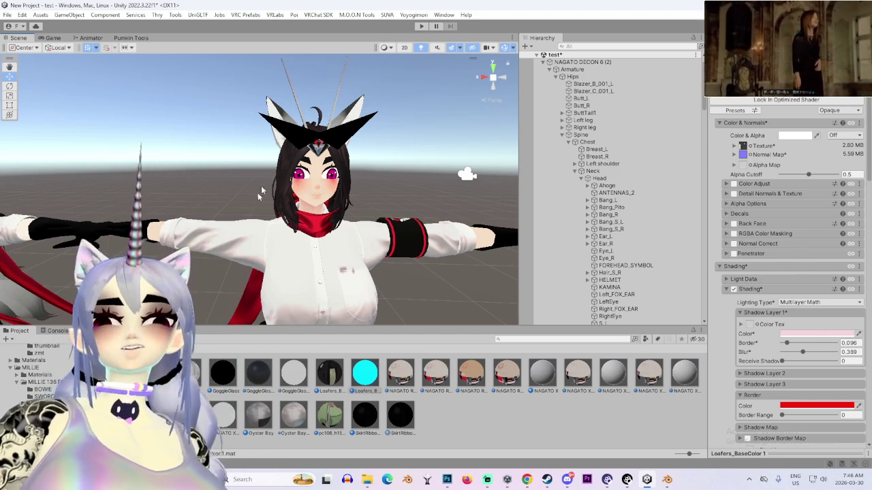
# Select the avatar's Body mesh and unlock its Poiyomi shader
pyautogui.click(364, 182)
pyautogui.scroll(-5, 747, 346)
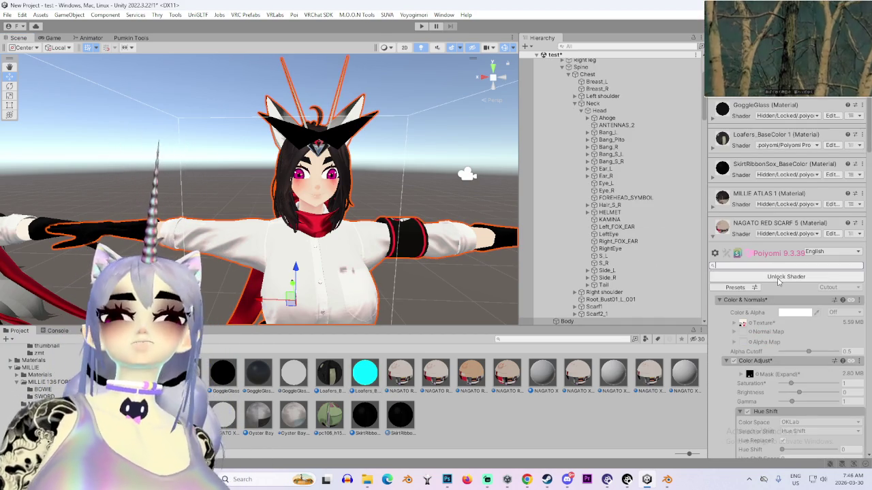
pyautogui.click(778, 277)
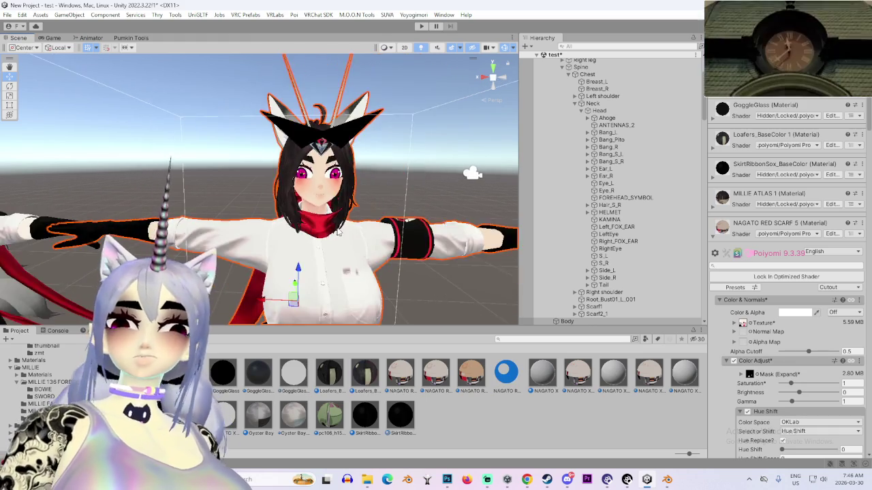
# Enable Color Adjust Hue Shift at 0.661 so the eyes turn from pink to purple
pyautogui.press('f')
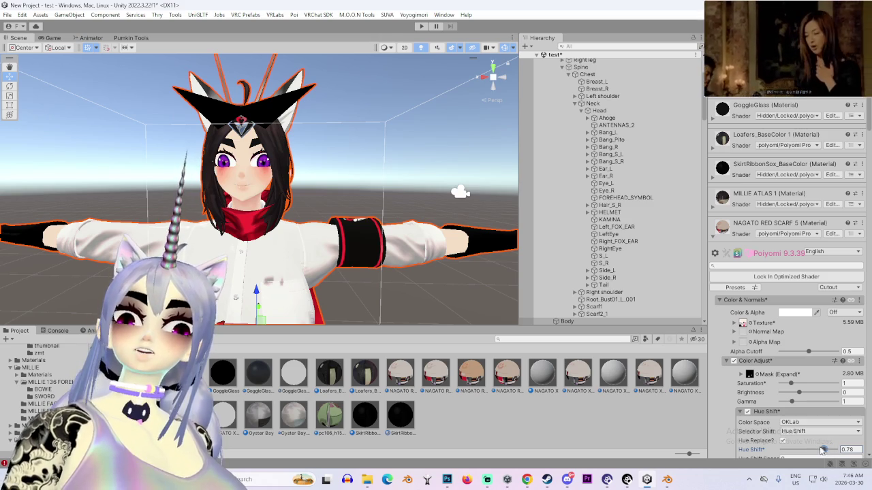
pyautogui.scroll(5, 365, 236)
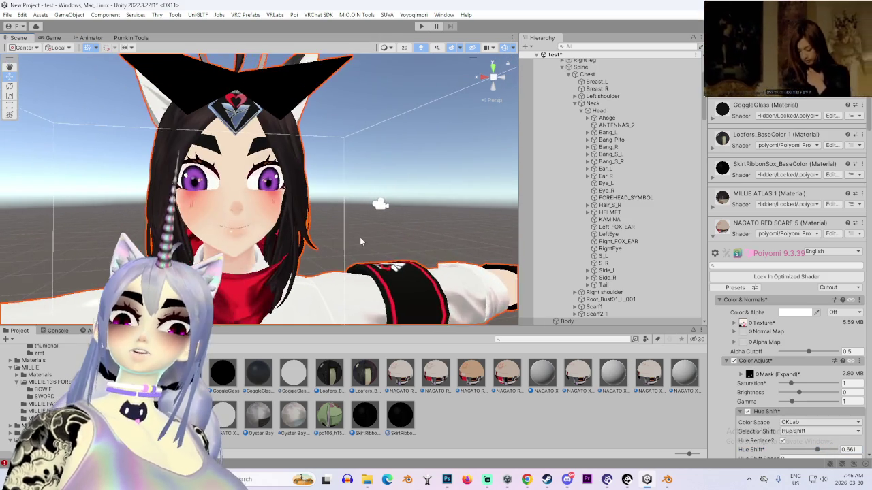
pyautogui.scroll(-2, 365, 236)
pyautogui.scroll(3, 371, 238)
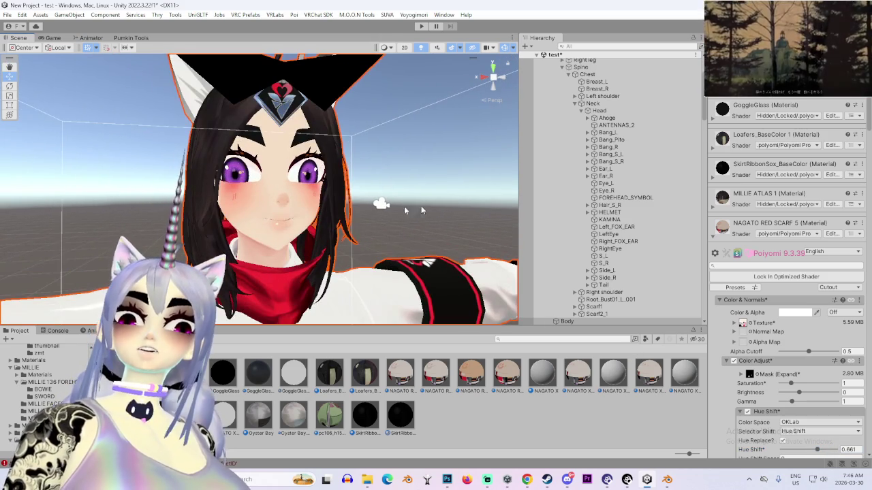
pyautogui.scroll(-6, 405, 211)
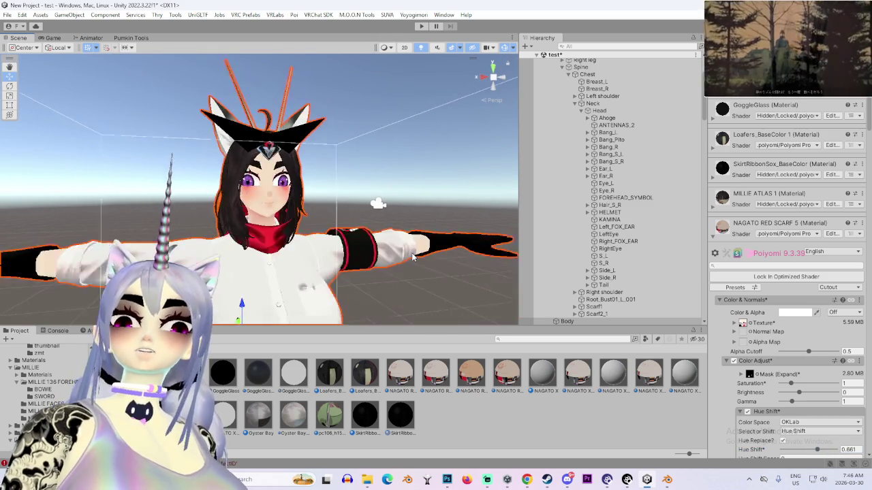
pyautogui.scroll(8, 349, 256)
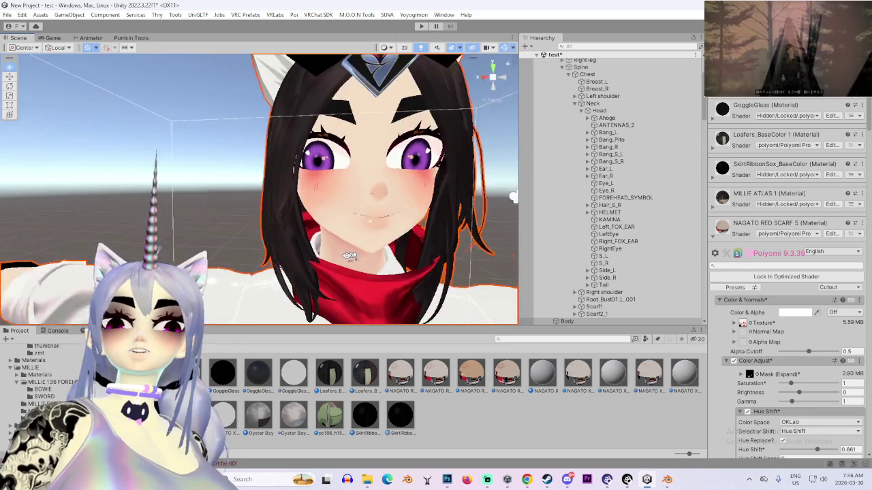
pyautogui.scroll(-6, 349, 256)
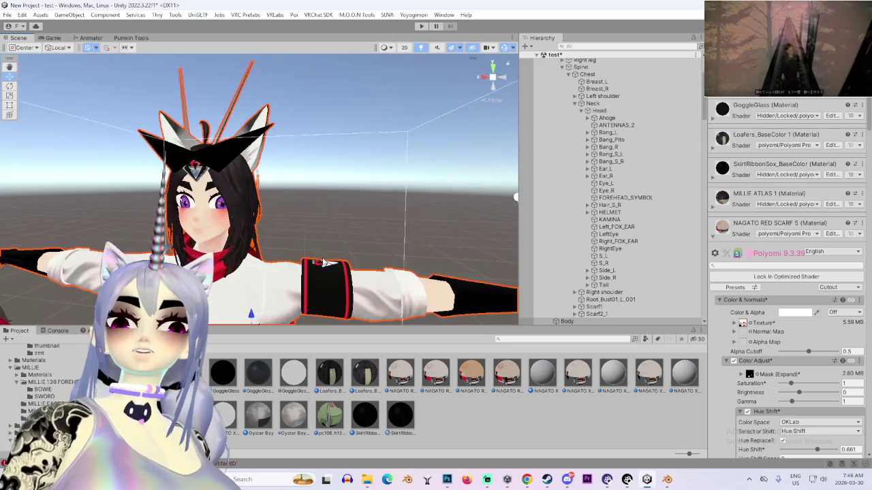
pyautogui.moveTo(349, 256); pyautogui.dragTo(371, 247)
pyautogui.scroll(2, 258, 239)
pyautogui.moveTo(258, 239)
pyautogui.mouseDown()
pyautogui.moveTo(300, 233)
pyautogui.moveTo(225, 199)
pyautogui.mouseUp()
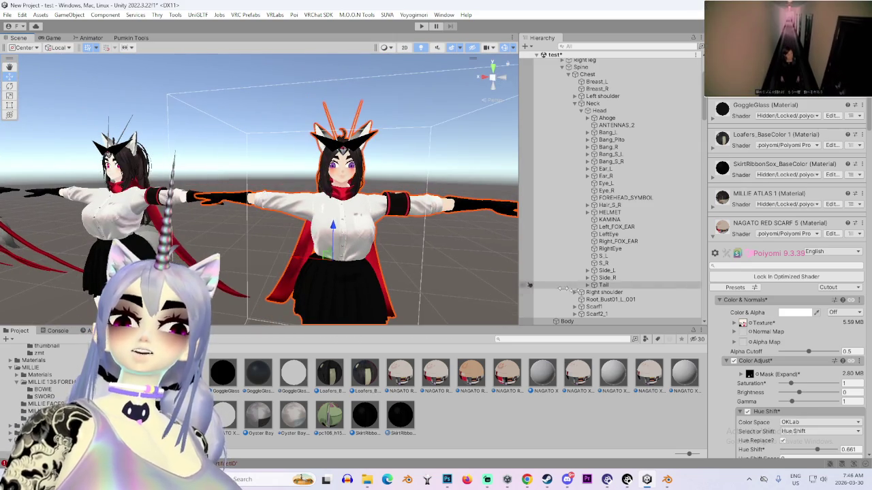
pyautogui.scroll(5, 603, 296)
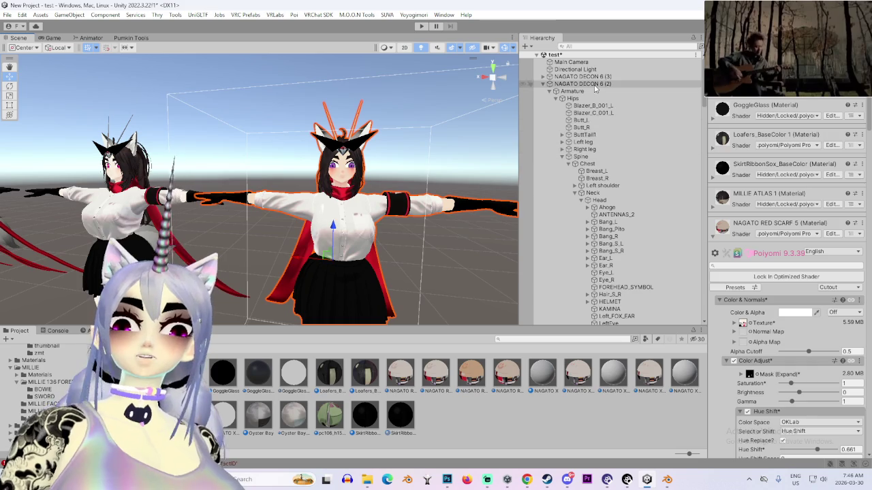
# Move the NAGATO DECON 6 (2) avatar along X into the middle of the row
pyautogui.doubleClick(582, 83)
pyautogui.moveTo(326, 218); pyautogui.dragTo(362, 254)
pyautogui.moveTo(283, 240); pyautogui.dragTo(117, 240)
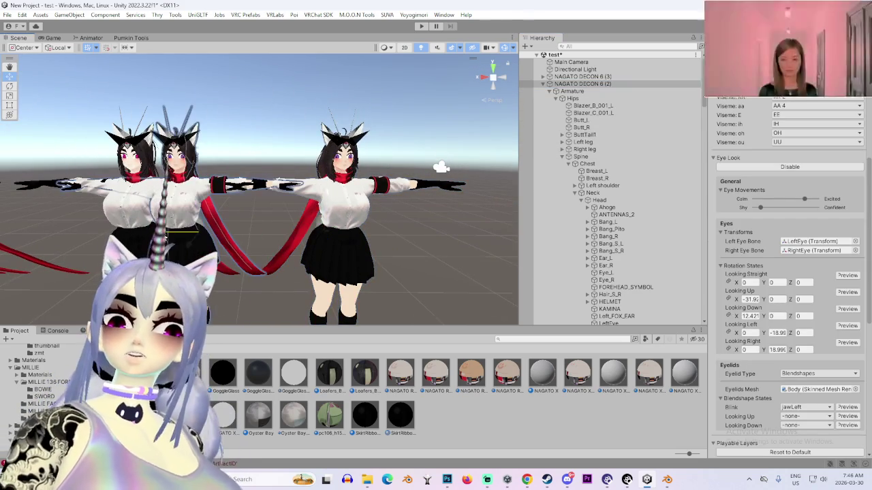
pyautogui.scroll(6, 280, 244)
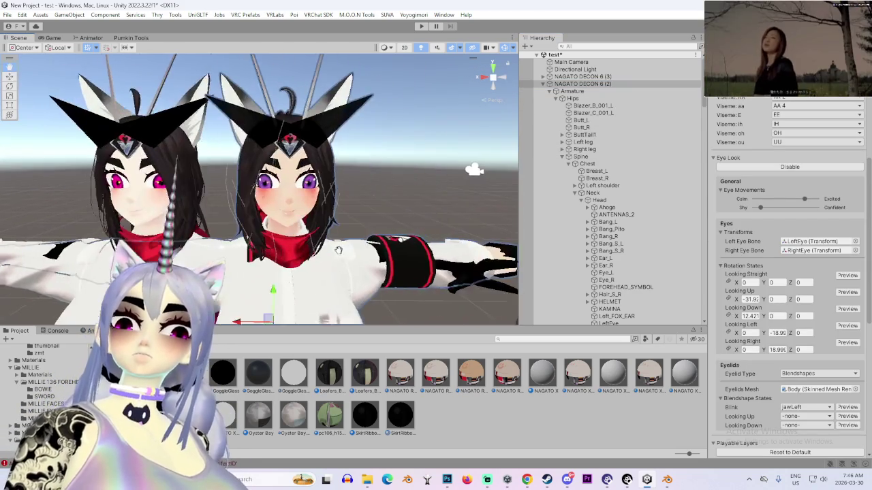
pyautogui.scroll(-3, 307, 248)
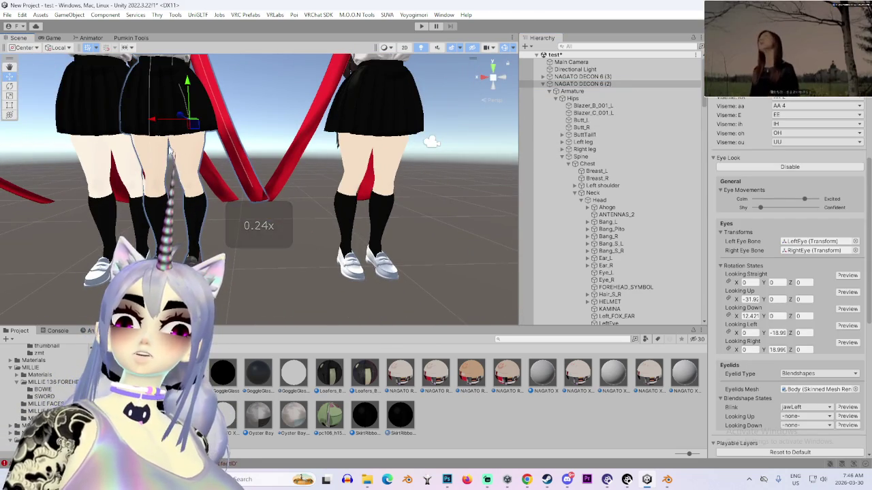
pyautogui.moveTo(162, 124); pyautogui.dragTo(220, 124)
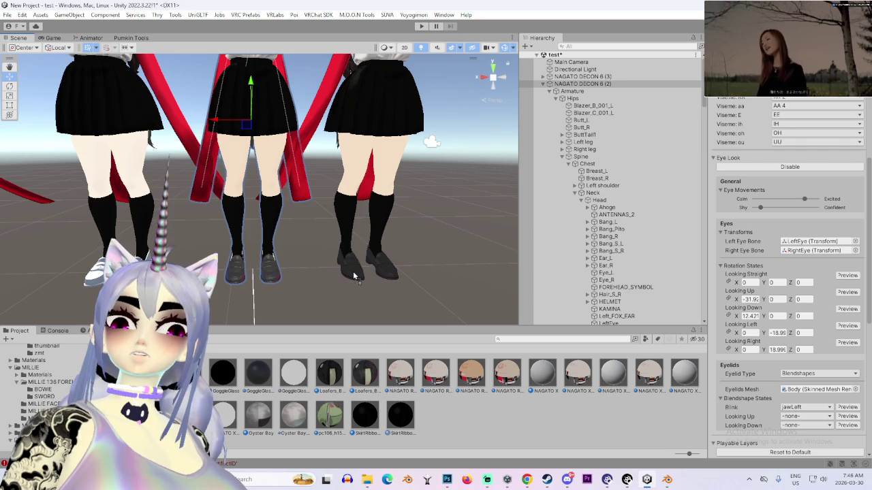
pyautogui.scroll(-5, 354, 275)
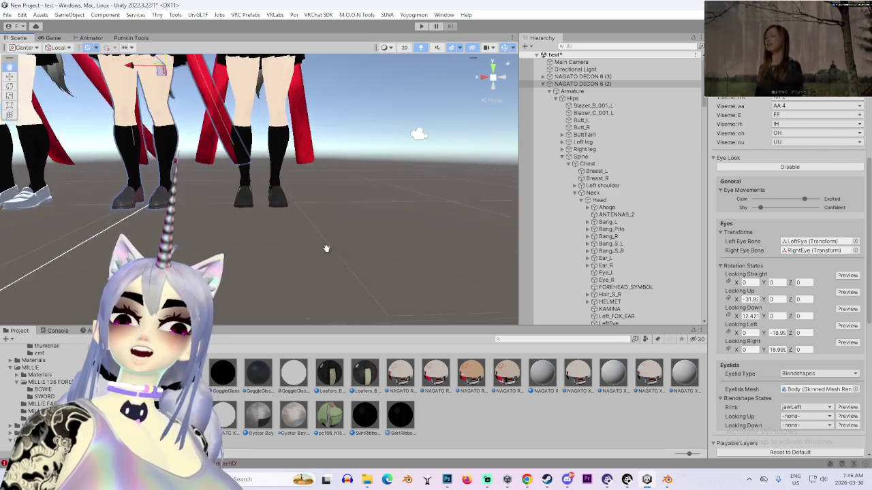
pyautogui.scroll(5, 351, 265)
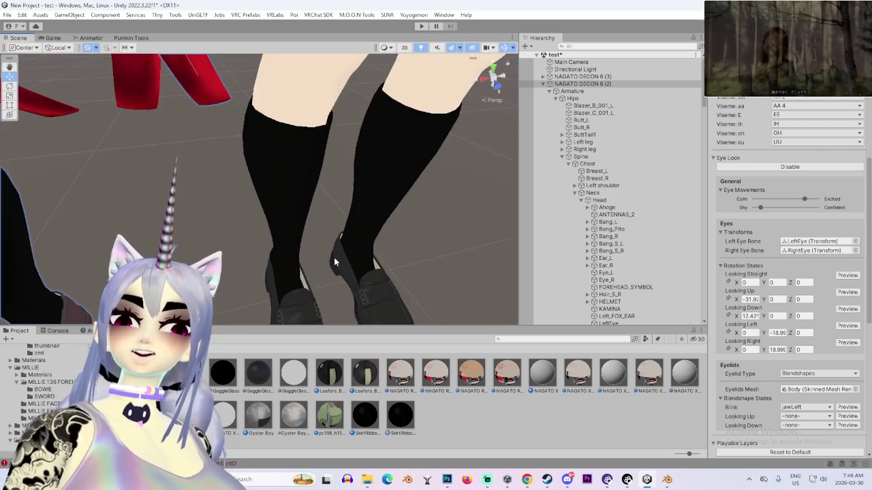
# Apply the Loafers_B material to the middle avatar's shoes
pyautogui.click(337, 378)
pyautogui.moveTo(337, 379); pyautogui.dragTo(204, 225)
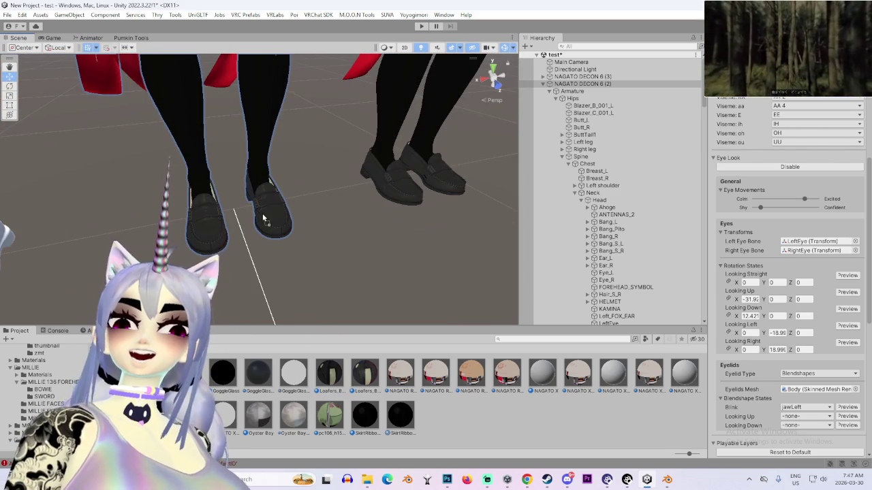
pyautogui.scroll(3, 265, 166)
pyautogui.moveTo(265, 158)
pyautogui.mouseDown()
pyautogui.moveTo(260, 168)
pyautogui.moveTo(248, 155)
pyautogui.moveTo(285, 174)
pyautogui.mouseUp()
pyautogui.scroll(5, 284, 174)
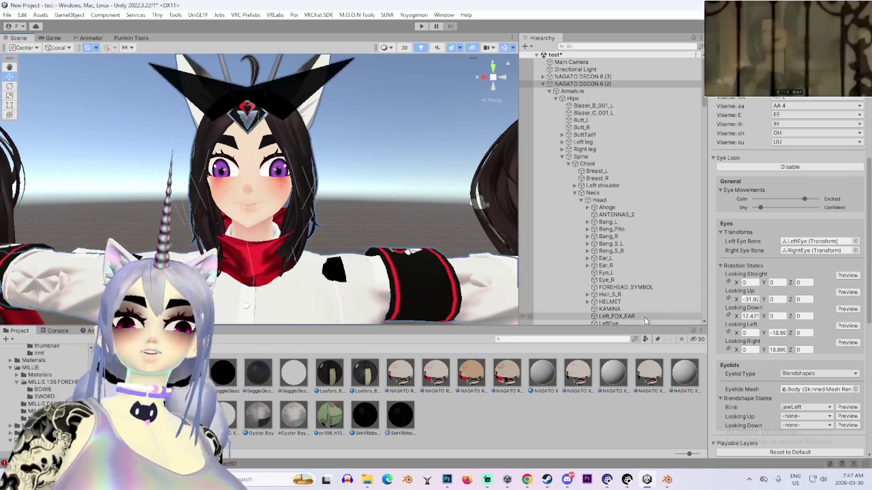
pyautogui.scroll(-5, 613, 286)
# Set the Body material's Hue Shift to 0.441 so the eyes turn brown
pyautogui.click(600, 274)
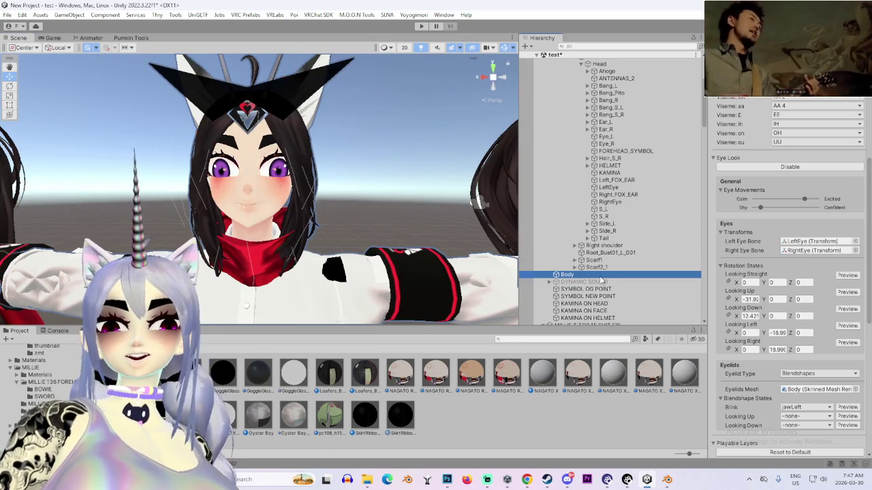
pyautogui.scroll(-5, 713, 345)
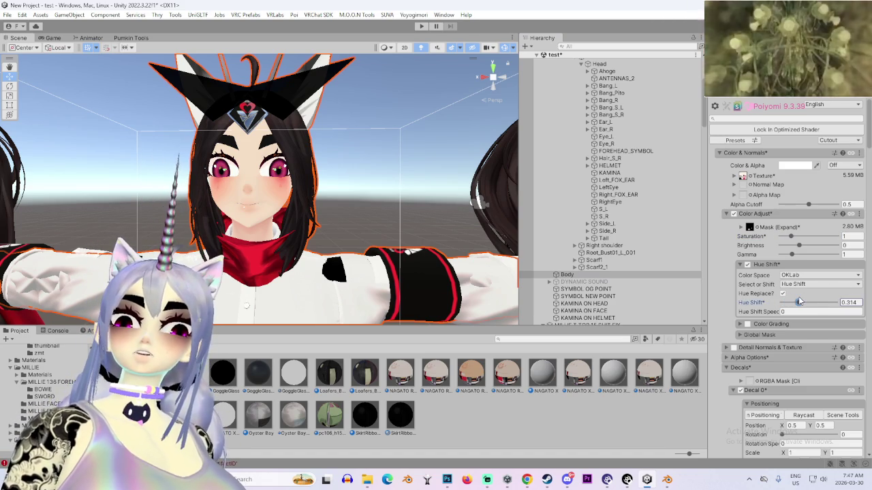
pyautogui.moveTo(801, 300); pyautogui.dragTo(811, 301)
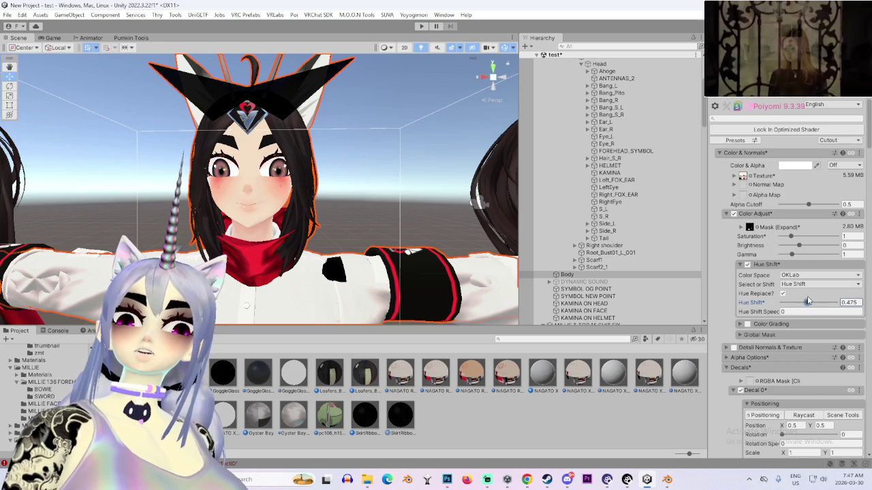
pyautogui.scroll(5, 350, 160)
pyautogui.scroll(-8, 350, 160)
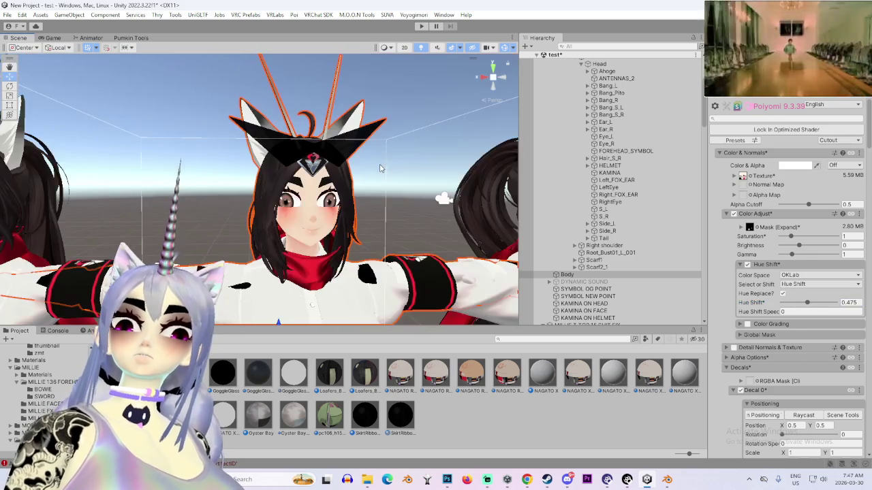
pyautogui.scroll(5, 356, 191)
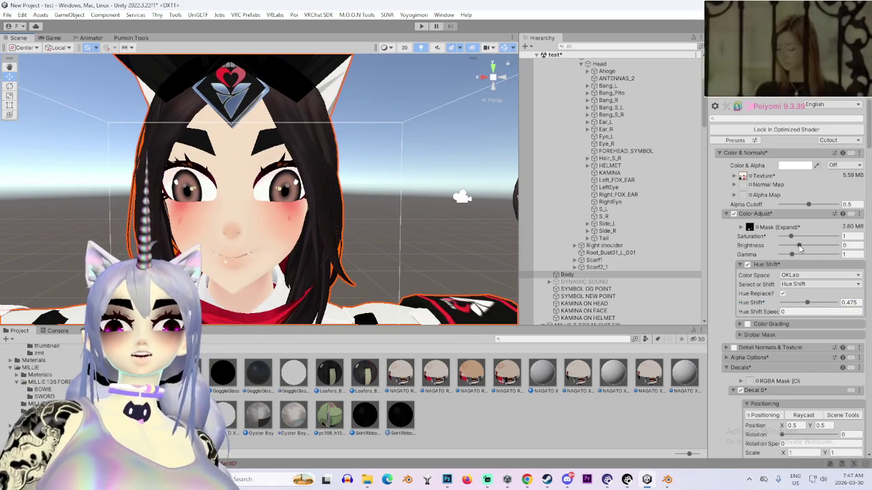
pyautogui.moveTo(792, 257); pyautogui.dragTo(801, 256)
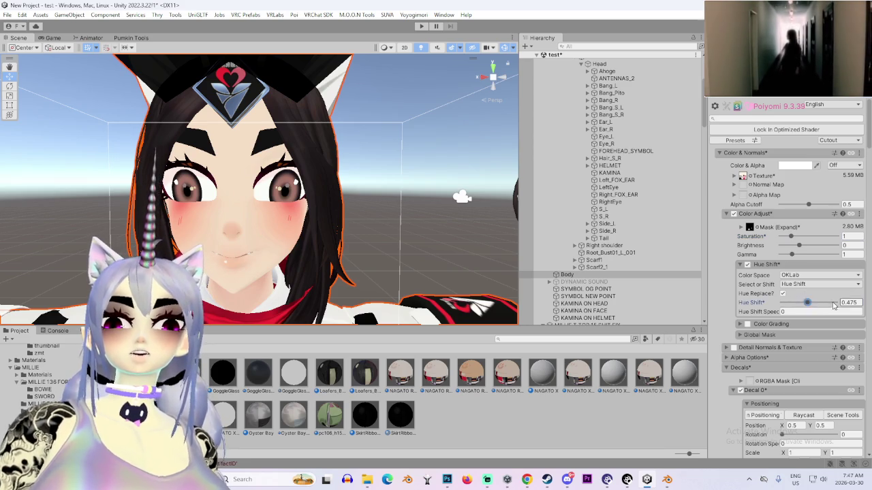
pyautogui.moveTo(808, 305); pyautogui.dragTo(811, 304)
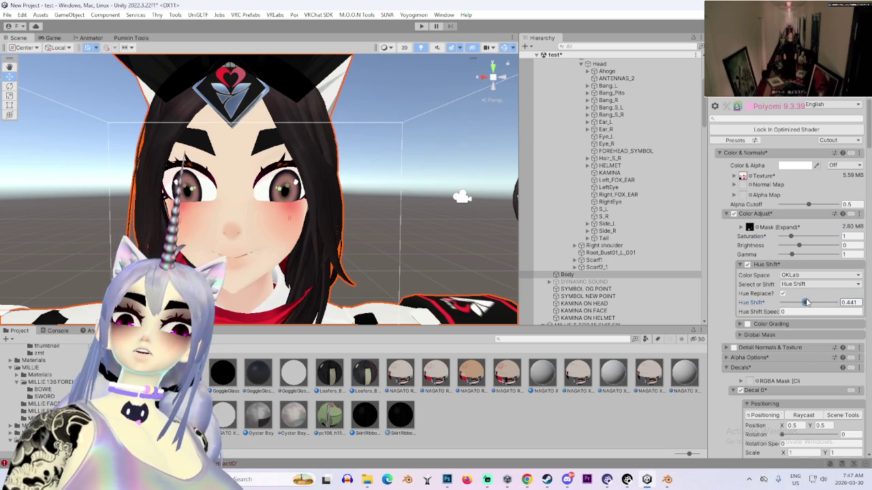
# Orbit and zoom the Scene view to inspect the middle avatar's new eye colour
pyautogui.scroll(2, 296, 184)
pyautogui.scroll(-6, 363, 219)
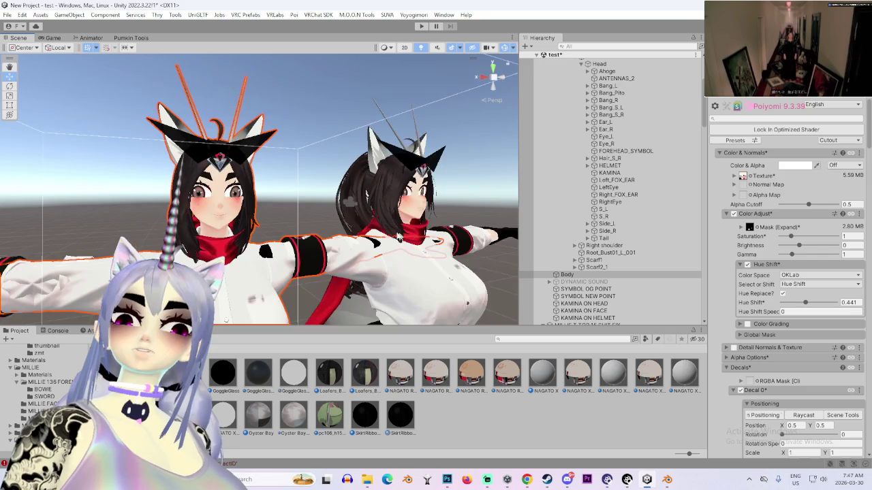
pyautogui.moveTo(363, 220)
pyautogui.mouseDown()
pyautogui.moveTo(288, 246)
pyautogui.moveTo(423, 274)
pyautogui.mouseUp()
pyautogui.moveTo(288, 260)
pyautogui.mouseDown()
pyautogui.moveTo(350, 160)
pyautogui.moveTo(219, 151)
pyautogui.moveTo(258, 155)
pyautogui.mouseUp()
pyautogui.scroll(3, 330, 188)
pyautogui.scroll(5, 347, 170)
pyautogui.scroll(-3, 219, 151)
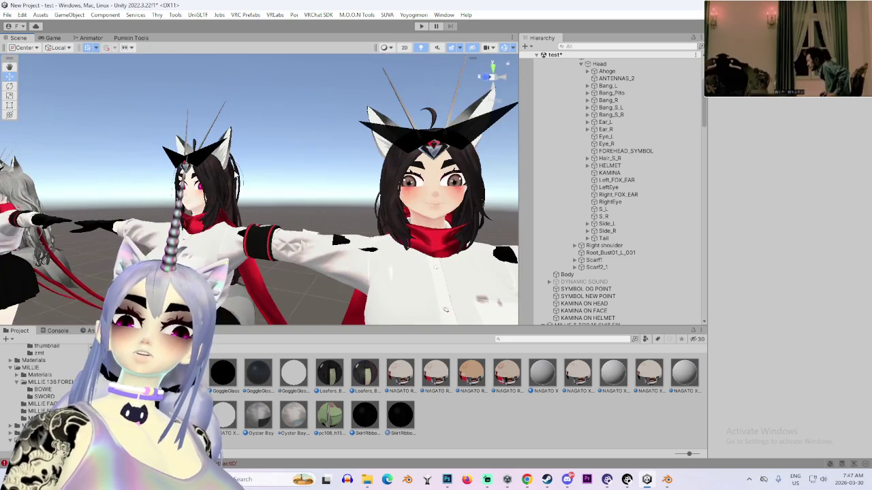
pyautogui.scroll(-3, 207, 176)
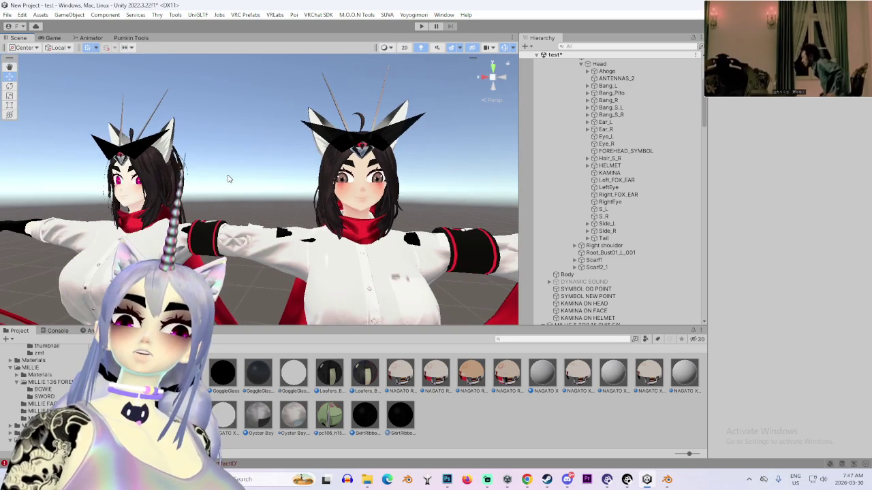
pyautogui.moveTo(185, 178)
pyautogui.mouseDown()
pyautogui.moveTo(374, 184)
pyautogui.moveTo(365, 173)
pyautogui.mouseUp()
pyautogui.click(492, 79)
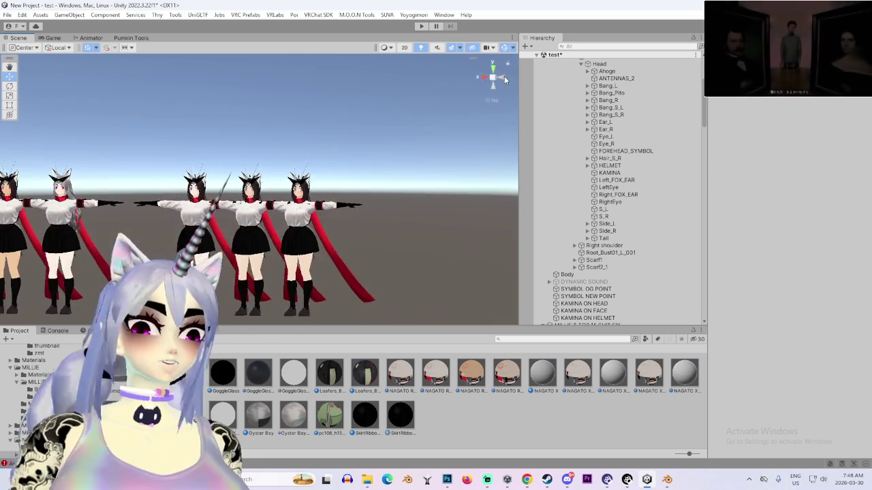
pyautogui.click(504, 76)
pyautogui.click(504, 76)
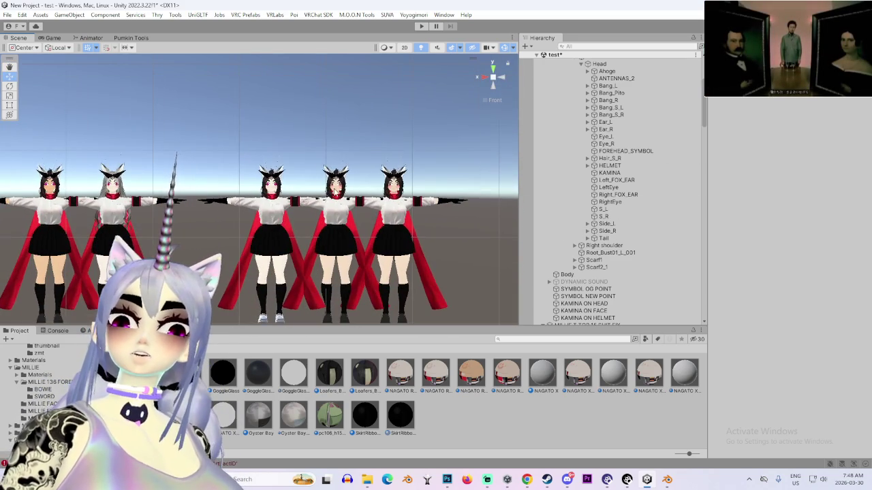
pyautogui.click(334, 225)
pyautogui.scroll(5, 620, 294)
pyautogui.click(582, 84)
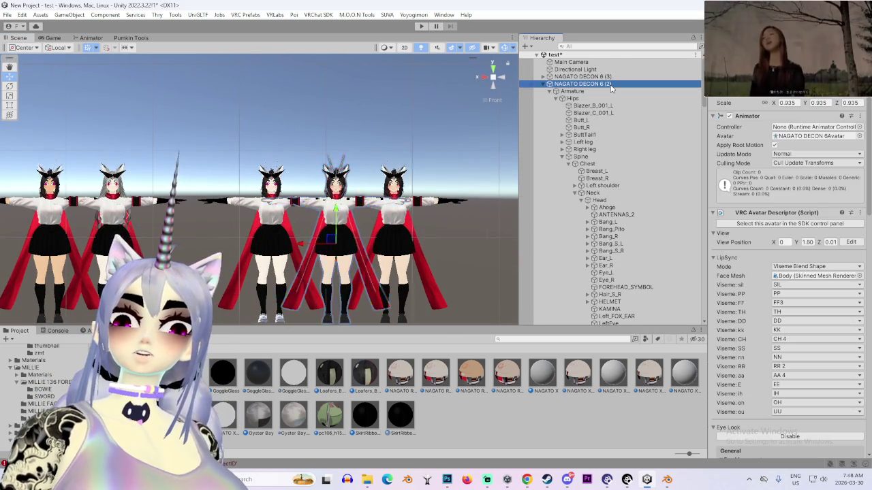
pyautogui.press('f')
pyautogui.scroll(-6, 318, 204)
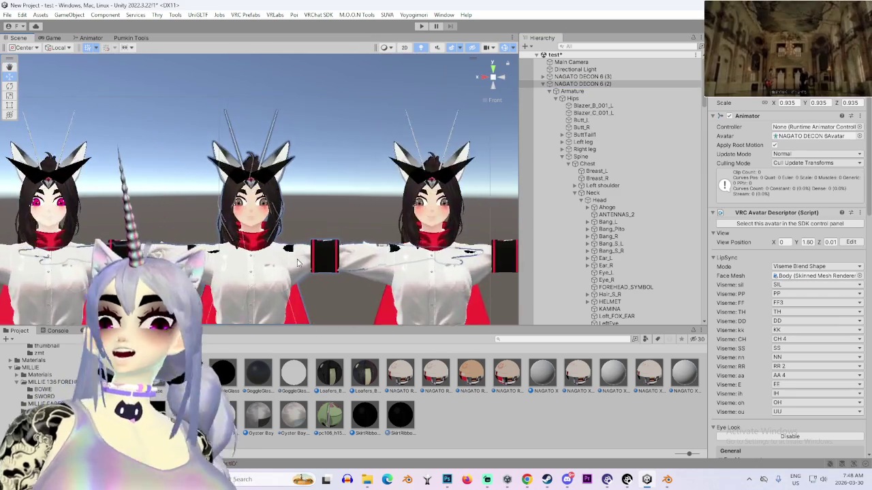
pyautogui.scroll(6, 332, 250)
pyautogui.click(400, 228)
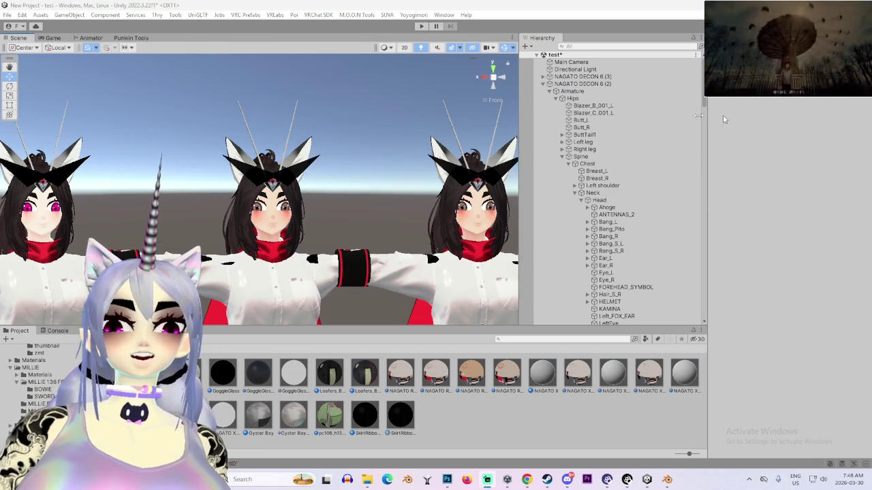
pyautogui.scroll(-2, 470, 167)
pyautogui.scroll(-2, 470, 167)
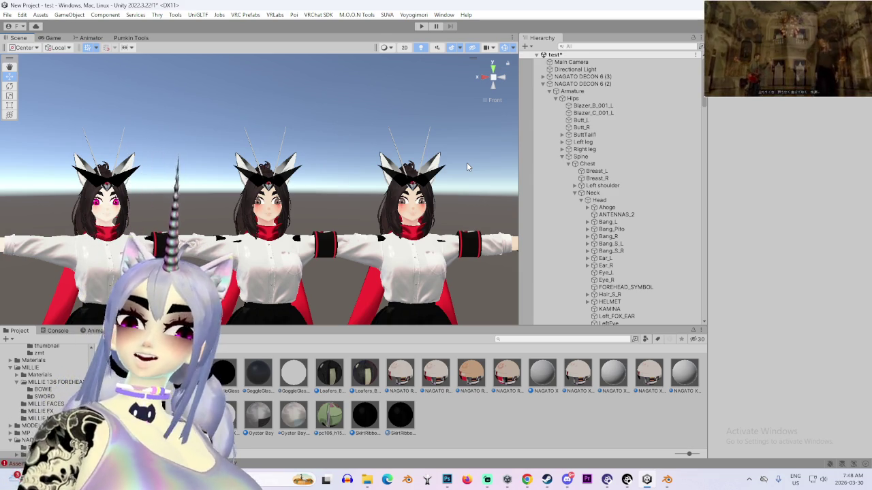
pyautogui.scroll(2, 458, 168)
pyautogui.scroll(5, 354, 142)
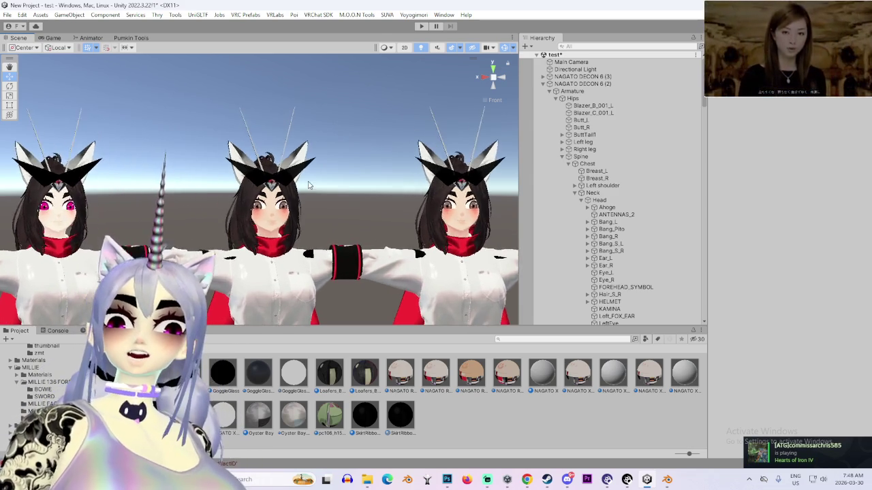
pyautogui.scroll(-3, 329, 158)
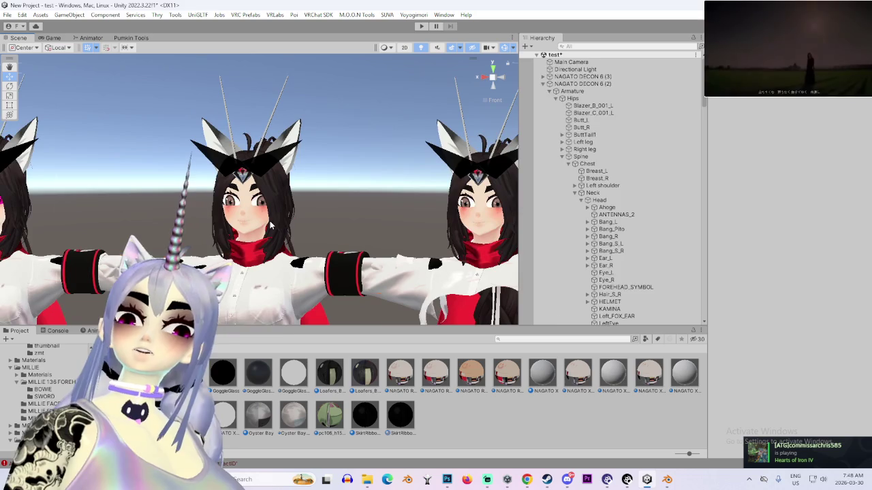
pyautogui.click(273, 225)
pyautogui.doubleClick(587, 321)
pyautogui.scroll(5, 248, 262)
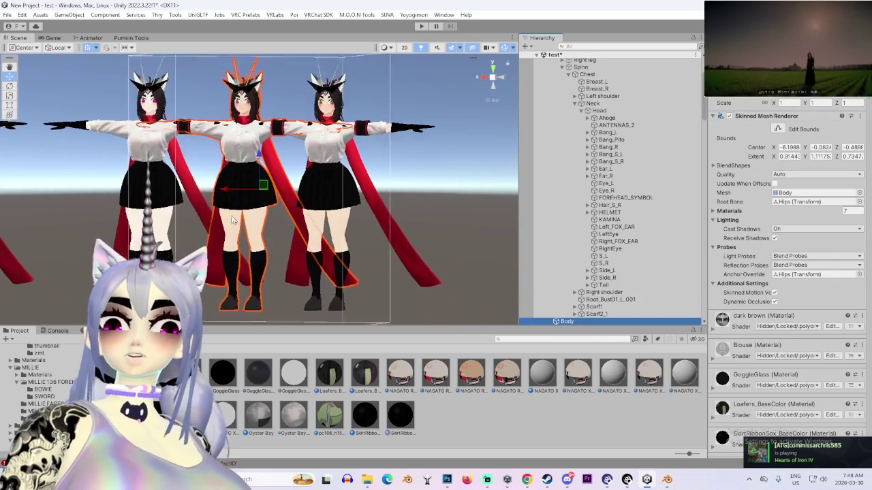
pyautogui.scroll(10, 247, 262)
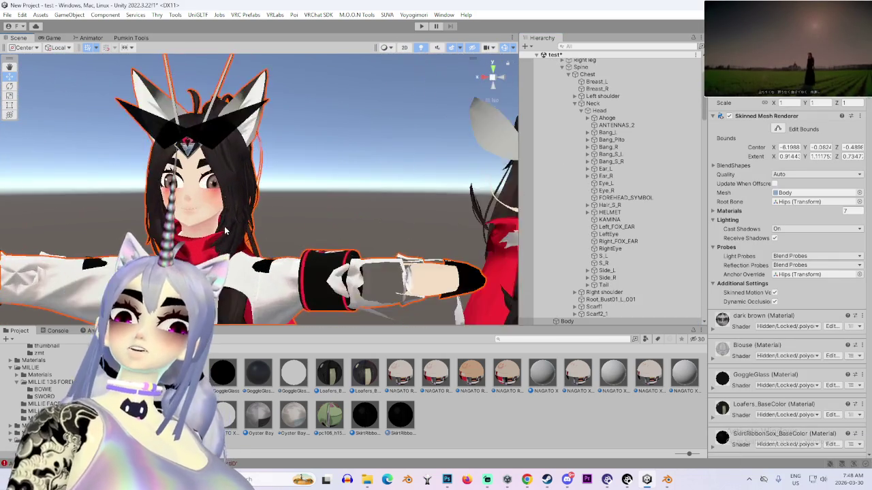
pyautogui.scroll(-3, 286, 220)
pyautogui.scroll(-1, 286, 219)
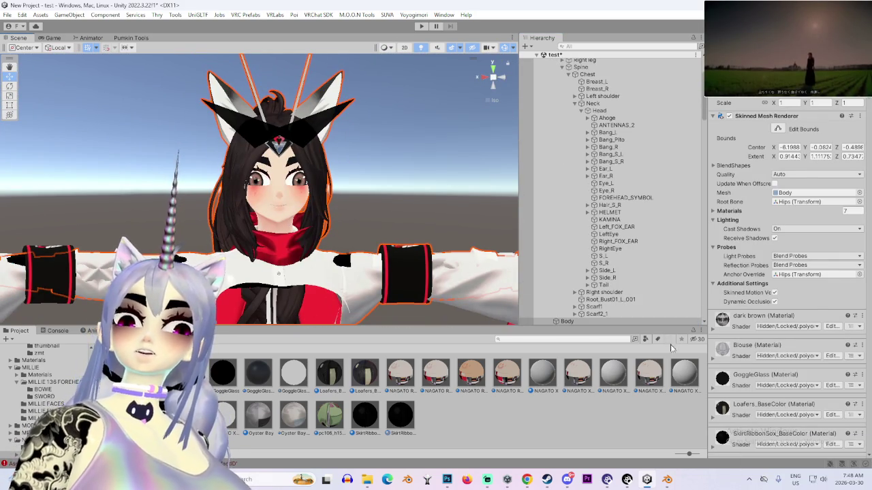
pyautogui.click(425, 214)
pyautogui.click(363, 193)
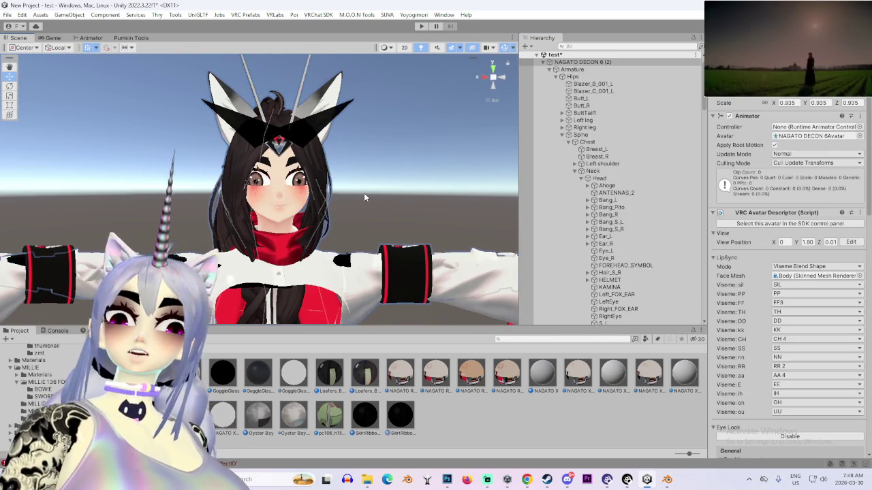
pyautogui.click(364, 192)
pyautogui.click(364, 193)
pyautogui.click(365, 195)
pyautogui.click(365, 195)
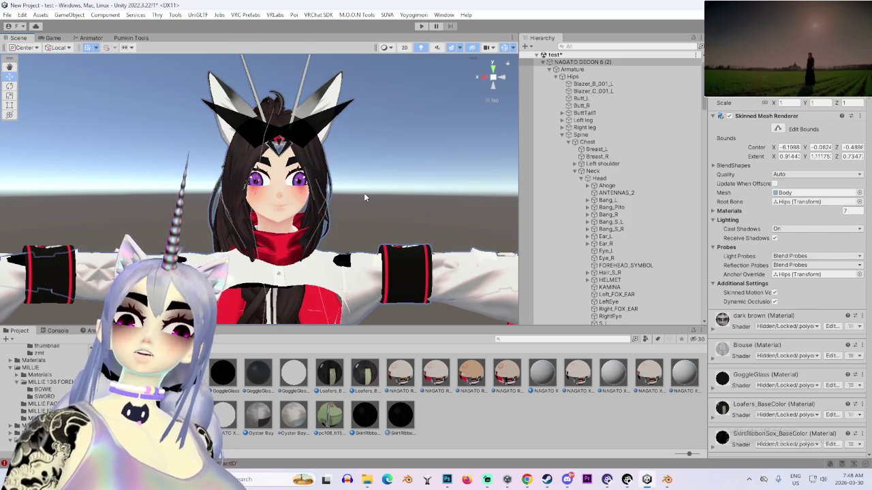
pyautogui.press('Right')
pyautogui.press('Up')
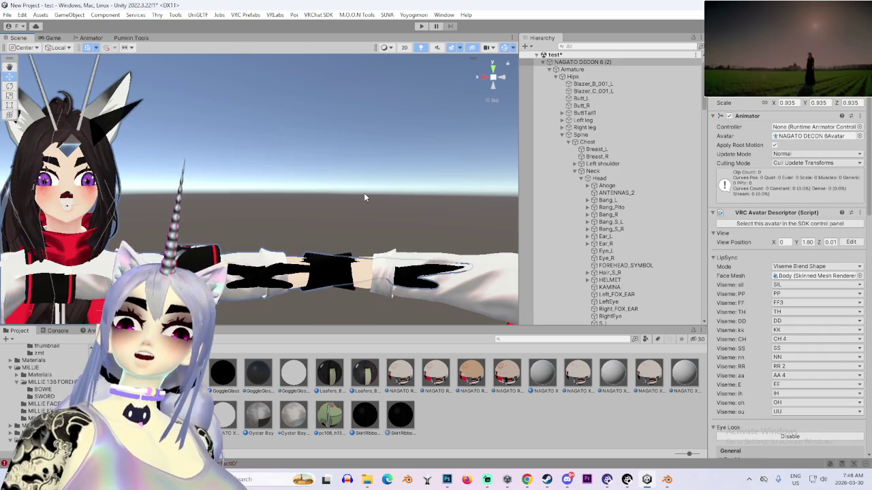
pyautogui.press('Up')
pyautogui.click(390, 199)
pyautogui.press('f')
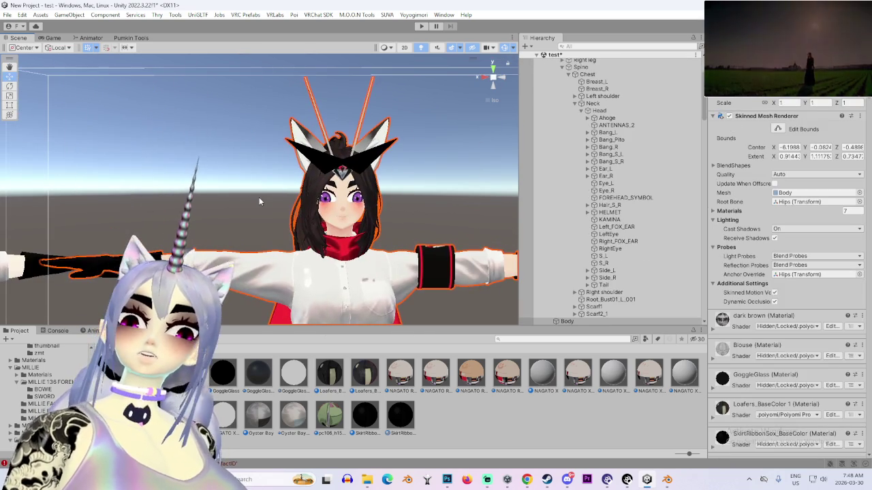
pyautogui.hotkey('ctrl', 'z')
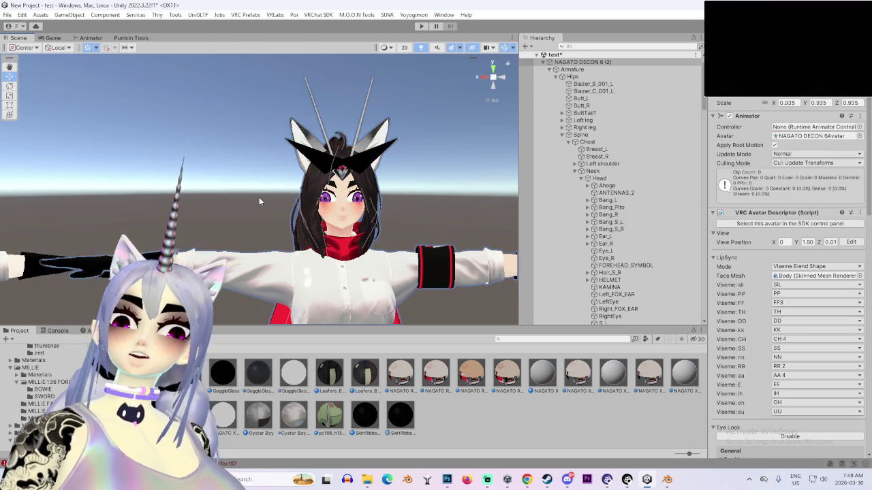
pyautogui.hotkey('ctrl', 'z')
pyautogui.hotkey('ctrl', 'z')
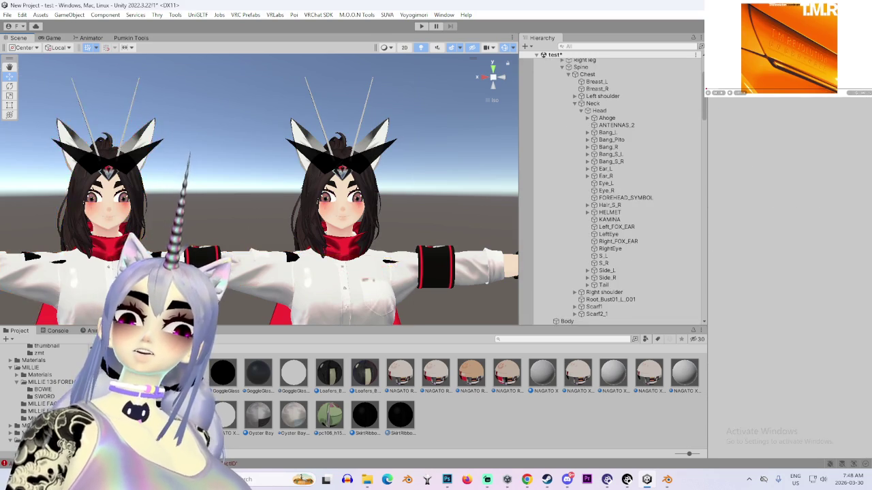
pyautogui.hotkey('ctrl', 'y')
pyautogui.press('Up')
pyautogui.press('Left')
pyautogui.hotkey('ctrl', 'z')
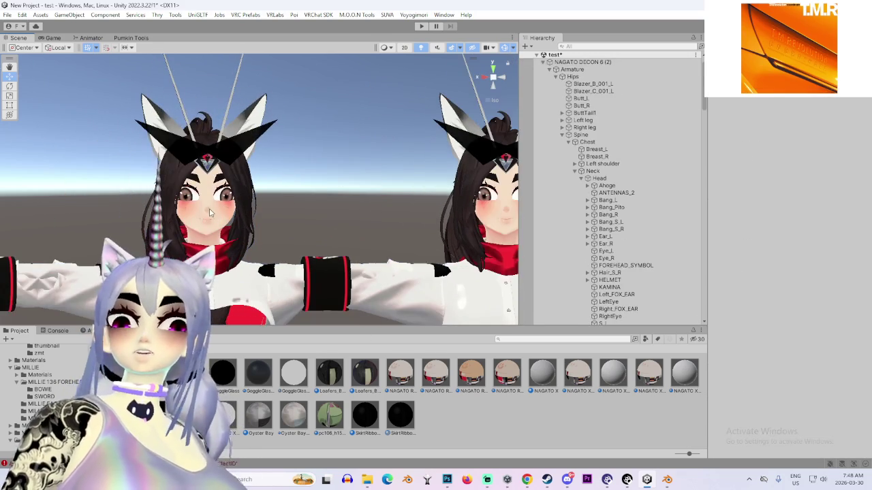
pyautogui.scroll(4, 616, 280)
pyautogui.doubleClick(582, 76)
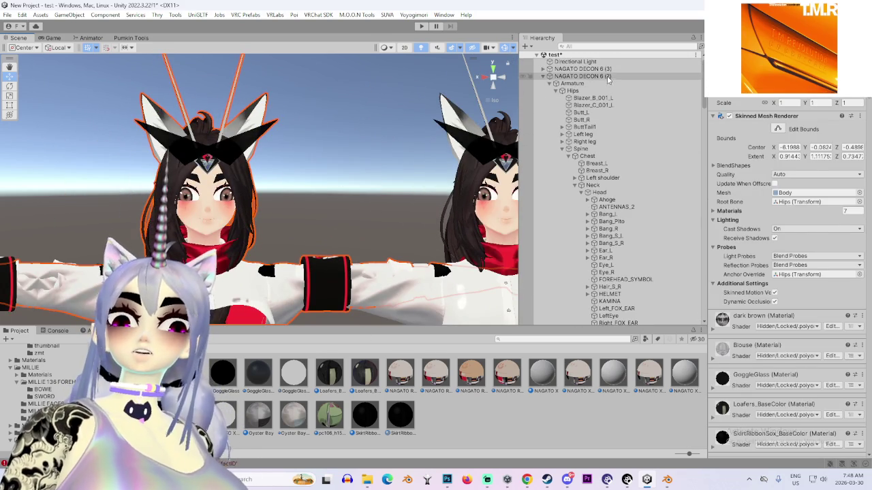
pyautogui.scroll(5, 310, 194)
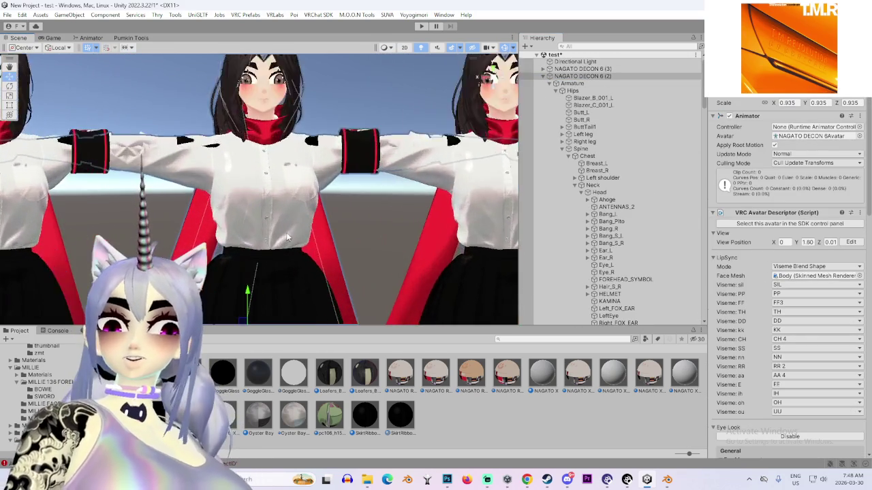
pyautogui.moveTo(300, 205); pyautogui.dragTo(275, 259)
pyautogui.hotkey('ctrl', 'z')
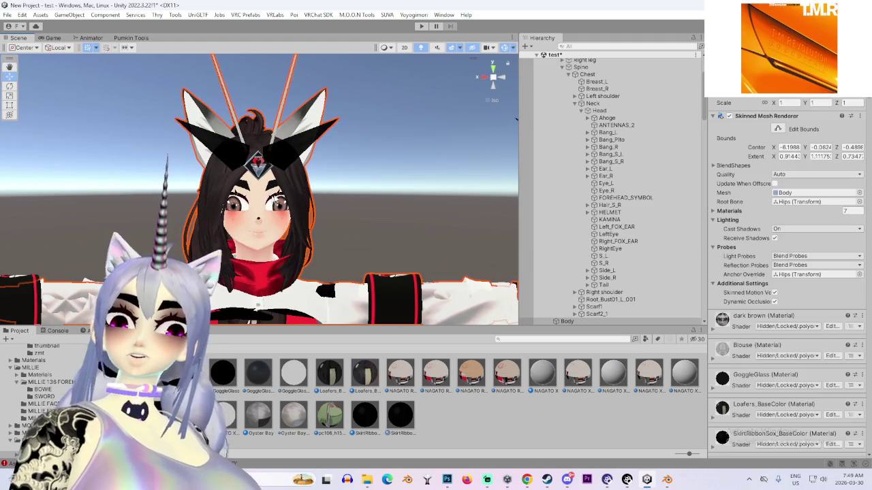
pyautogui.scroll(4, 592, 116)
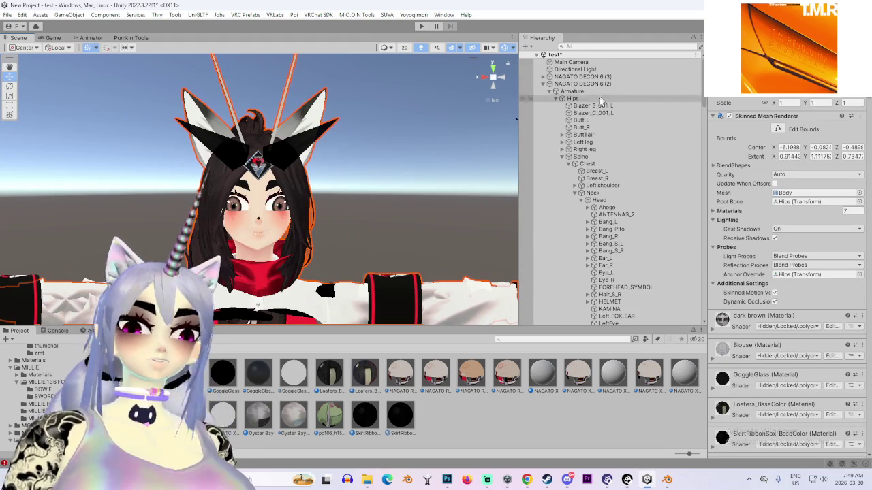
pyautogui.doubleClick(603, 85)
pyautogui.scroll(5, 351, 275)
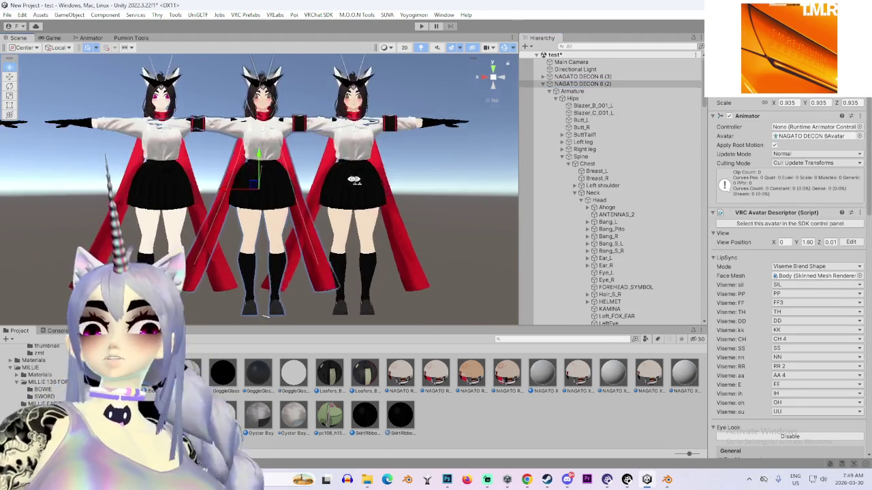
pyautogui.scroll(3, 352, 275)
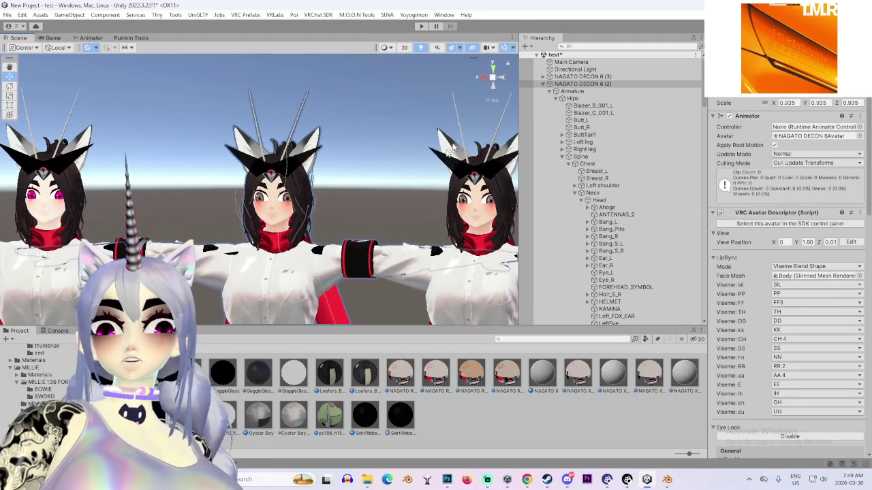
pyautogui.click(495, 87)
pyautogui.click(474, 79)
pyautogui.scroll(3, 361, 188)
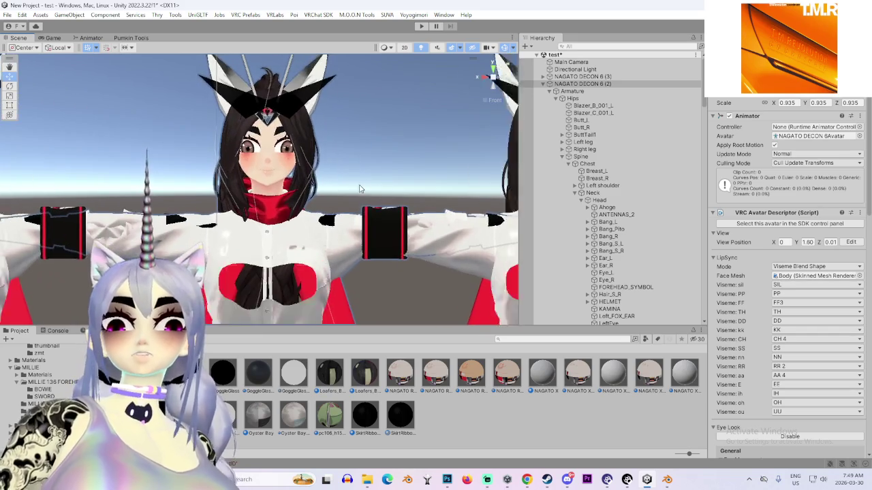
pyautogui.scroll(-3, 361, 189)
pyautogui.moveTo(361, 188)
pyautogui.mouseDown()
pyautogui.moveTo(449, 188)
pyautogui.moveTo(412, 192)
pyautogui.mouseUp()
pyautogui.scroll(3, 411, 191)
pyautogui.scroll(2, 500, 184)
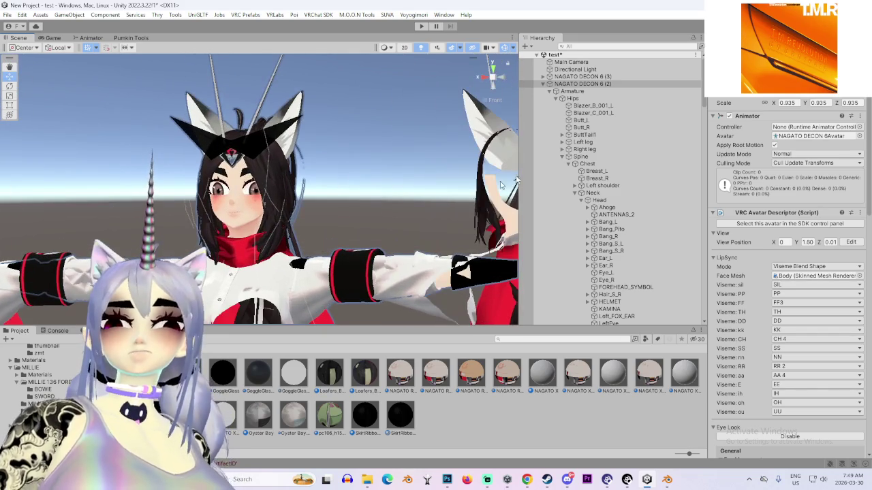
pyautogui.scroll(-4, 599, 218)
pyautogui.click(588, 303)
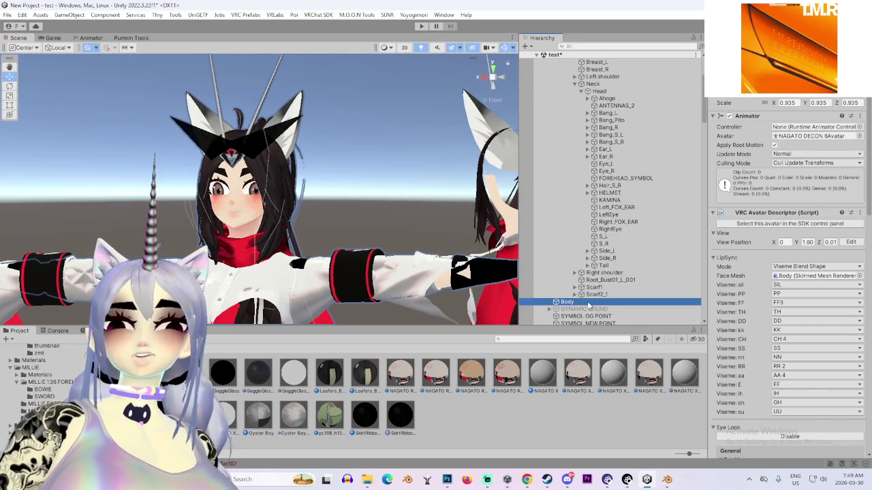
pyautogui.doubleClick(588, 302)
pyautogui.scroll(3, 278, 318)
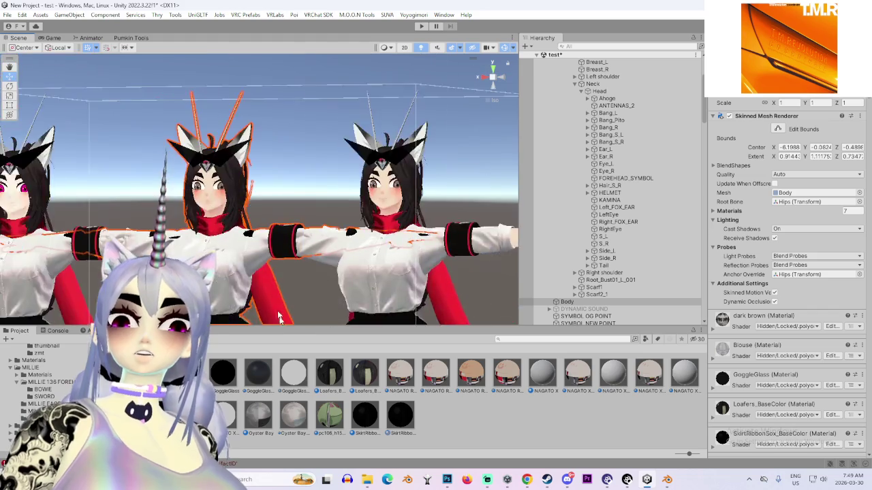
pyautogui.scroll(5, 278, 317)
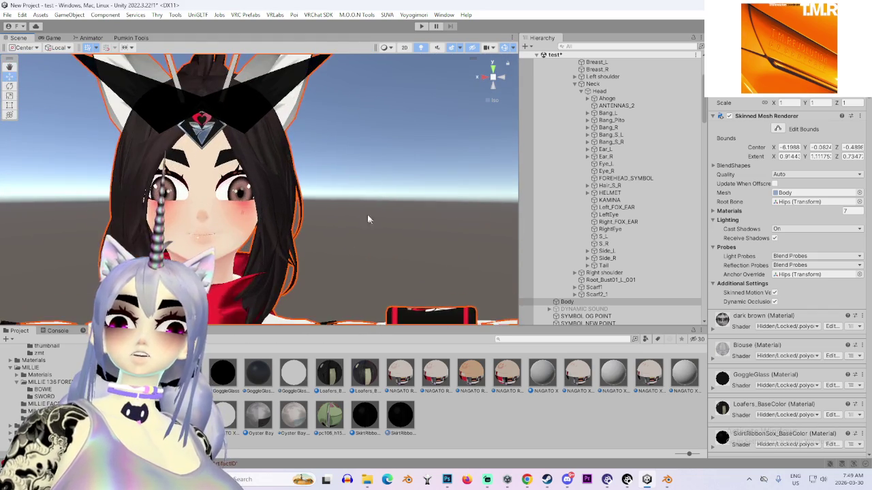
pyautogui.scroll(4, 367, 219)
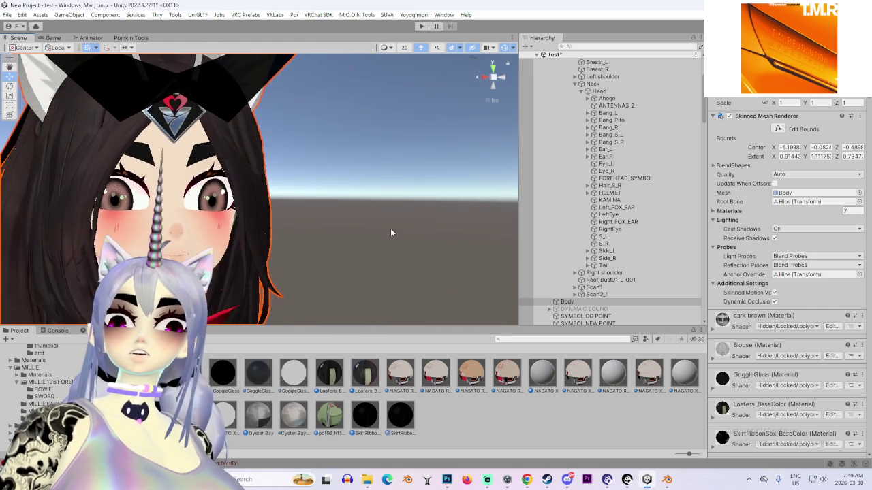
pyautogui.moveTo(391, 233)
pyautogui.mouseDown()
pyautogui.moveTo(452, 252)
pyautogui.moveTo(493, 298)
pyautogui.mouseUp()
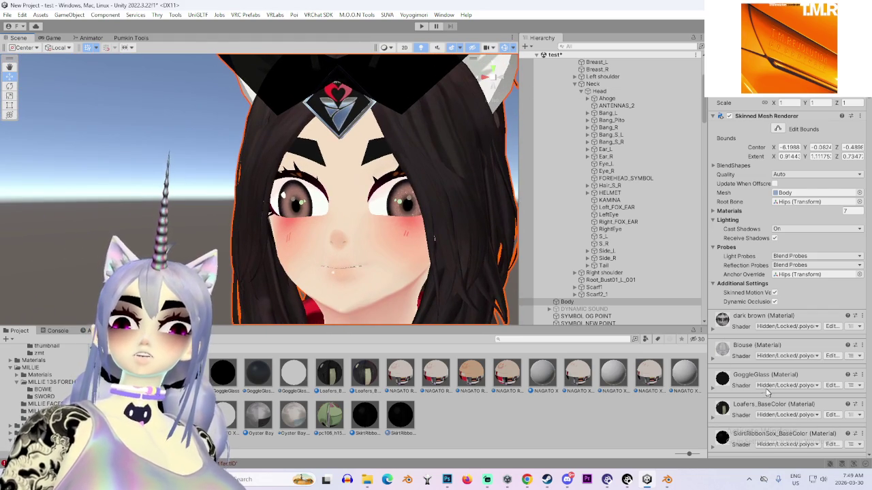
pyautogui.scroll(-12, 767, 393)
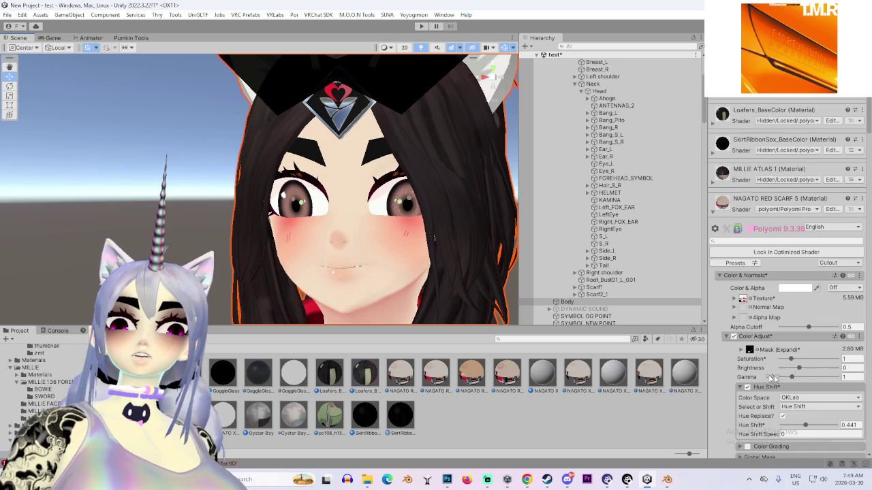
pyautogui.moveTo(804, 363)
pyautogui.mouseDown()
pyautogui.moveTo(823, 359)
pyautogui.moveTo(783, 359)
pyautogui.moveTo(771, 343)
pyautogui.mouseUp()
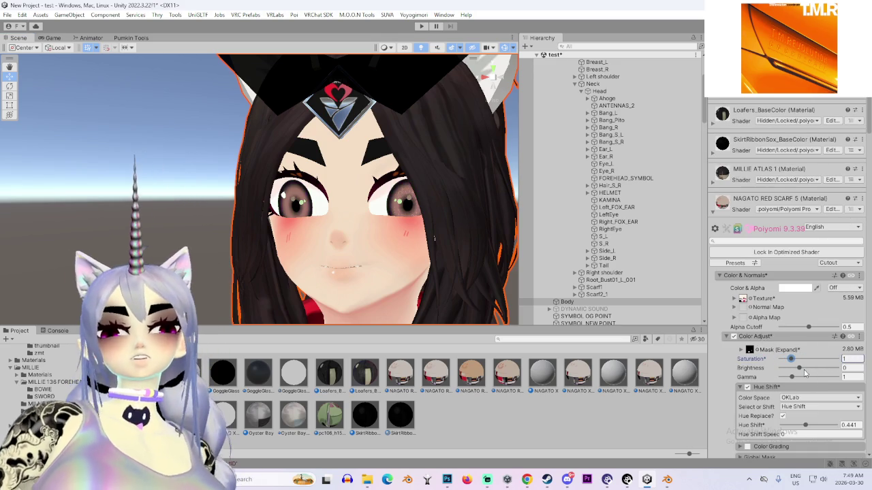
pyautogui.moveTo(792, 373)
pyautogui.mouseDown()
pyautogui.moveTo(813, 374)
pyautogui.moveTo(749, 364)
pyautogui.mouseUp()
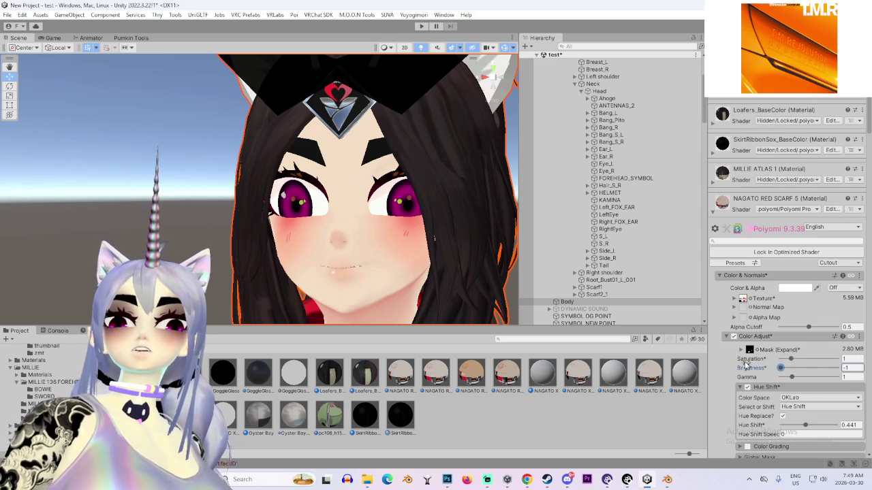
pyautogui.moveTo(812, 365); pyautogui.dragTo(799, 368)
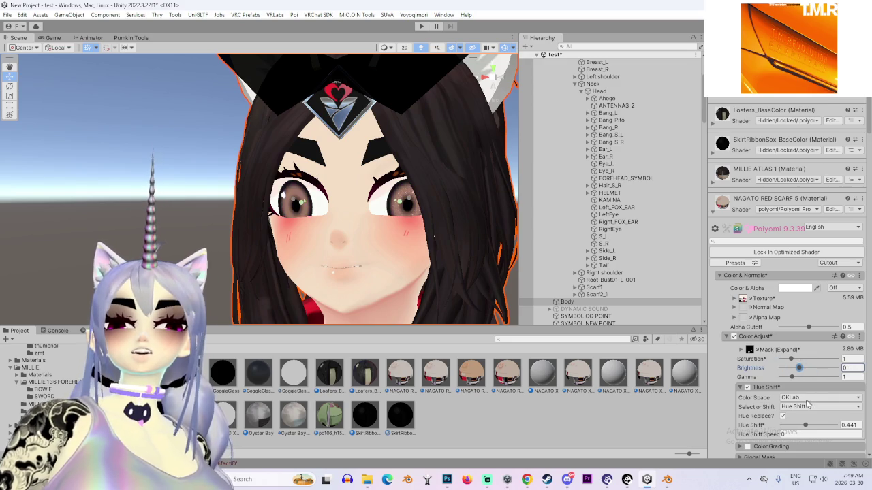
pyautogui.click(747, 388)
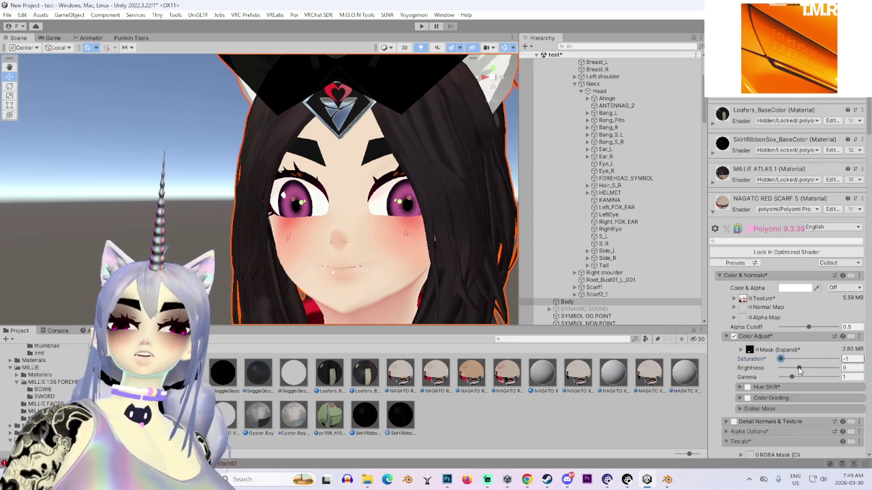
pyautogui.scroll(-2, 748, 369)
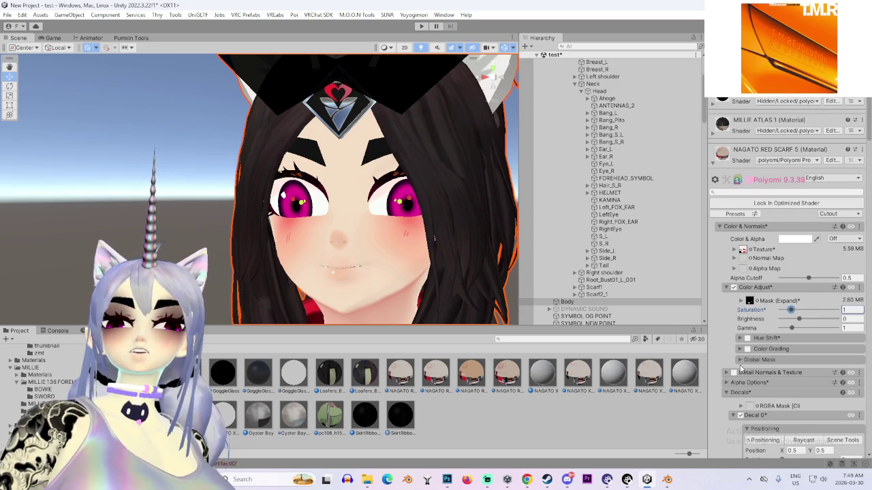
pyautogui.hotkey('ctrl', 'z')
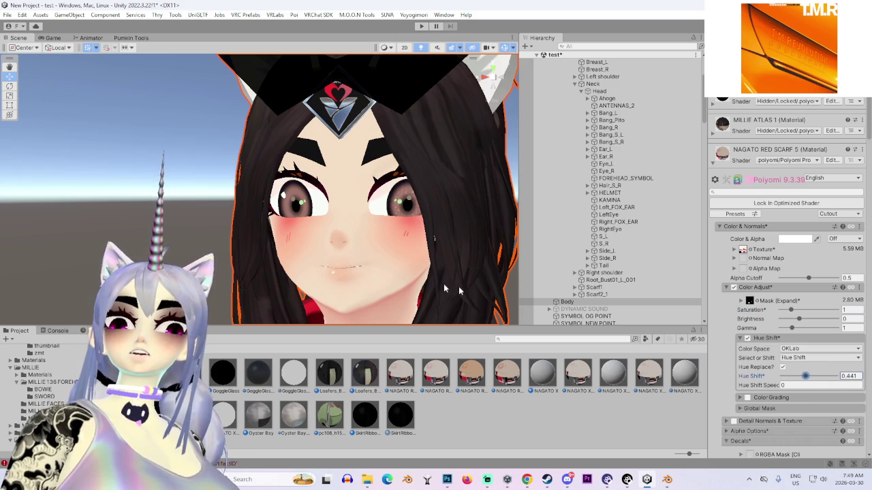
pyautogui.moveTo(444, 289)
pyautogui.mouseDown()
pyautogui.moveTo(402, 262)
pyautogui.moveTo(361, 272)
pyautogui.mouseUp()
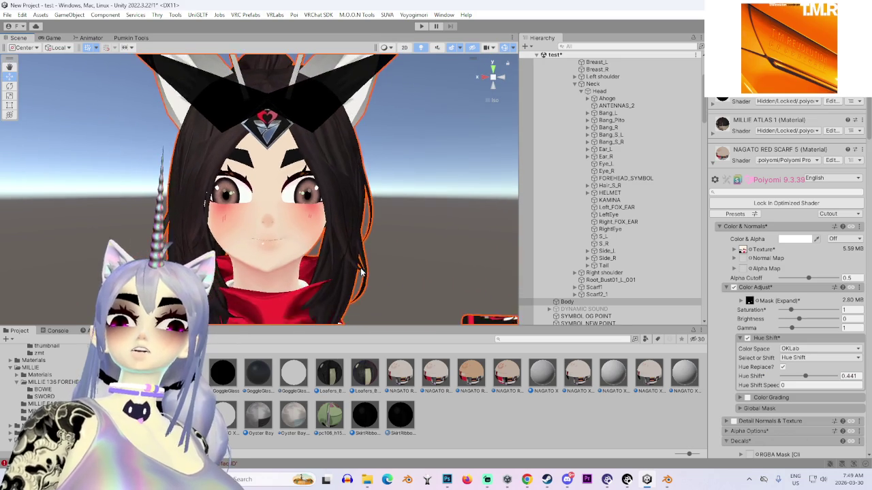
pyautogui.scroll(-5, 361, 272)
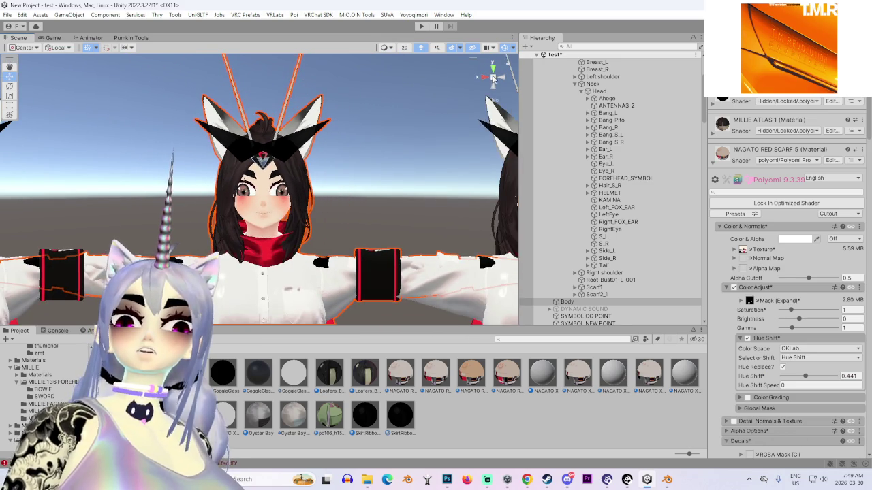
pyautogui.scroll(-3, 293, 288)
pyautogui.moveTo(292, 288)
pyautogui.mouseDown()
pyautogui.moveTo(266, 258)
pyautogui.moveTo(278, 249)
pyautogui.moveTo(417, 262)
pyautogui.mouseUp()
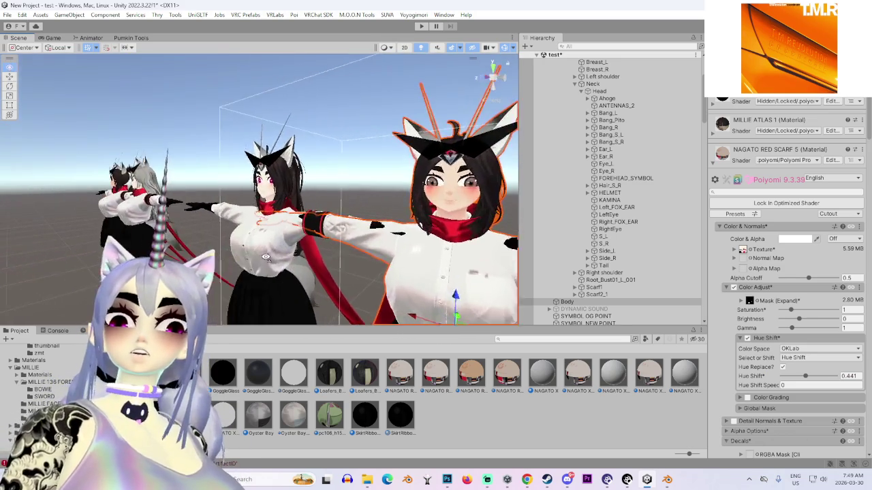
pyautogui.scroll(2, 278, 250)
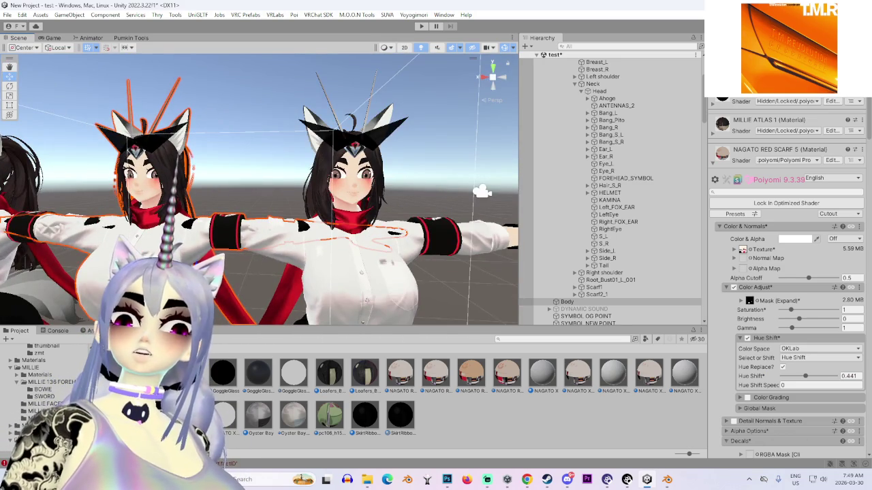
pyautogui.moveTo(286, 280)
pyautogui.mouseDown()
pyautogui.moveTo(310, 289)
pyautogui.moveTo(247, 270)
pyautogui.mouseUp()
pyautogui.press('f')
pyautogui.scroll(5, 293, 282)
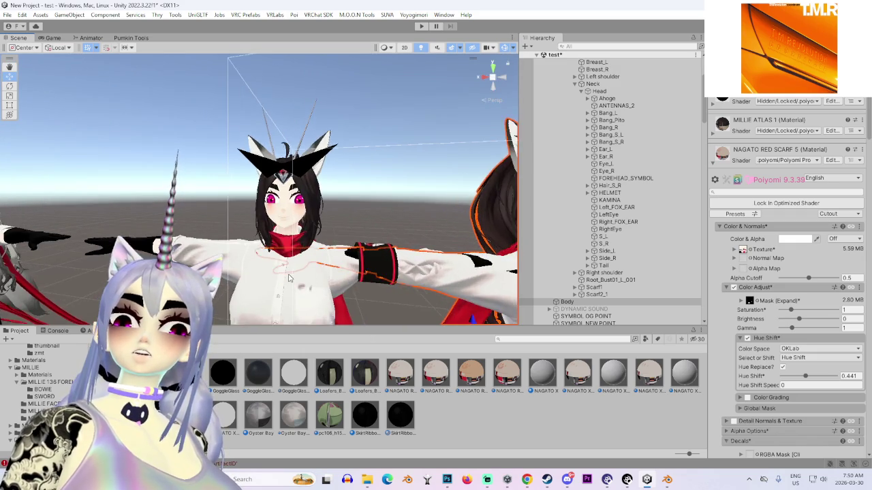
pyautogui.scroll(-3, 289, 283)
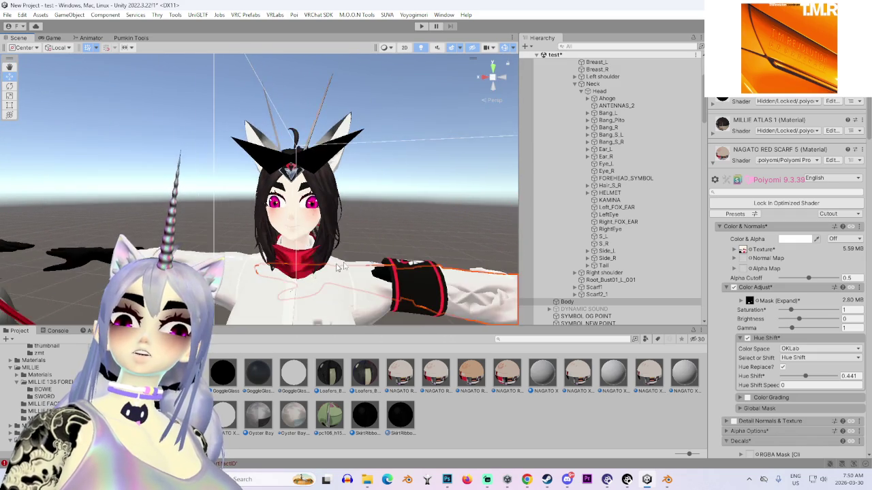
pyautogui.moveTo(290, 283); pyautogui.dragTo(257, 242)
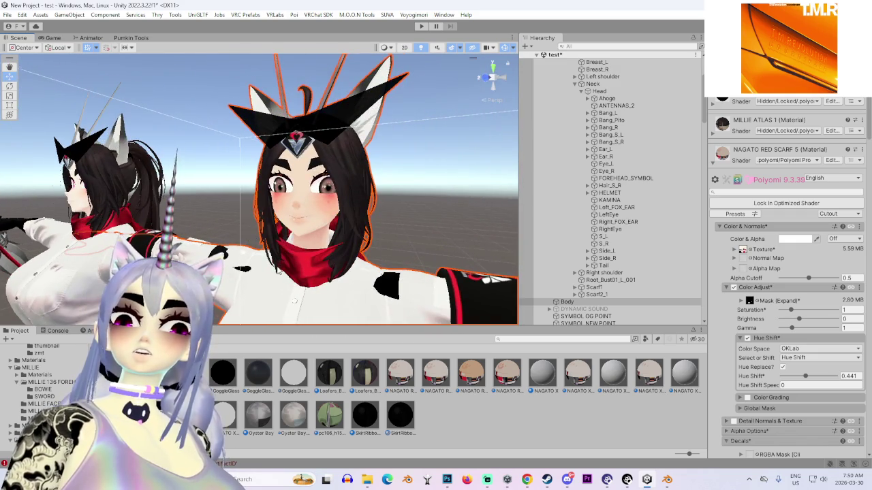
pyautogui.moveTo(278, 271)
pyautogui.mouseDown()
pyautogui.moveTo(264, 227)
pyautogui.moveTo(297, 247)
pyautogui.moveTo(334, 228)
pyautogui.moveTo(361, 261)
pyautogui.mouseUp()
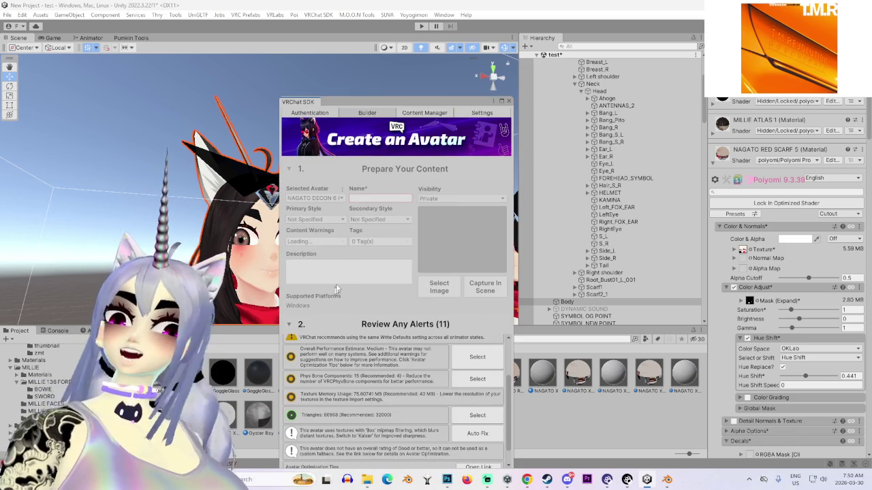
# Build & Test the avatar in the VRChat SDK and dismiss the Build Succeeded notice
pyautogui.scroll(-2, 402, 397)
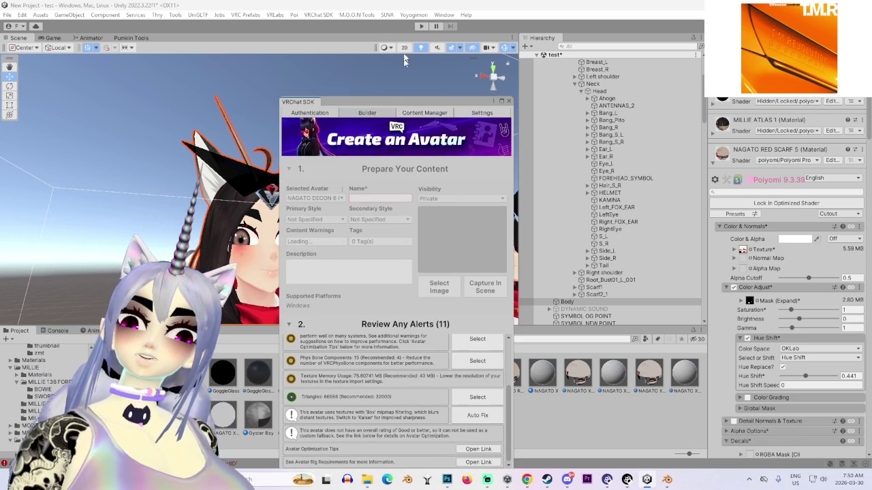
pyautogui.moveTo(393, 99)
pyautogui.mouseDown()
pyautogui.moveTo(397, 44)
pyautogui.moveTo(383, 12)
pyautogui.mouseUp()
pyautogui.click(401, 435)
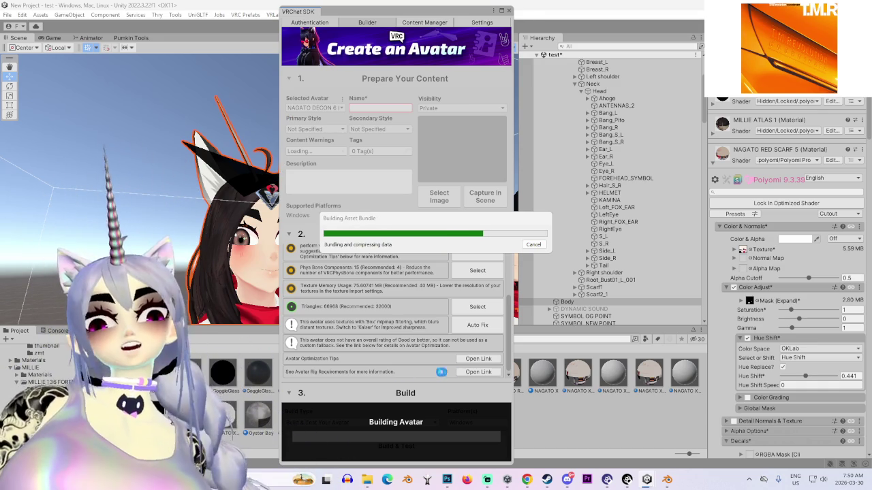
pyautogui.moveTo(526, 479)
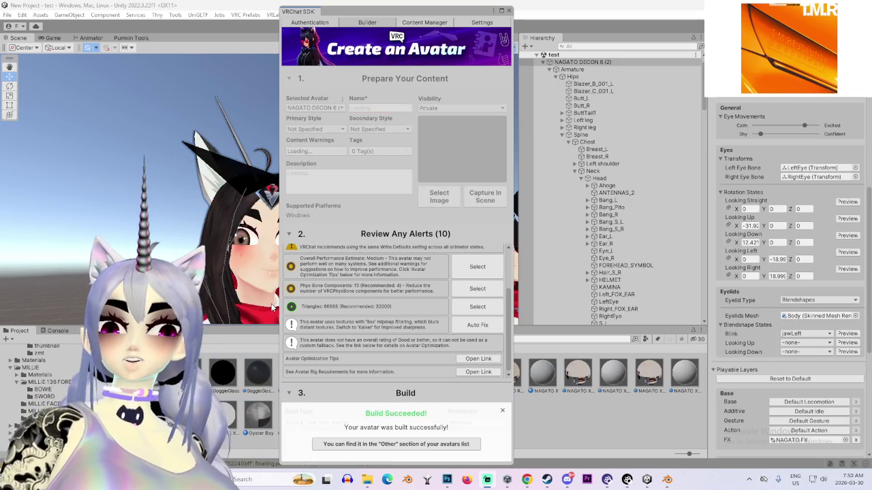
pyautogui.moveTo(368, 14); pyautogui.dragTo(642, 48)
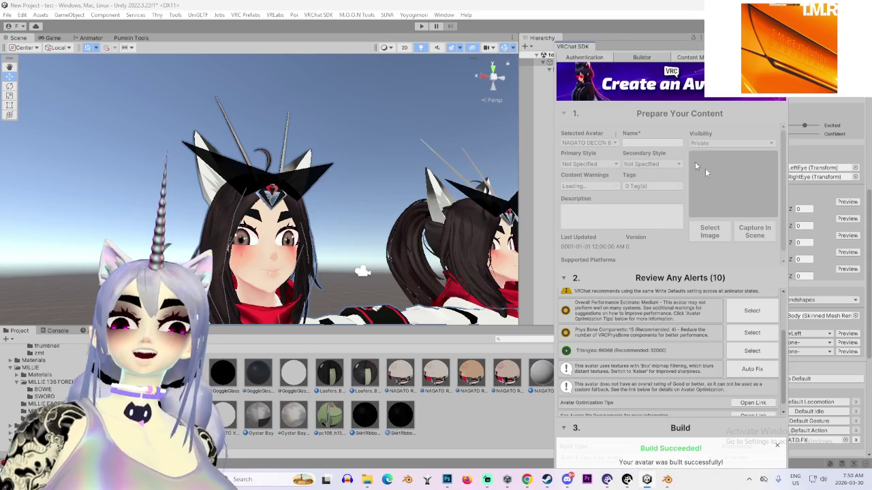
pyautogui.scroll(-1, 715, 322)
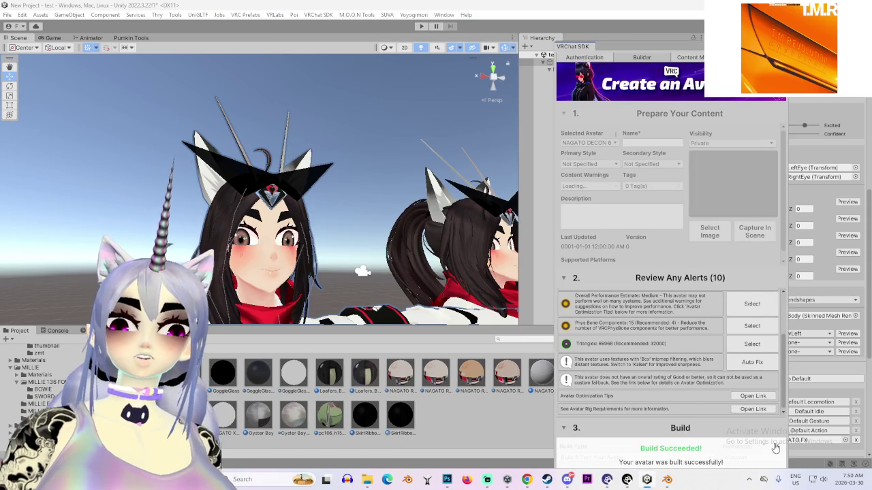
pyautogui.click(776, 446)
# Set the SDK Build Type to Build & Publish Your Avatar Online
pyautogui.moveTo(633, 52); pyautogui.dragTo(627, 15)
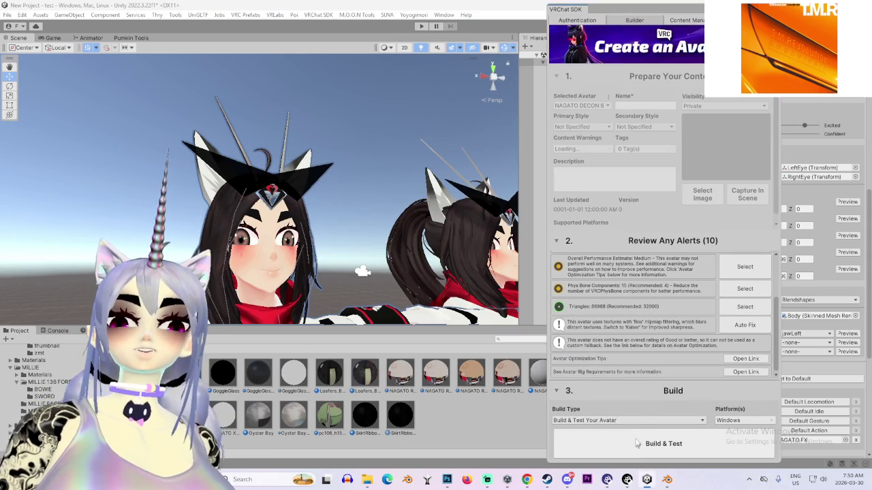
pyautogui.click(648, 420)
pyautogui.click(633, 438)
# Name the avatar NAGATO X2
pyautogui.click(646, 106)
pyautogui.write('Na')
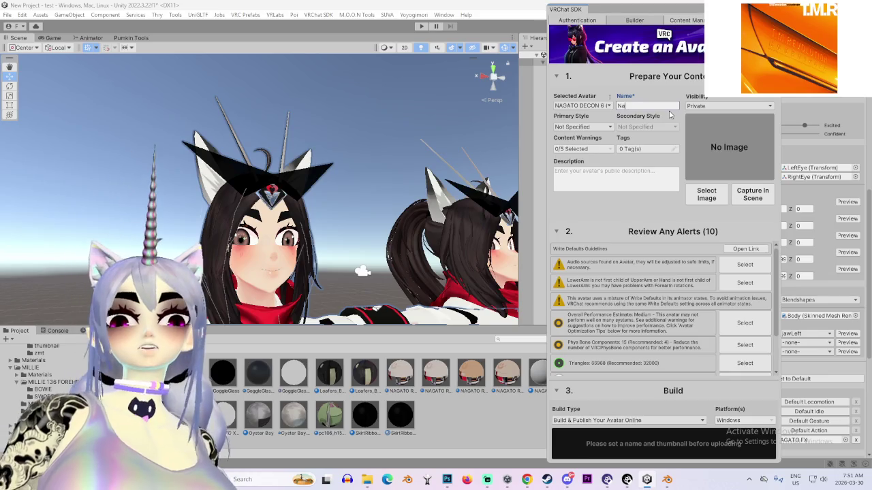
pyautogui.write('gato U')
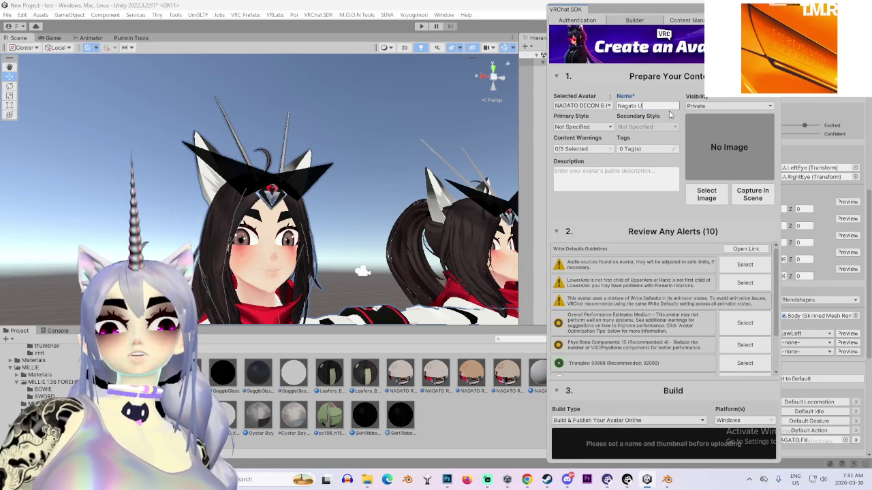
pyautogui.doubleClick(622, 106)
pyautogui.write('NAGAT')
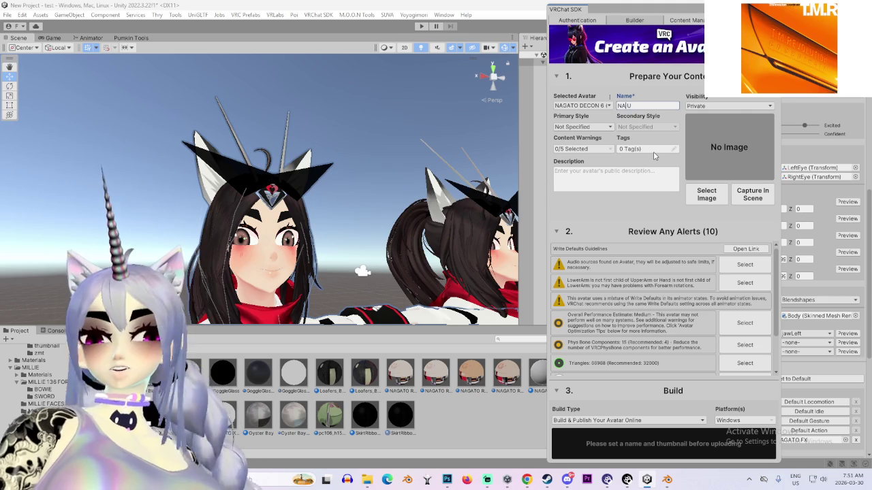
pyautogui.write('O')
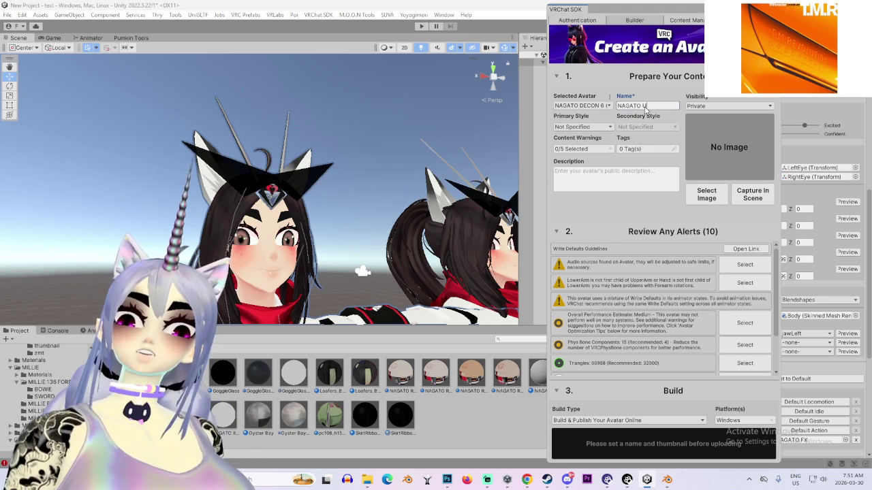
pyautogui.doubleClick(645, 107)
pyautogui.moveTo(439, 266)
pyautogui.mouseDown()
pyautogui.moveTo(318, 300)
pyautogui.moveTo(272, 298)
pyautogui.moveTo(306, 292)
pyautogui.mouseUp()
pyautogui.doubleClick(643, 106)
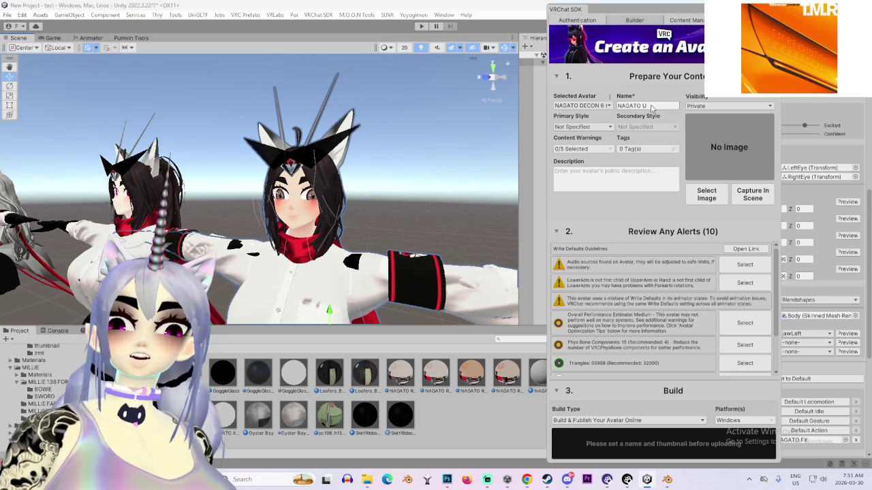
pyautogui.write('X2')
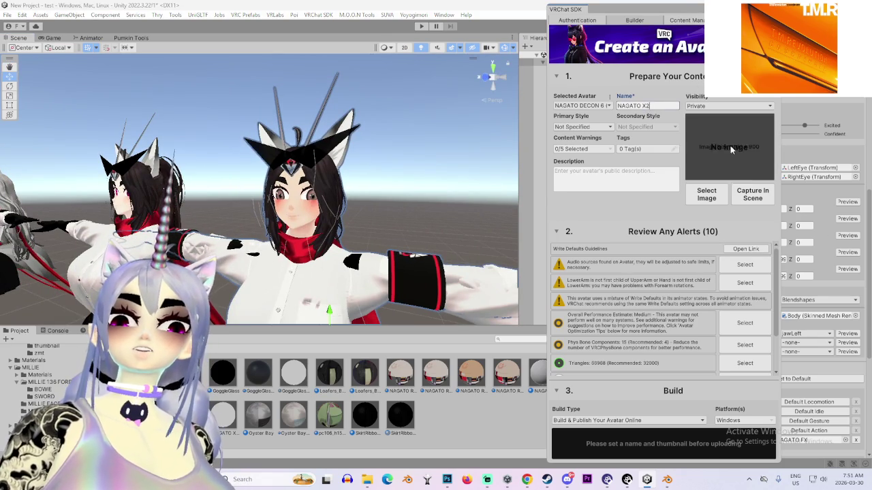
# Capture a close-up of the avatar's face in the Scene view as the upload thumbnail
pyautogui.click(753, 194)
pyautogui.scroll(4, 327, 163)
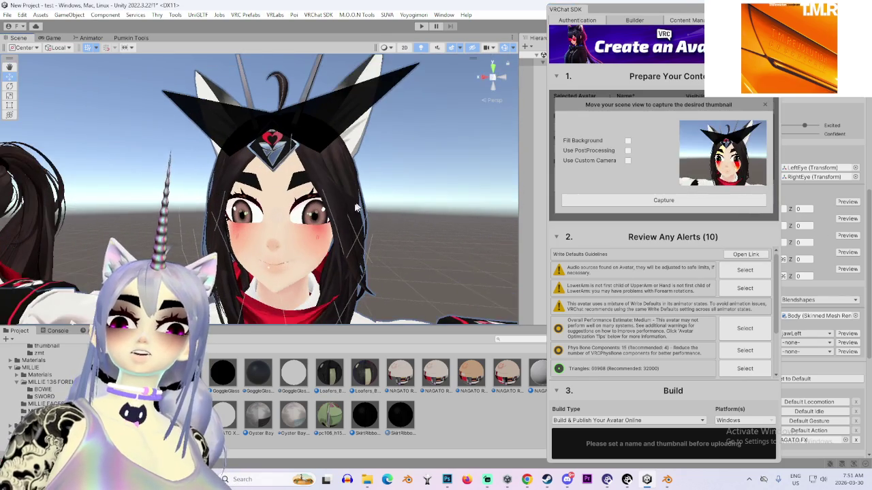
pyautogui.scroll(3, 353, 133)
pyautogui.moveTo(354, 133); pyautogui.dragTo(345, 142)
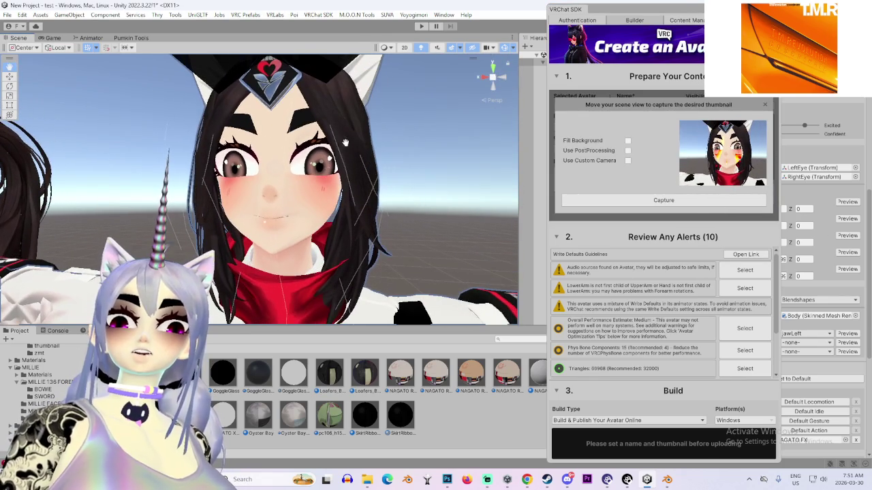
pyautogui.click(708, 199)
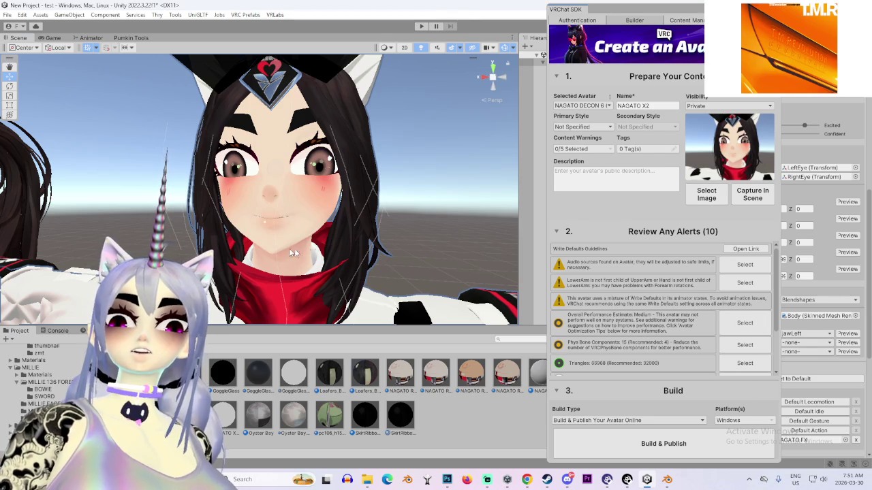
pyautogui.scroll(-4, 294, 248)
pyautogui.scroll(2, 306, 256)
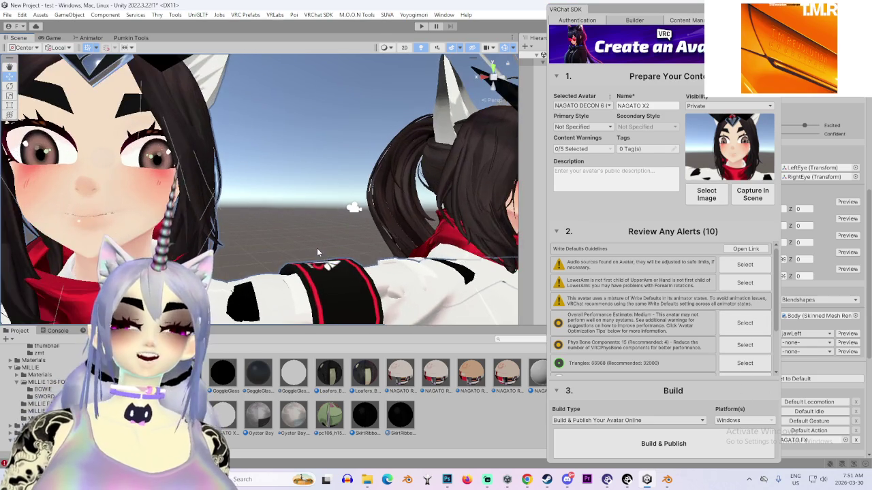
pyautogui.scroll(-1, 305, 253)
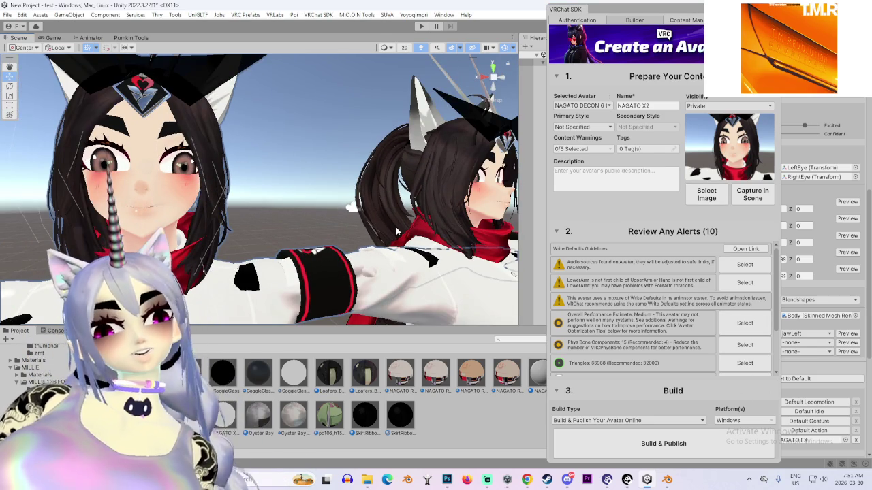
pyautogui.moveTo(338, 214); pyautogui.dragTo(271, 235)
pyautogui.scroll(-5, 271, 235)
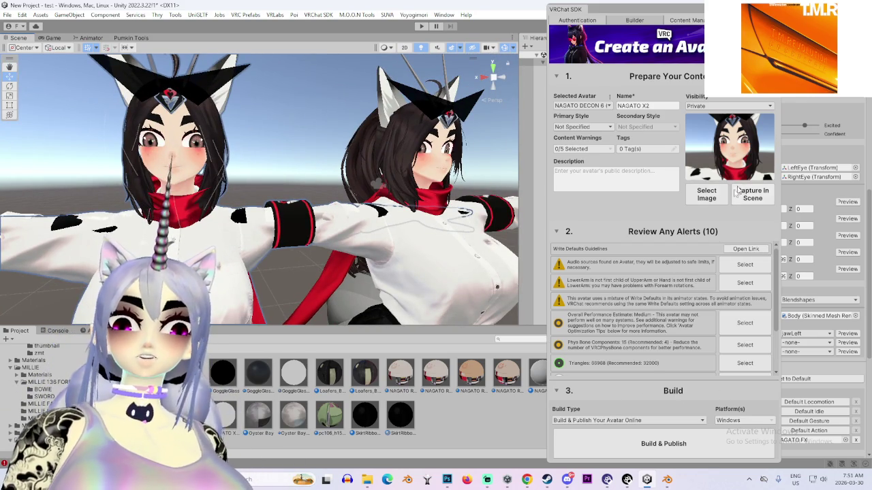
# Build & Publish NAGATO X2, accepting the copyright ownership agreement
pyautogui.click(683, 444)
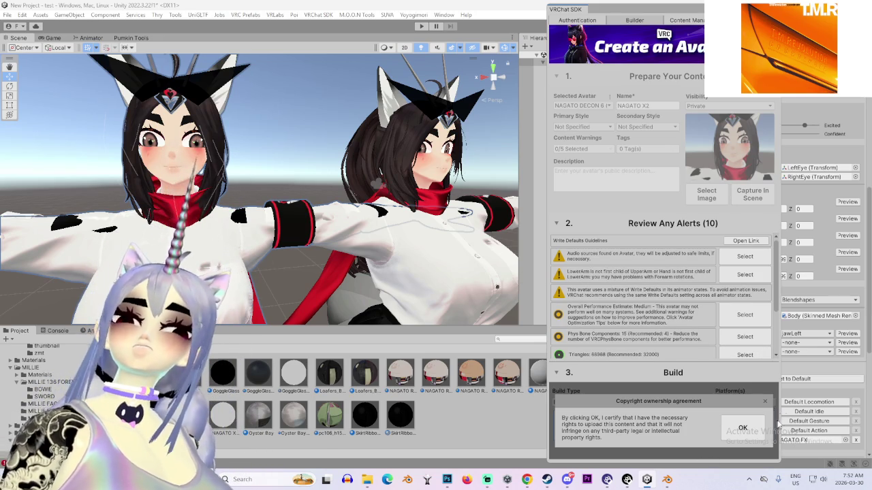
pyautogui.click(742, 428)
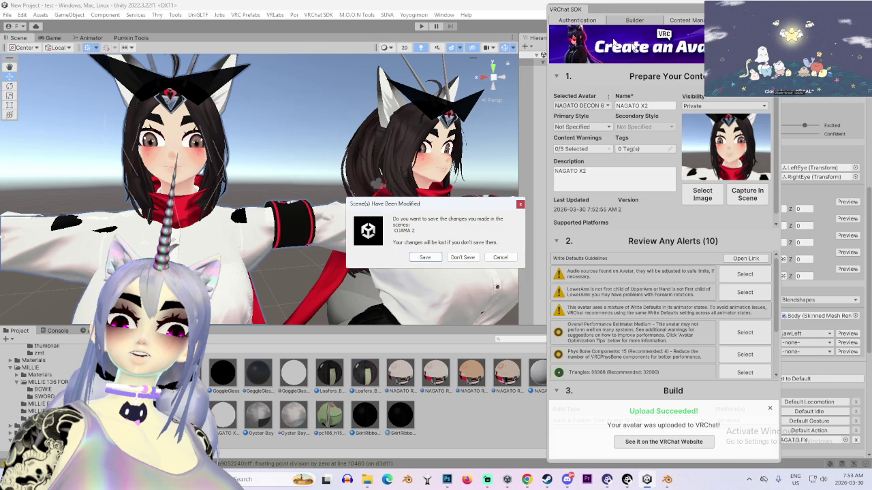
# Answer Unity's save-scene prompt and hide the PNG folder window
pyautogui.click(416, 263)
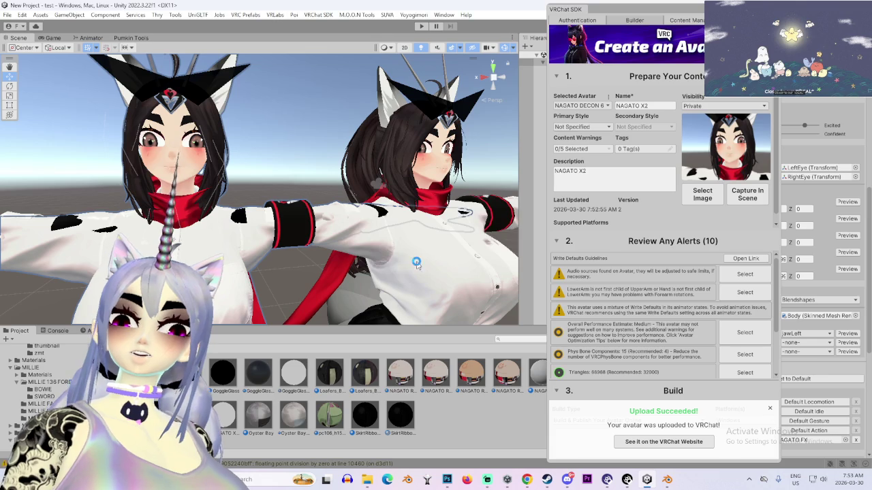
pyautogui.rightClick(666, 481)
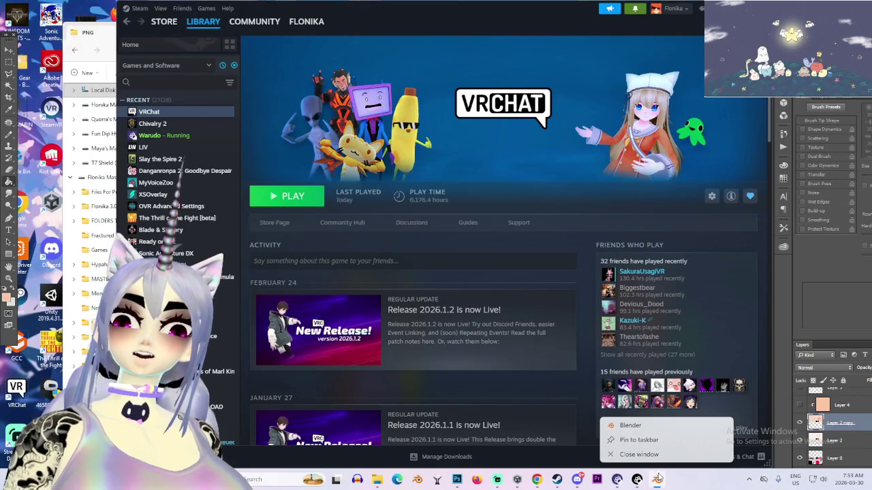
pyautogui.click(89, 32)
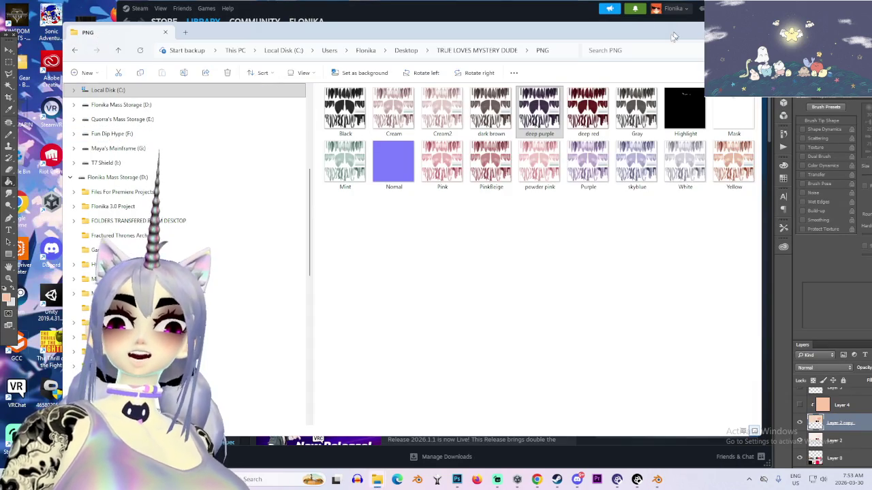
pyautogui.click(165, 32)
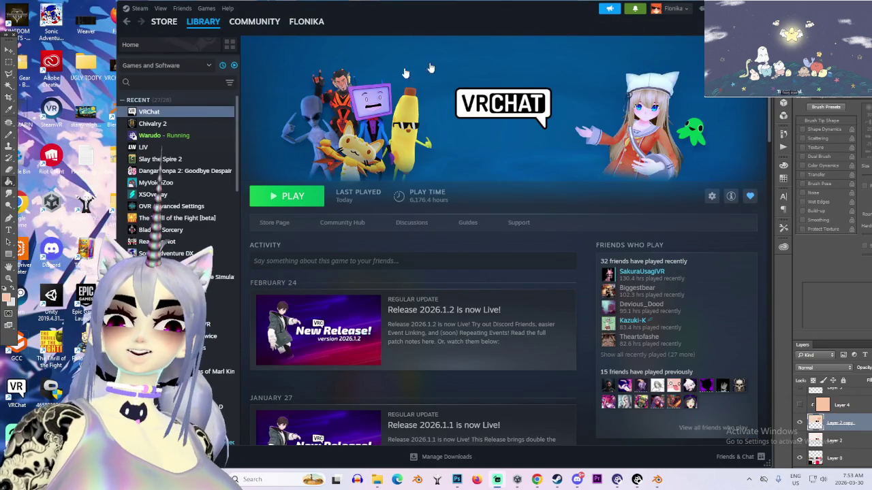
# Close the Photoshop documents, including MILLIE ATLAS 7.png, without saving
pyautogui.hotkey('alt', 'Tab')
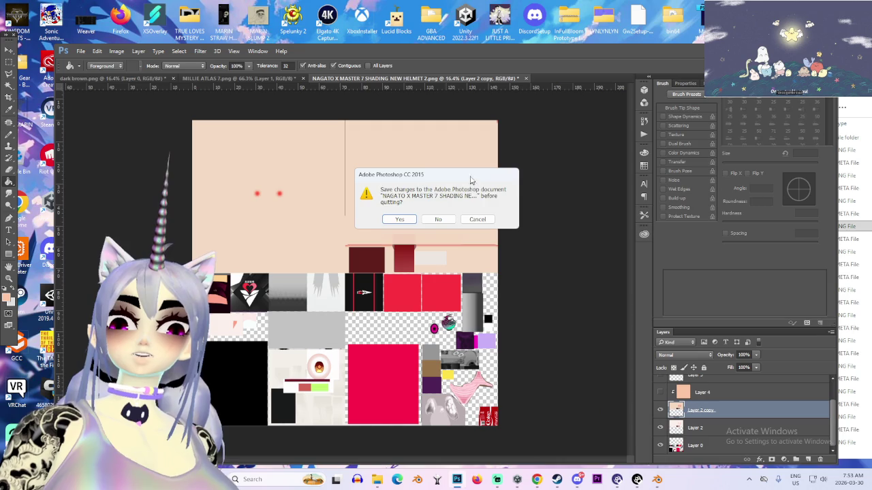
pyautogui.click(436, 222)
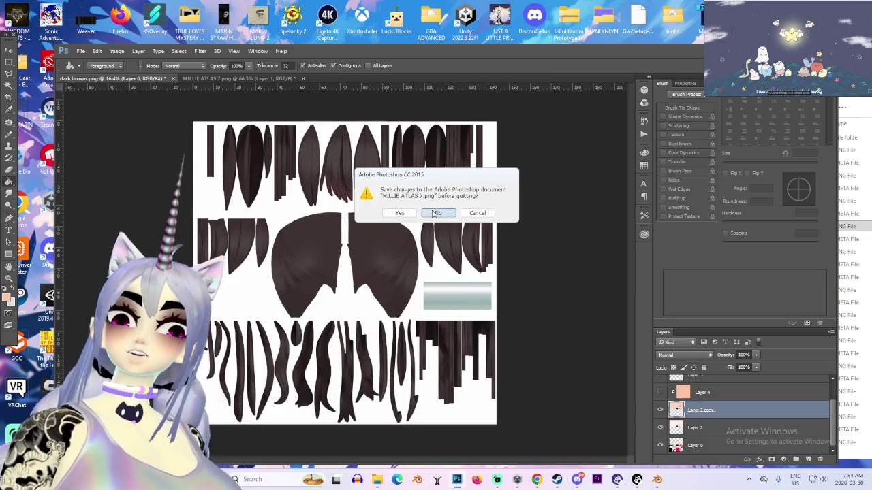
pyautogui.click(432, 214)
pyautogui.hotkey('ctrl', 'w')
pyautogui.click(433, 215)
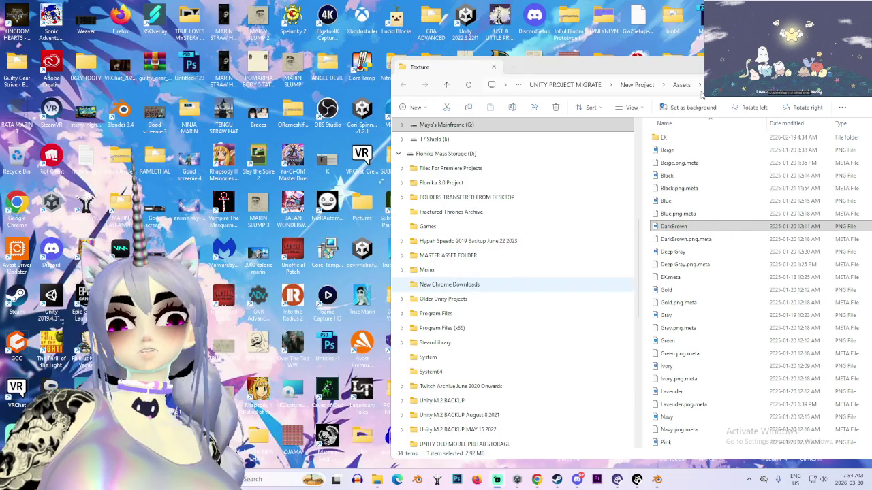
# Quit Blender without saving and bring up the Steam library
pyautogui.press('super+Down')
pyautogui.press('super+Down')
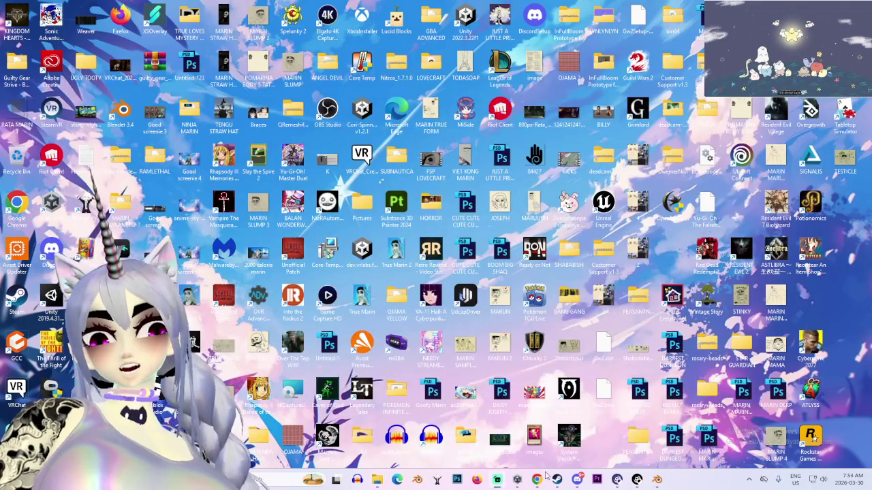
pyautogui.rightClick(639, 482)
pyautogui.click(647, 455)
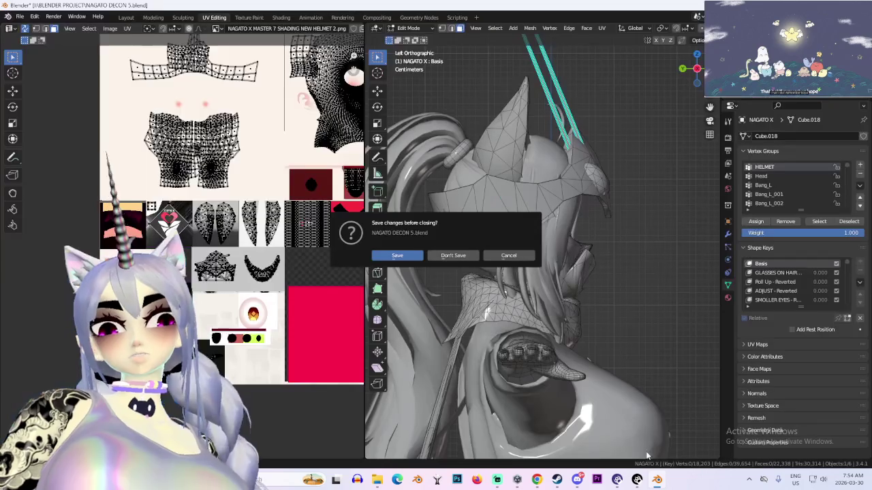
pyautogui.click(472, 256)
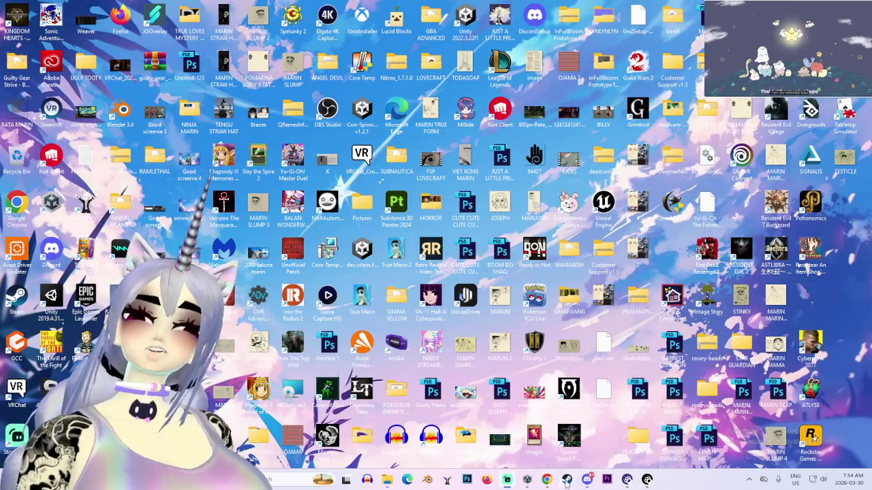
pyautogui.rightClick(527, 482)
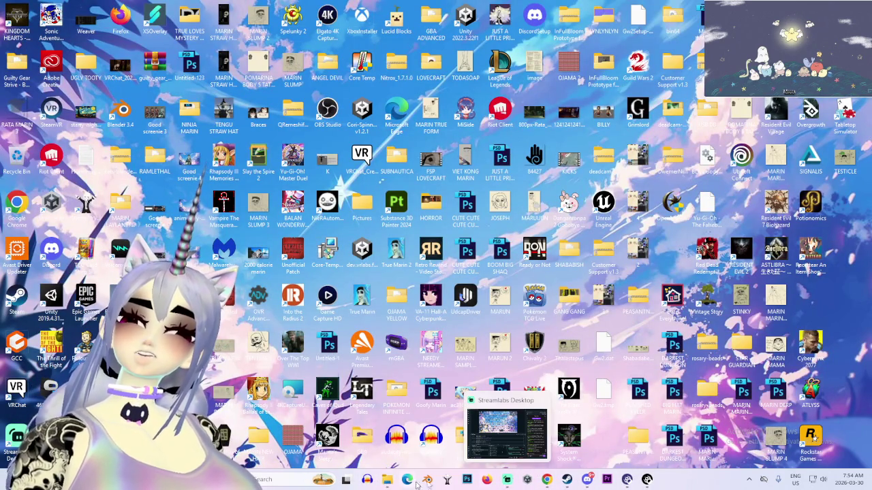
pyautogui.click(567, 479)
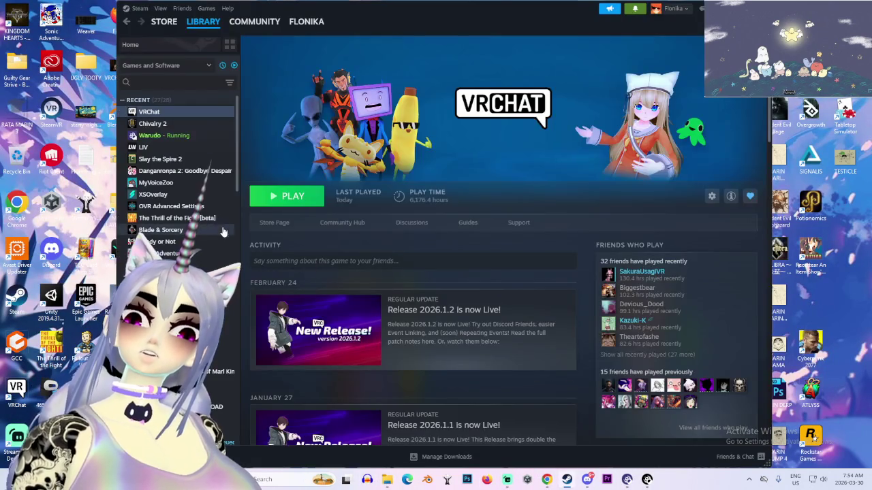
# Launch Chivalry 2 from the Steam library and open its Play mode choices
pyautogui.click(154, 125)
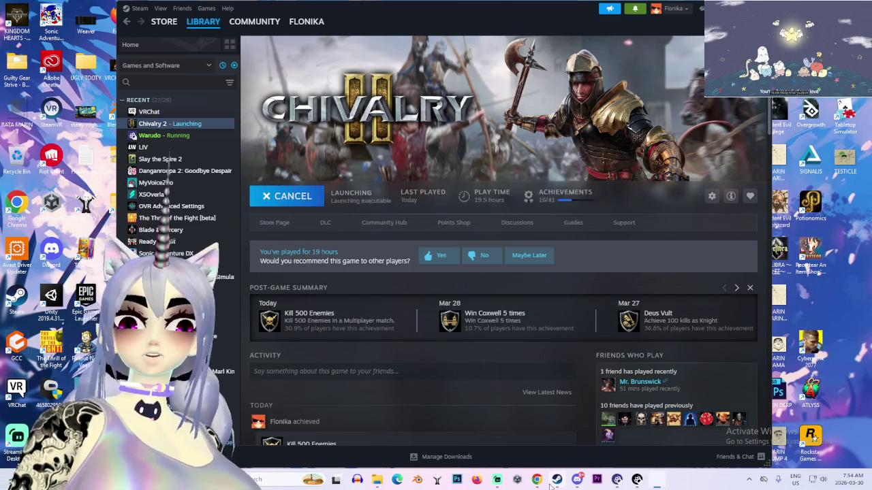
pyautogui.moveTo(547, 473)
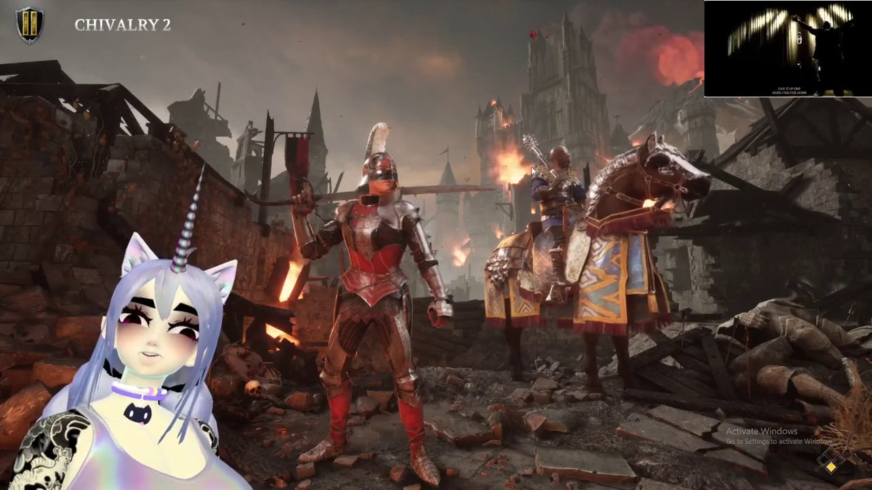
pyautogui.click(106, 86)
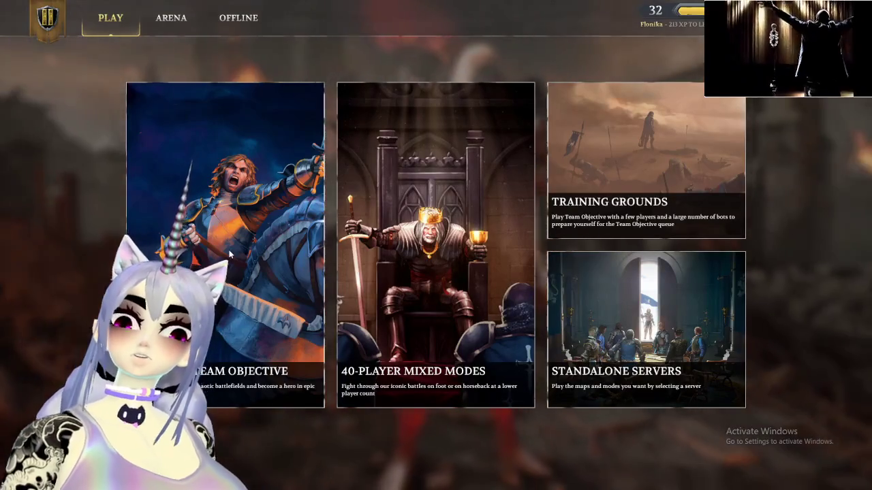
# Queue for Team Objective and browse Vanguard armour sets while the match loads
pyautogui.click(156, 105)
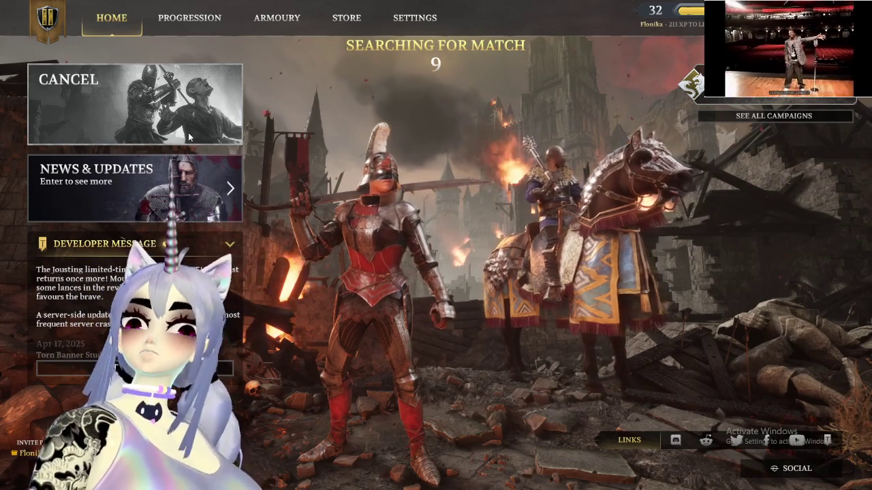
pyautogui.click(261, 8)
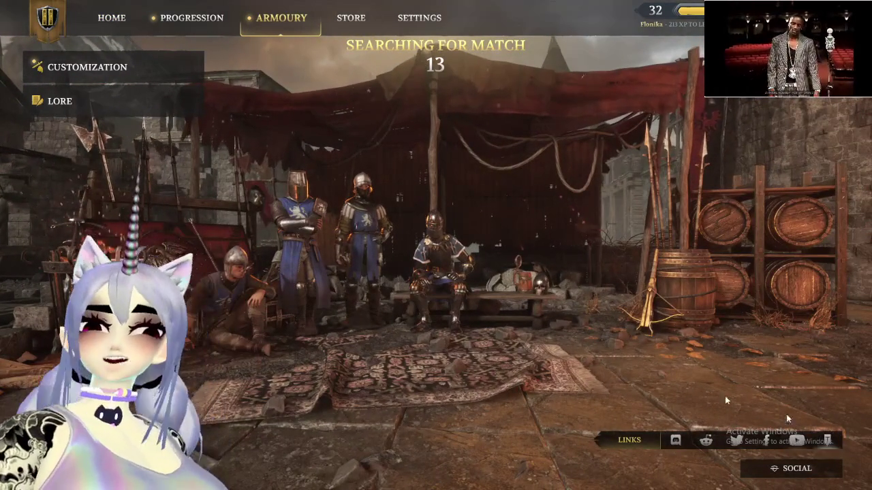
pyautogui.click(87, 66)
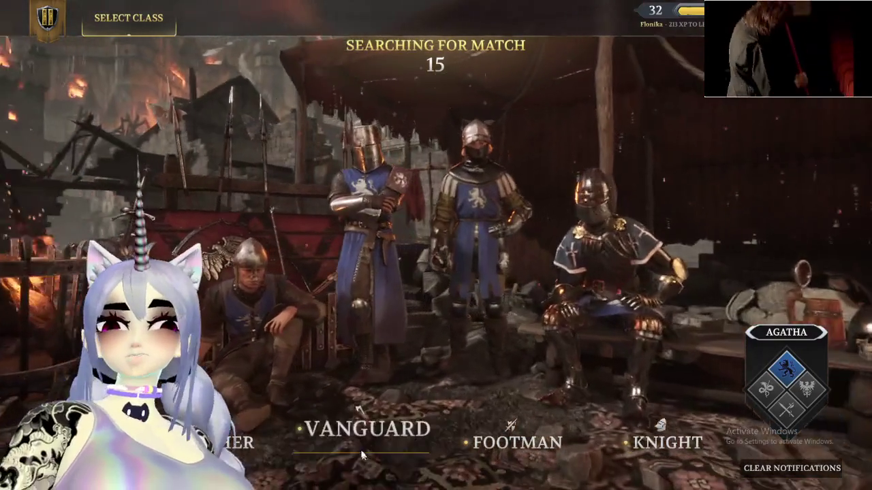
pyautogui.click(322, 475)
pyautogui.click(261, 17)
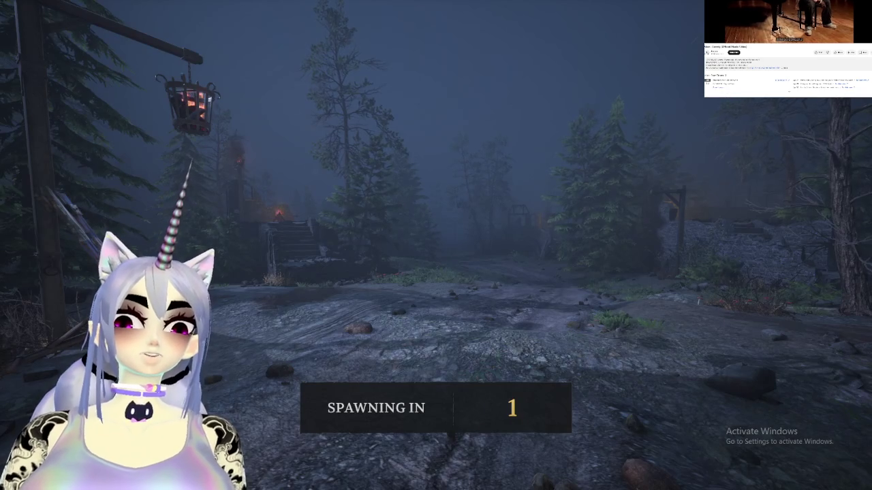
# Check the match scoreboard briefly after spawning
pyautogui.scroll(-5, 788, 49)
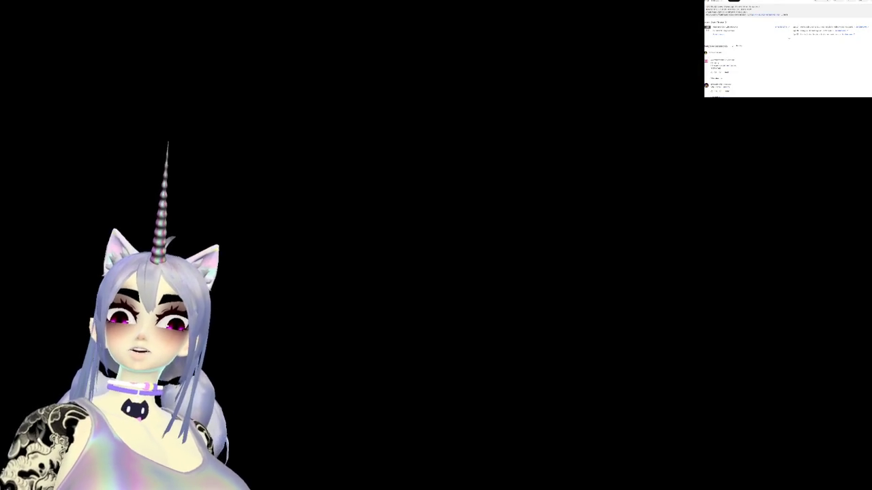
pyautogui.press('Tab')
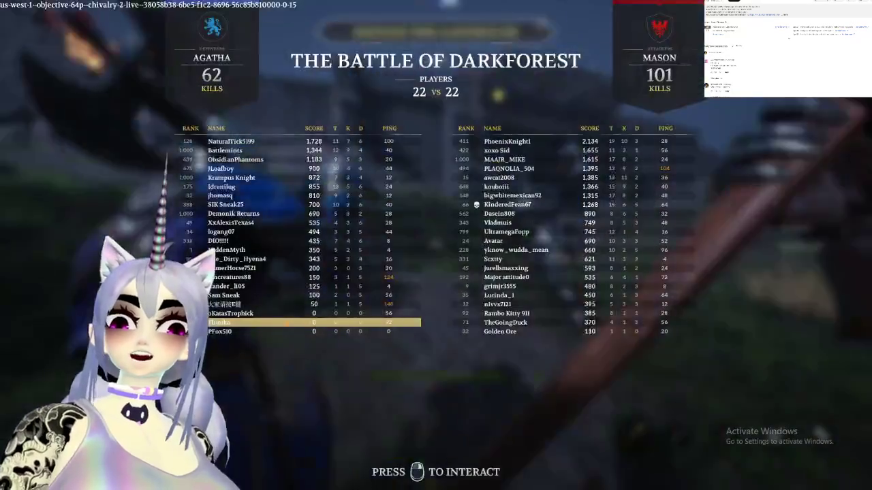
pyautogui.press('Tab')
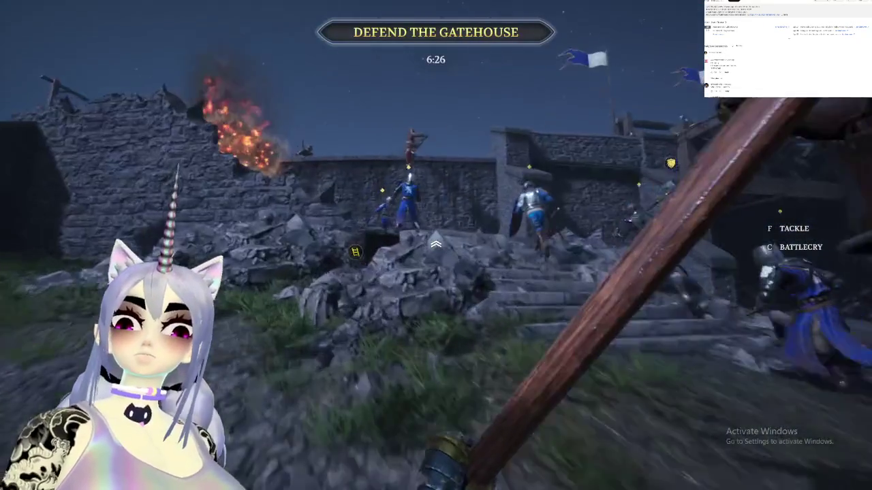
# Run up to the gatehouse wall, away from the burning stairs, into the courtyard fight
pyautogui.press('w')
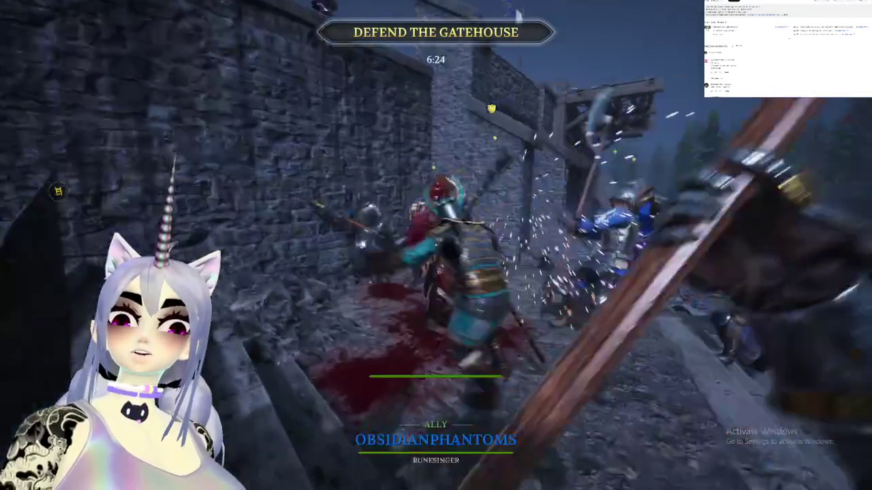
pyautogui.press('w')
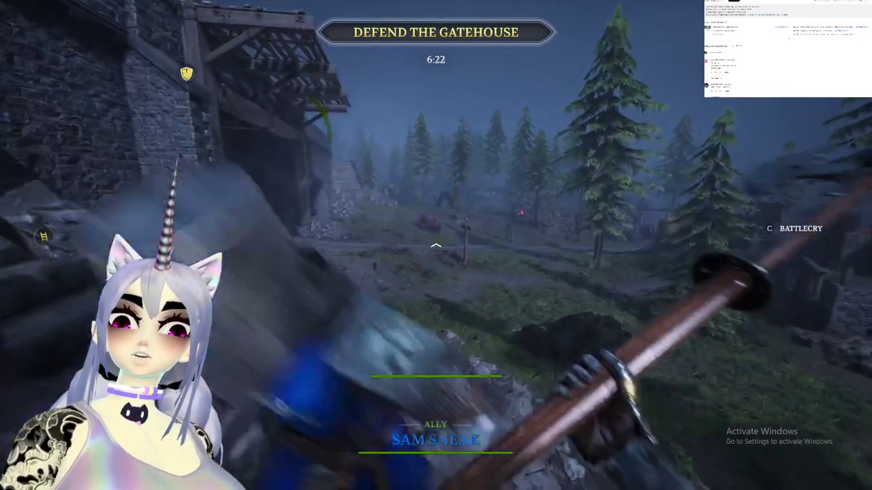
pyautogui.press('w')
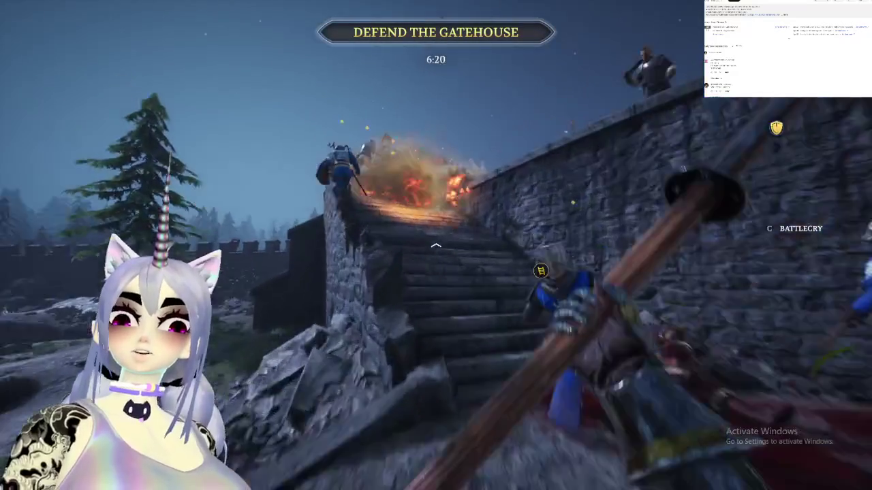
pyautogui.press('w')
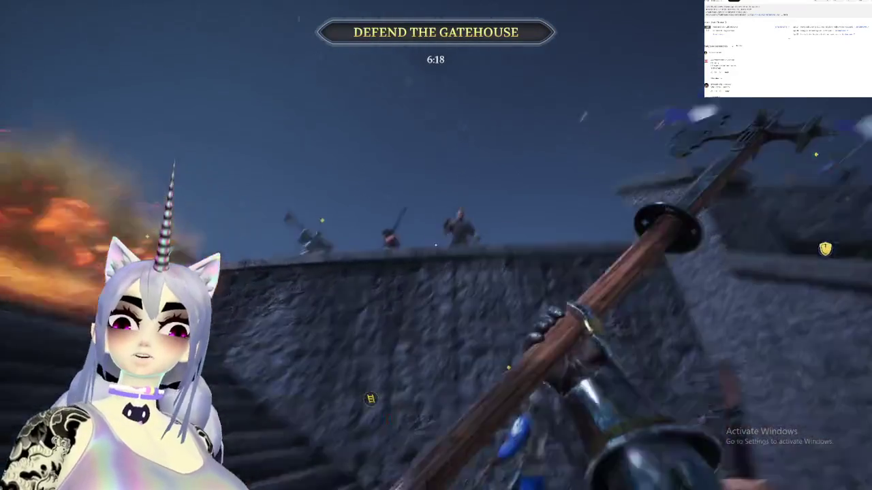
pyautogui.press('w')
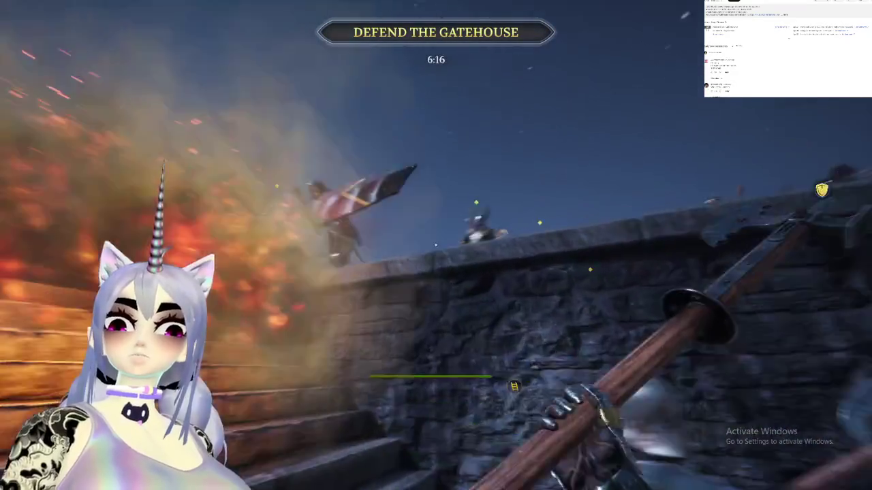
pyautogui.press('w')
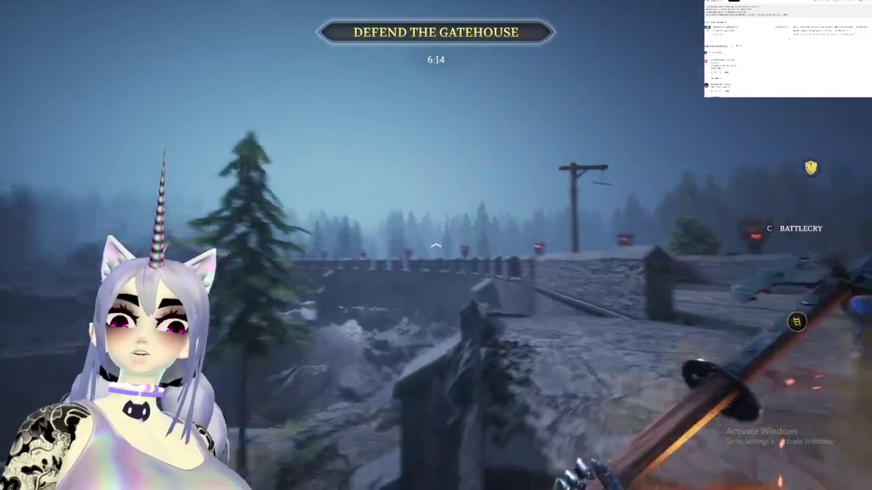
pyautogui.press('w')
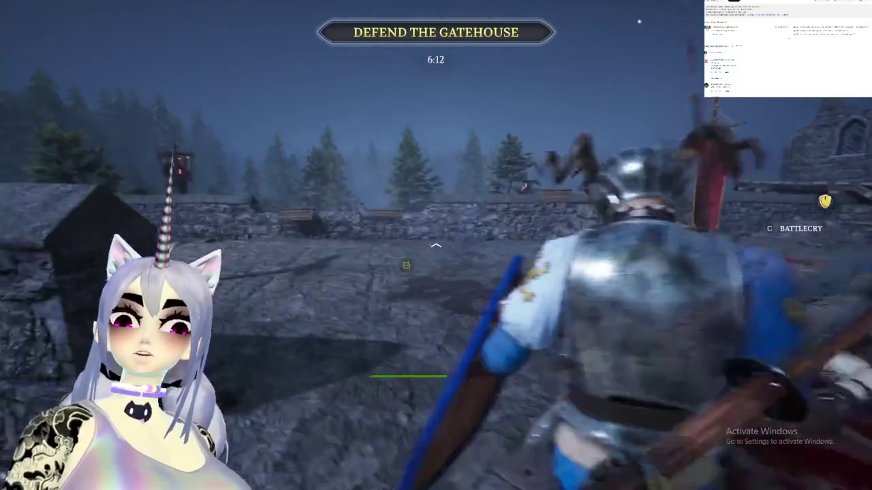
pyautogui.press('w')
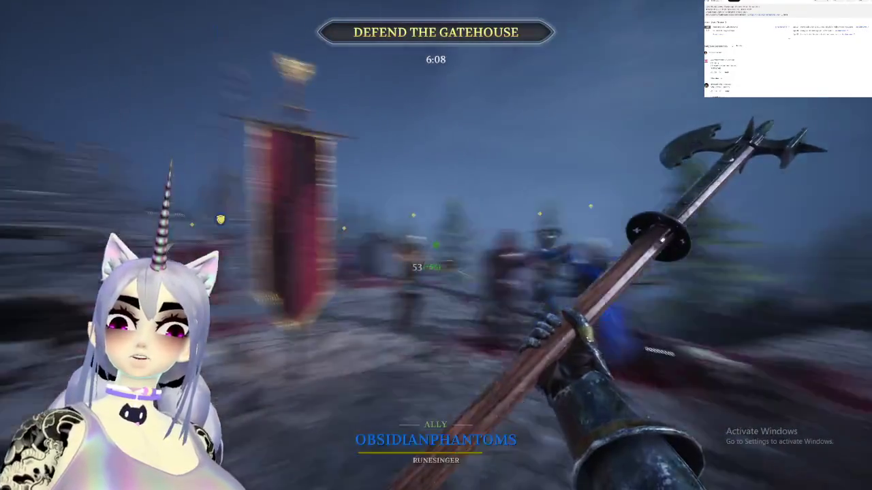
# Attack courtyard enemies with polearm swings, a heavy attack and an overhead strike
pyautogui.click(436, 245)
pyautogui.press('w')
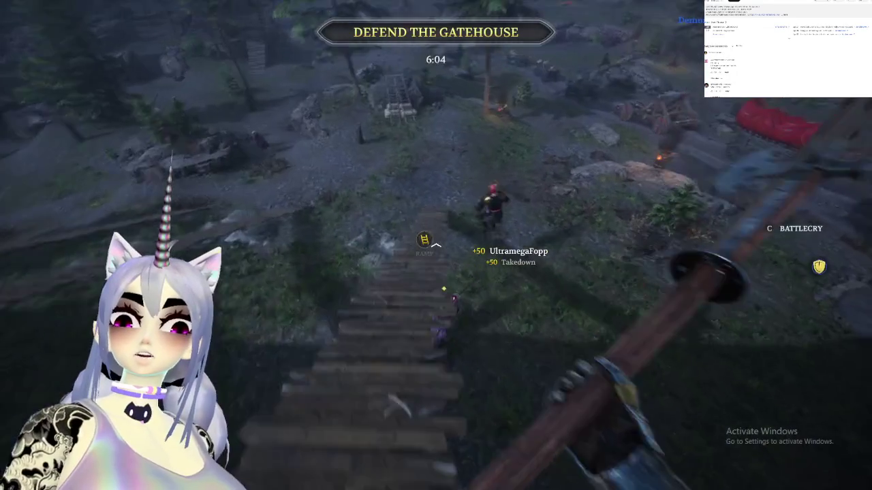
pyautogui.click(436, 245)
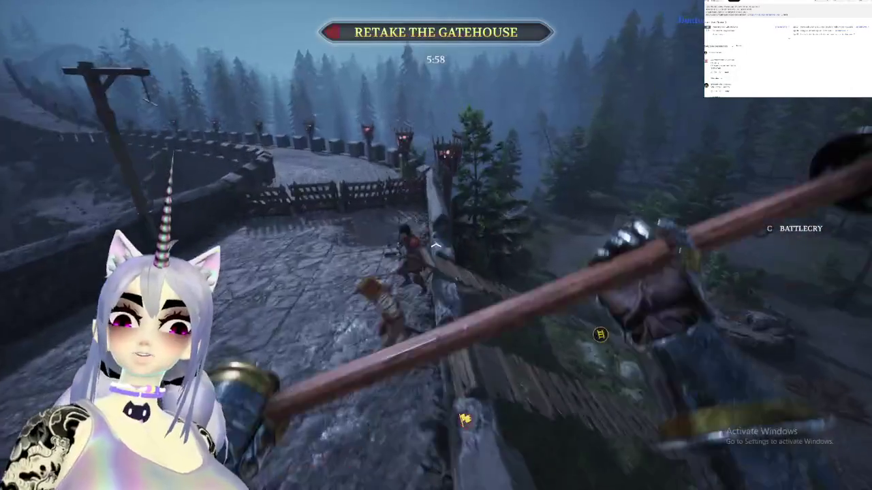
pyautogui.click(436, 245)
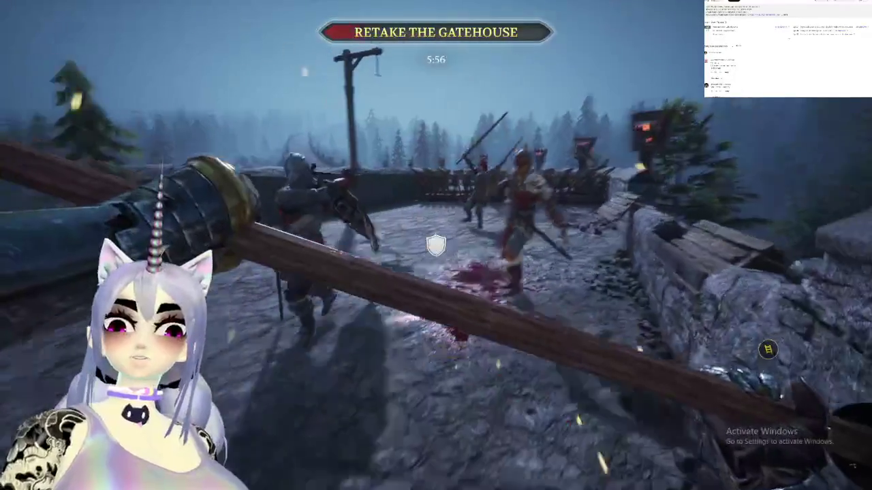
pyautogui.click(435, 245)
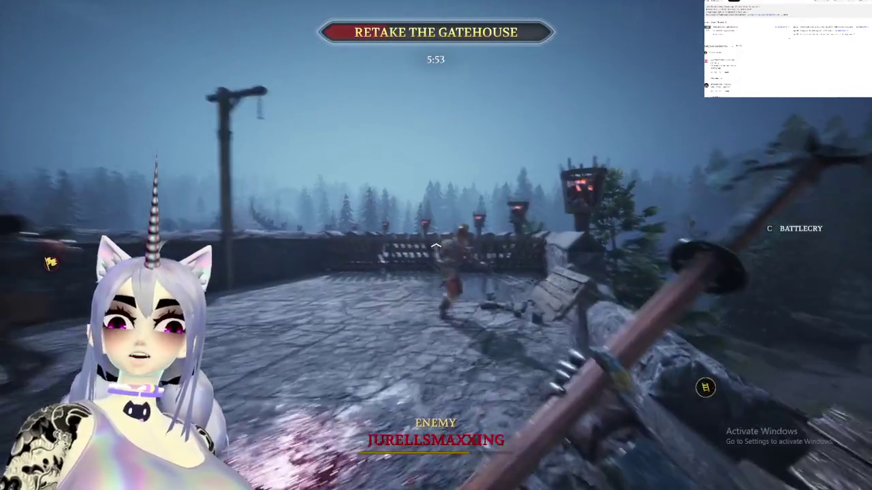
pyautogui.click(436, 245)
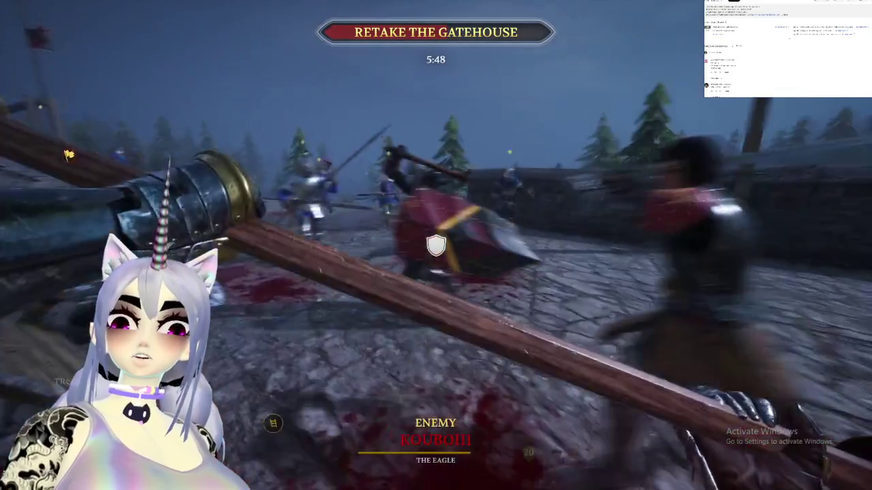
# Block and riposte, then keep striking knights on the gatehouse wall until the objective fails
pyautogui.rightClick(436, 246)
pyautogui.click(436, 245)
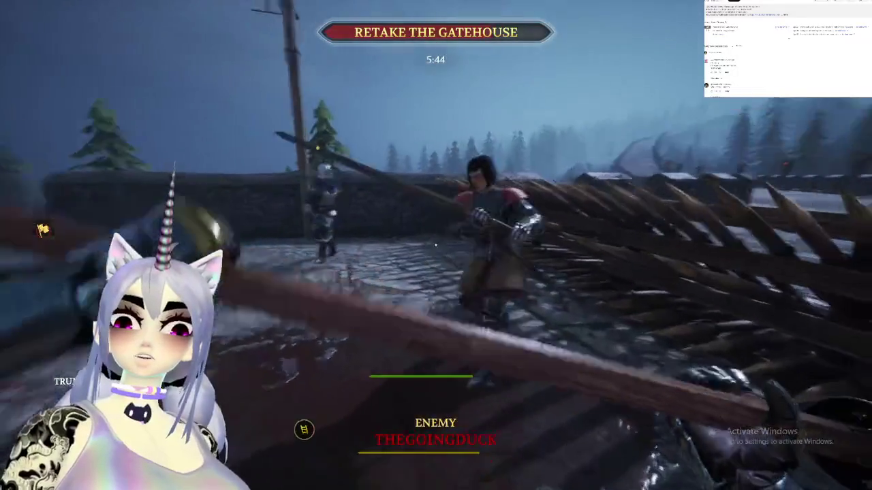
pyautogui.click(435, 245)
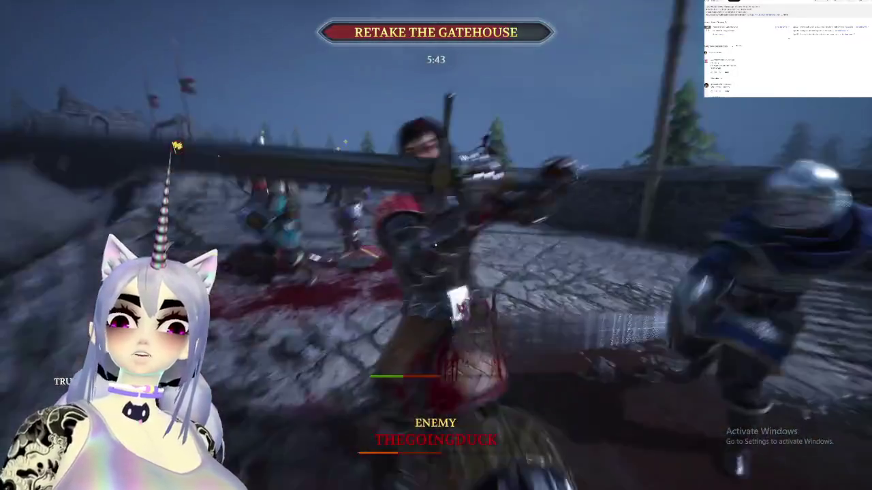
pyautogui.click(436, 246)
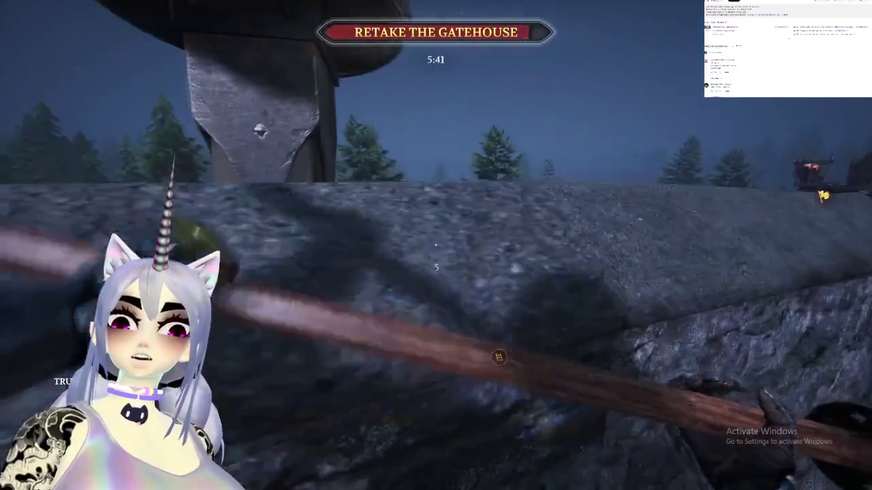
pyautogui.click(436, 246)
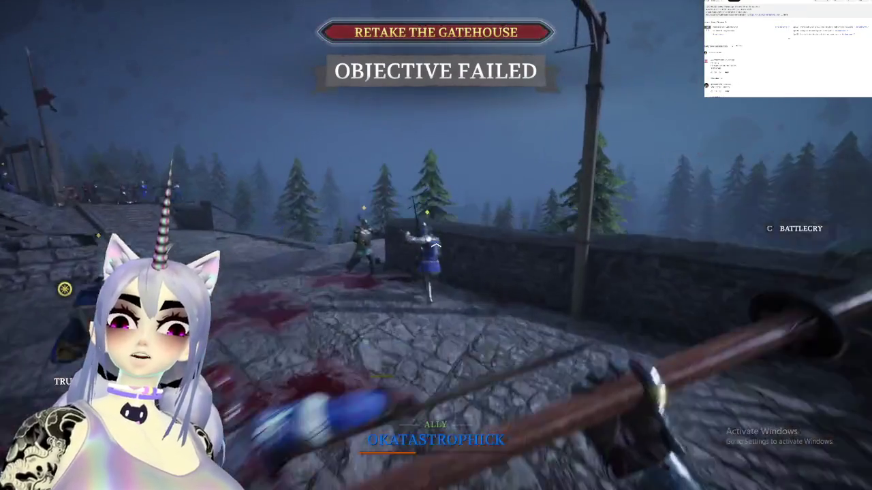
pyautogui.click(436, 245)
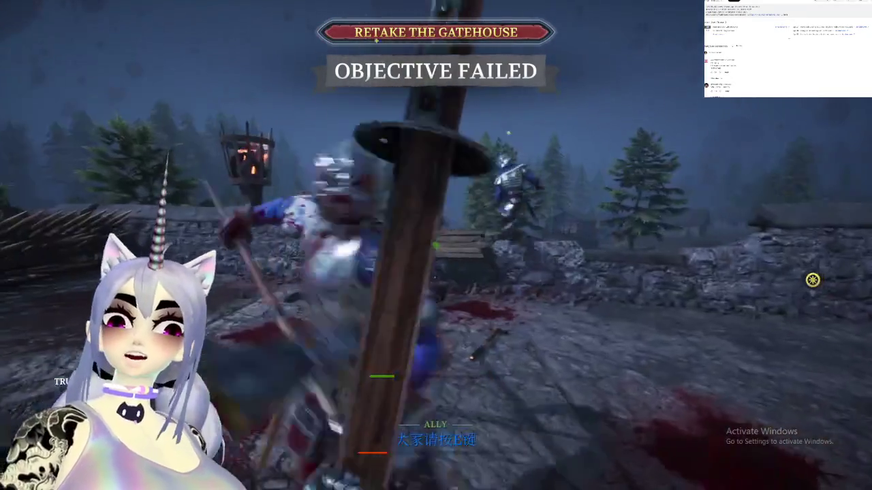
pyautogui.click(436, 245)
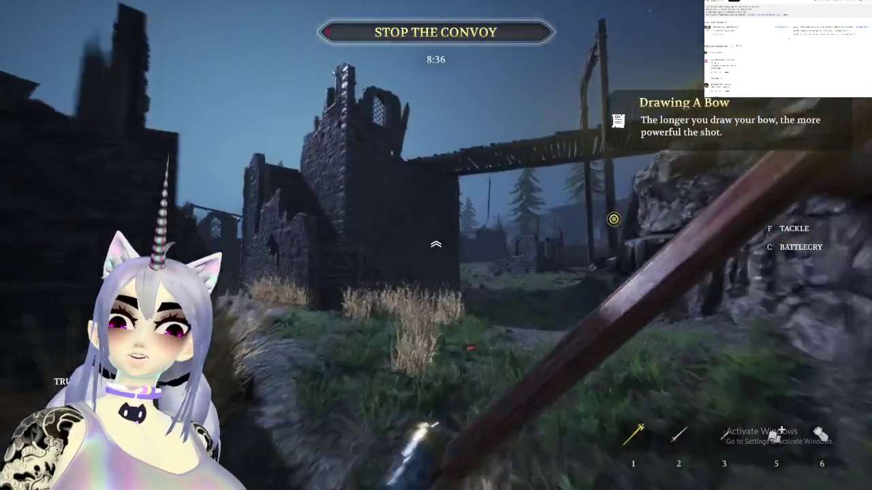
# Run from the ruins across the field and along the path to the fort gate
pyautogui.press('w')
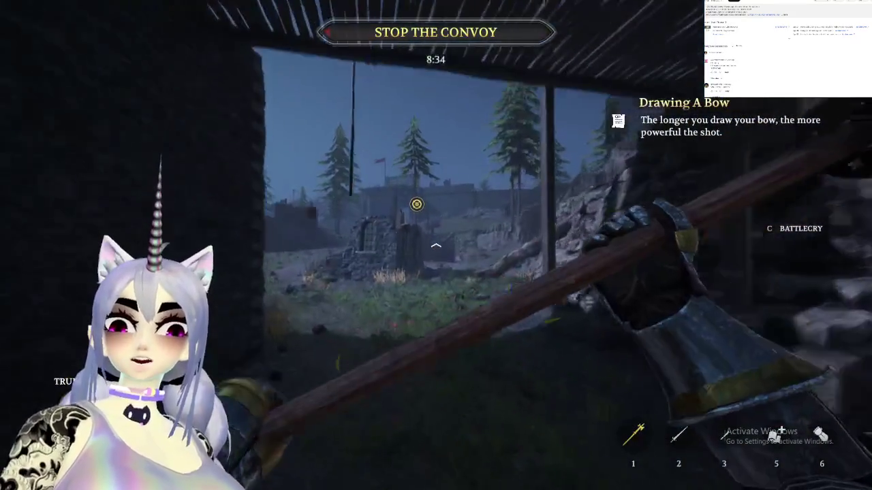
pyautogui.press('w')
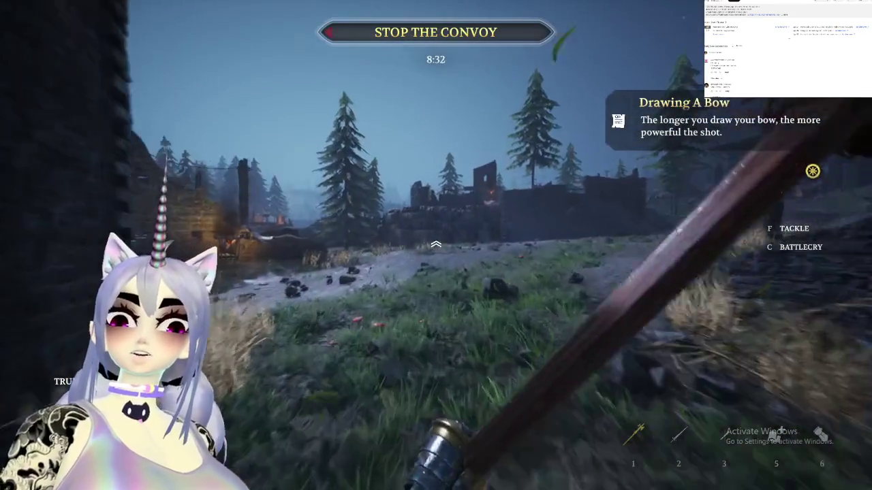
pyautogui.press('w')
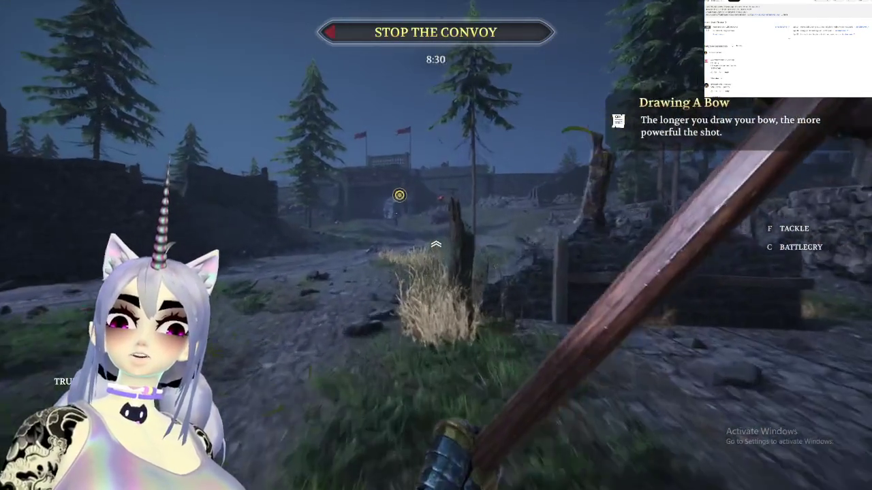
pyautogui.press('w')
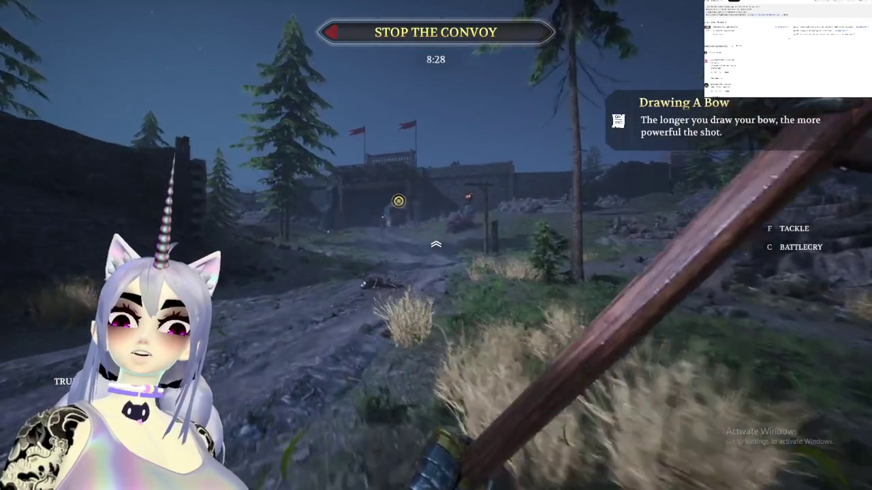
pyautogui.press('w')
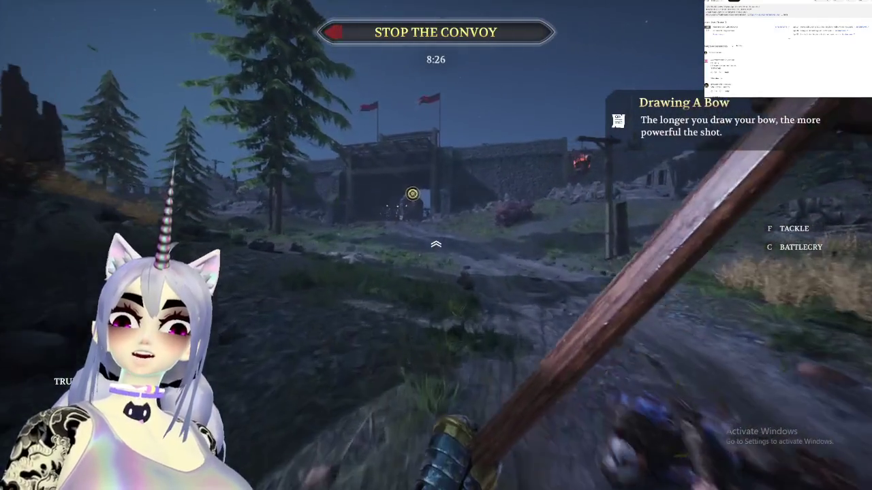
pyautogui.press('w')
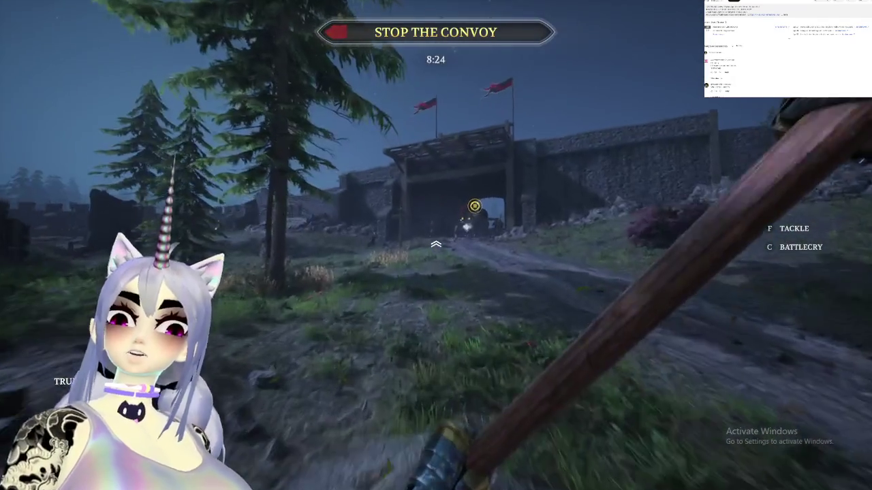
pyautogui.press('w')
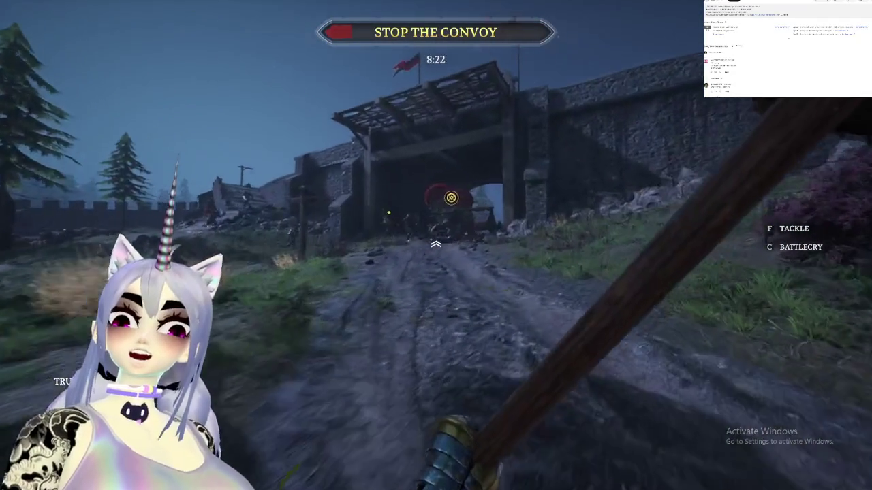
pyautogui.press('w')
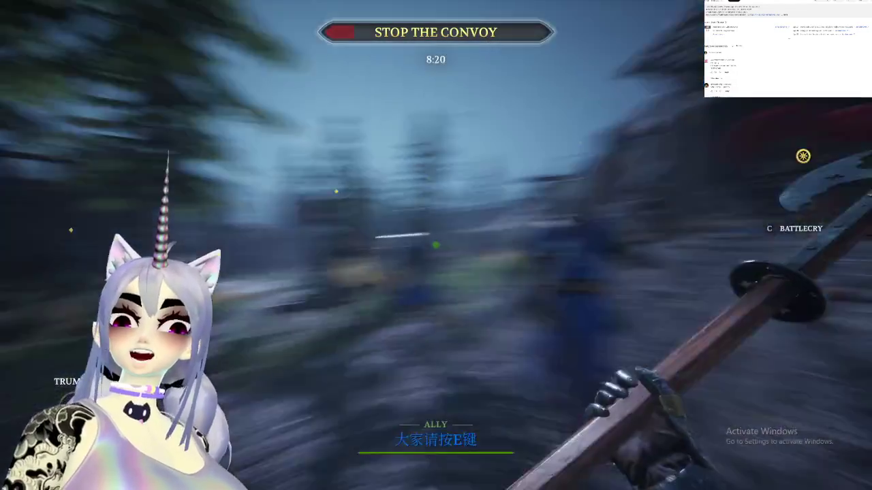
pyautogui.press('w')
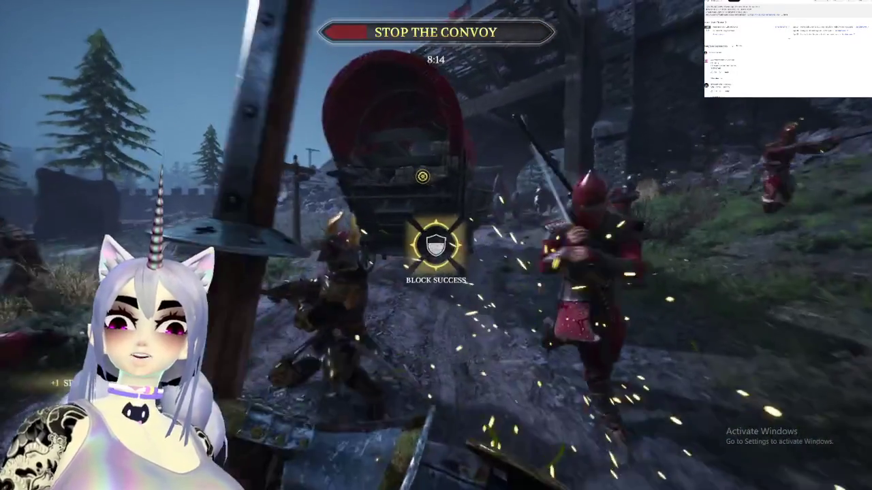
# Fight enemies at the convoy wagon with strikes, blocks and a counterattack
pyautogui.click(436, 246)
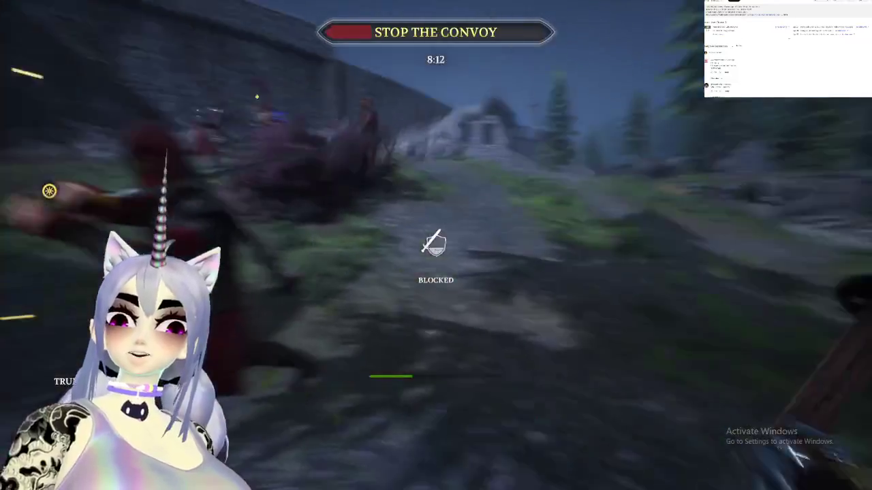
pyautogui.click(436, 245)
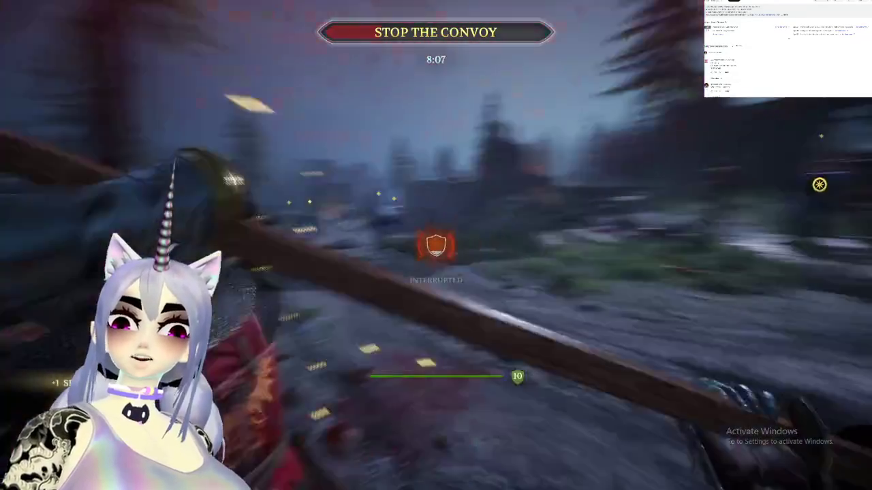
pyautogui.rightClick(436, 245)
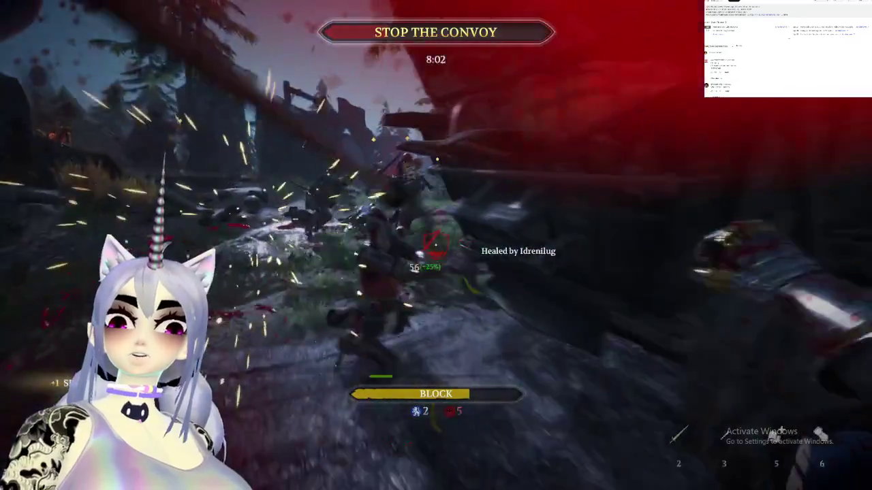
pyautogui.rightClick(436, 245)
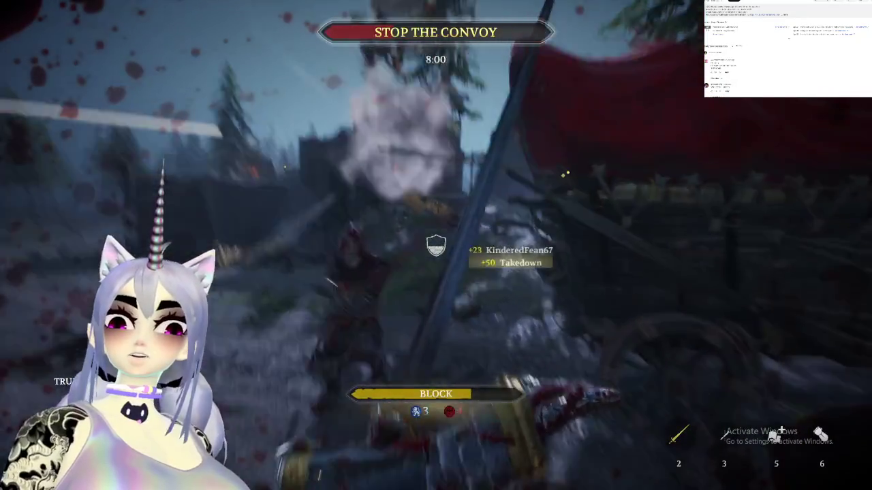
pyautogui.click(436, 246)
pyautogui.press('w')
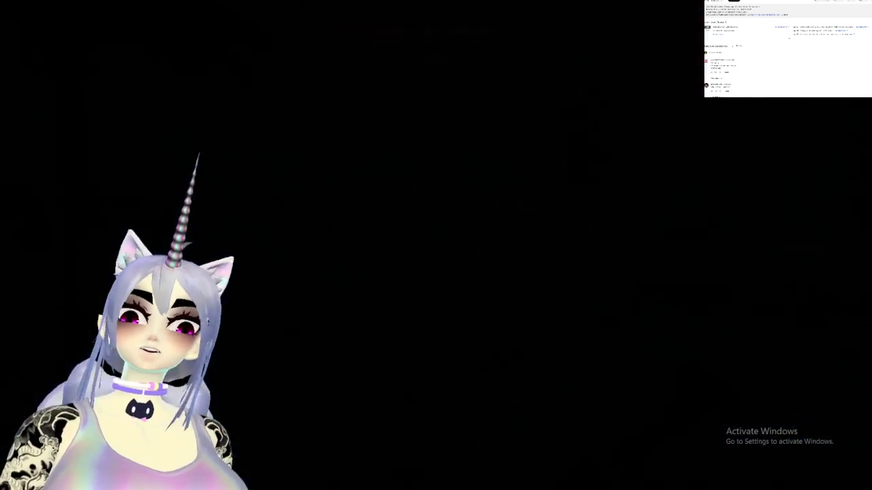
# Advance along the road past the stone wall and convoy wagon toward the fight
pyautogui.press('w')
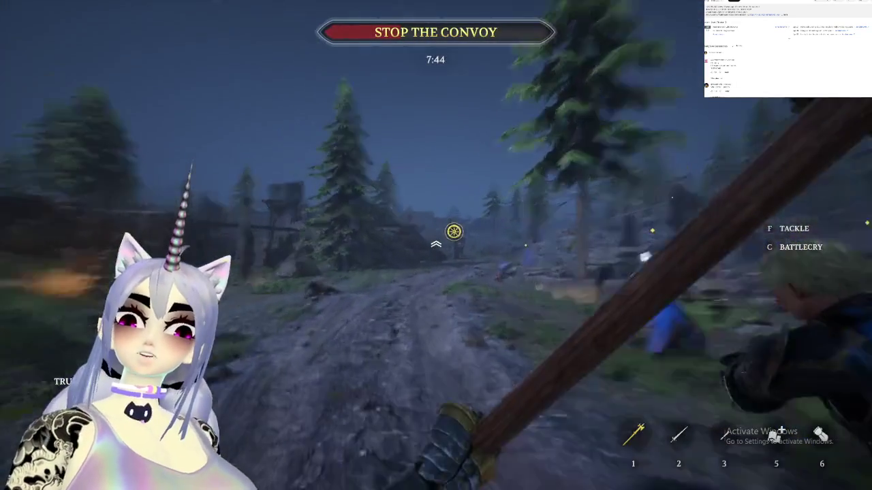
pyautogui.press('w')
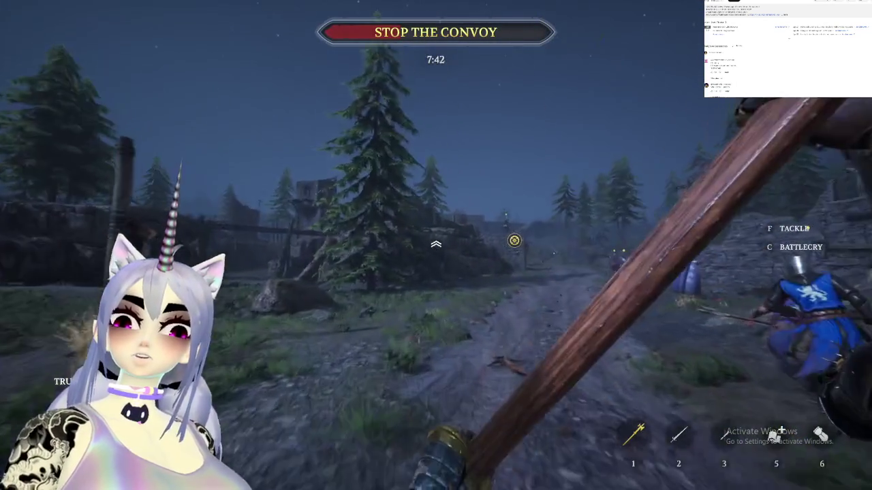
pyautogui.press('w')
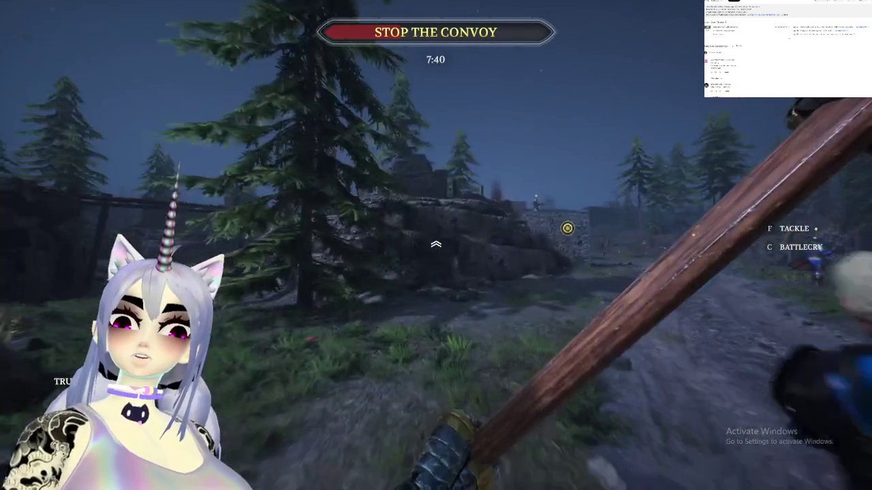
pyautogui.press('w')
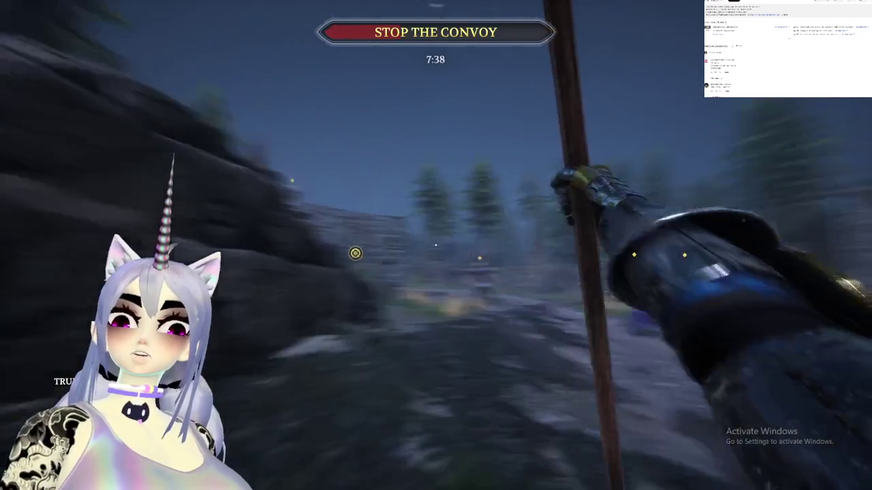
pyautogui.press('w')
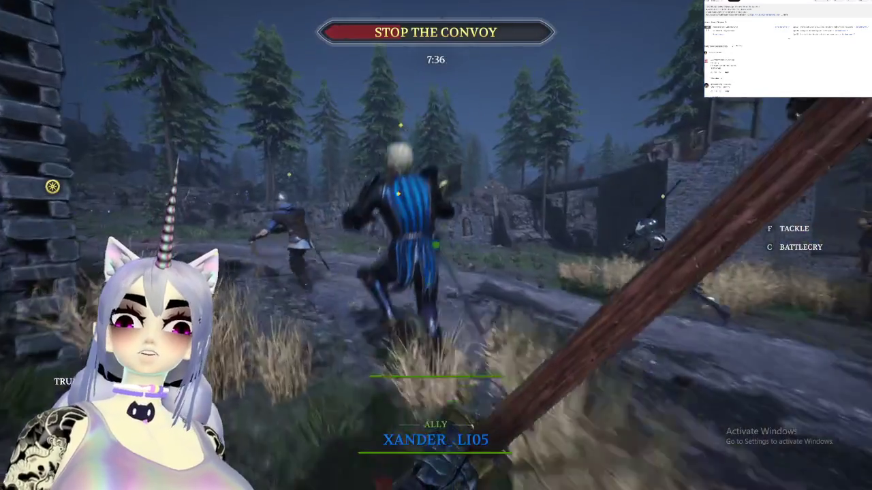
pyautogui.press('w')
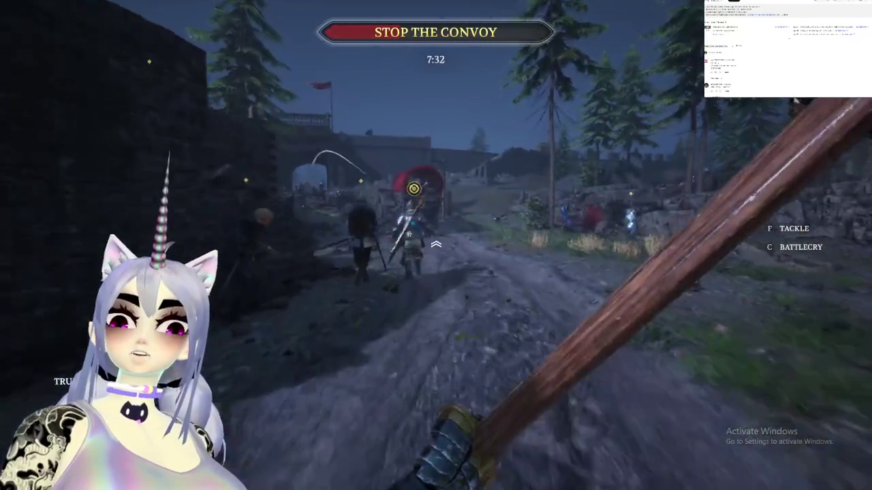
pyautogui.press('w')
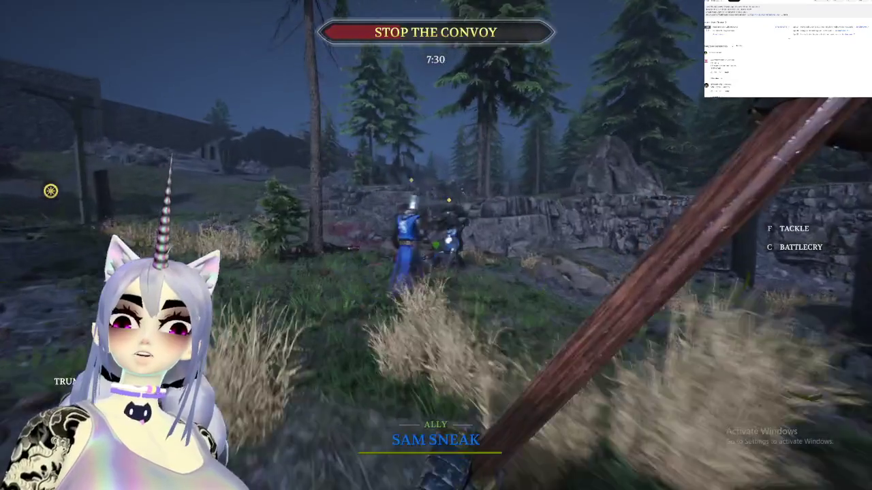
pyautogui.press('w')
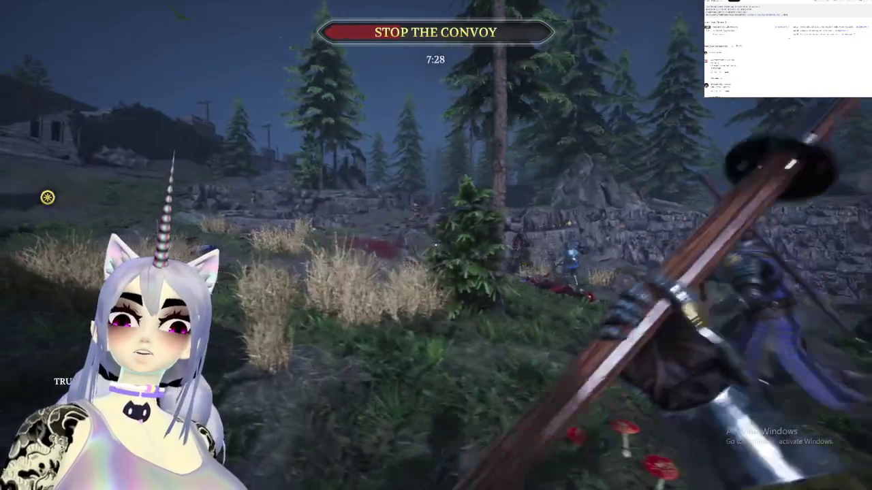
pyautogui.press('w')
pyautogui.press('w')
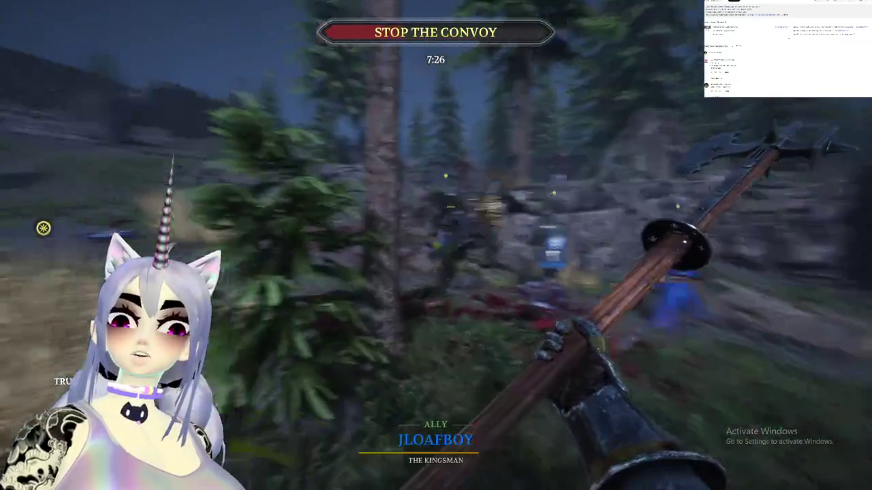
pyautogui.press('w')
# Swing at nearby enemies, parry and riposte, then block the next strike
pyautogui.click(436, 245)
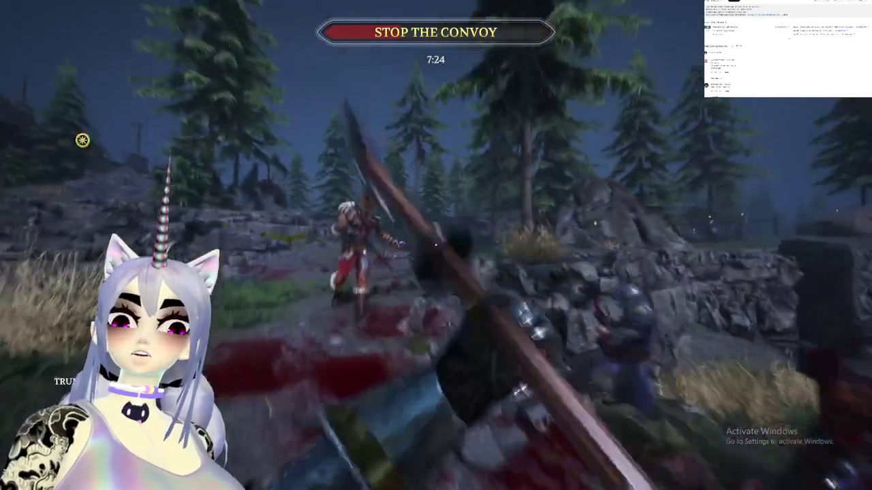
pyautogui.click(436, 245)
pyautogui.rightClick(436, 245)
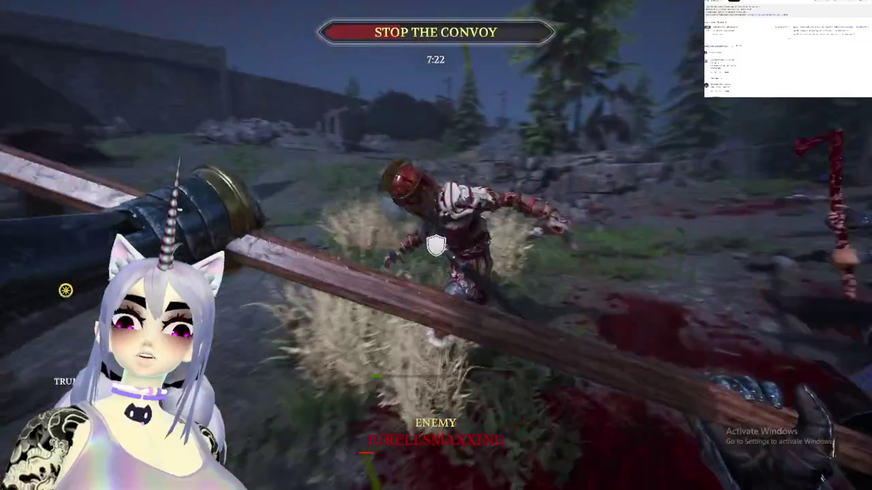
pyautogui.click(436, 245)
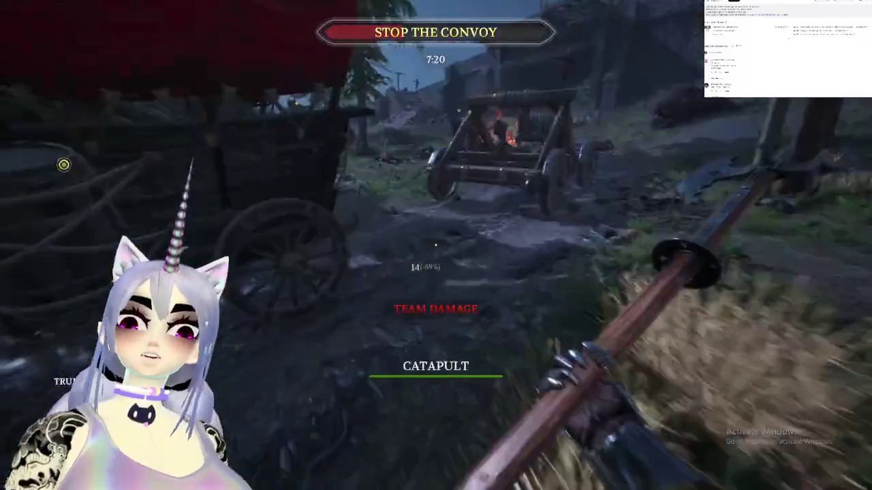
pyautogui.rightClick(436, 245)
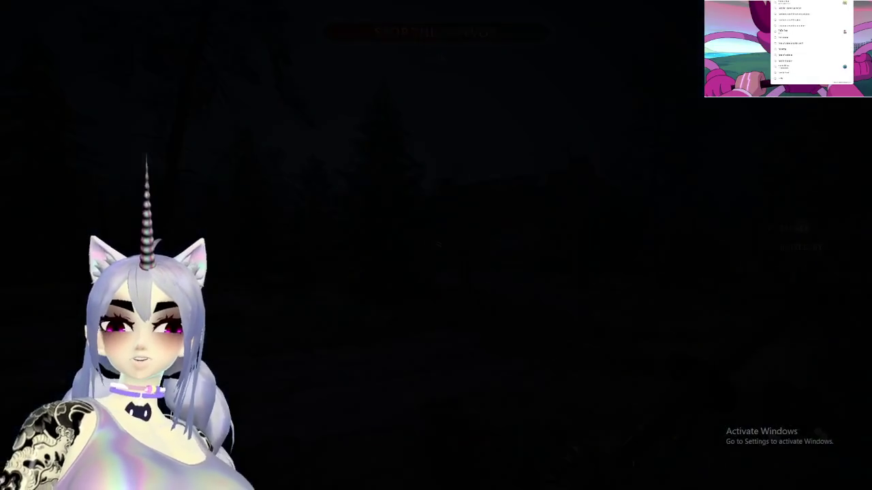
# Briefly switch windows, then advance through the castle gate into the snowy courtyard
pyautogui.press('w')
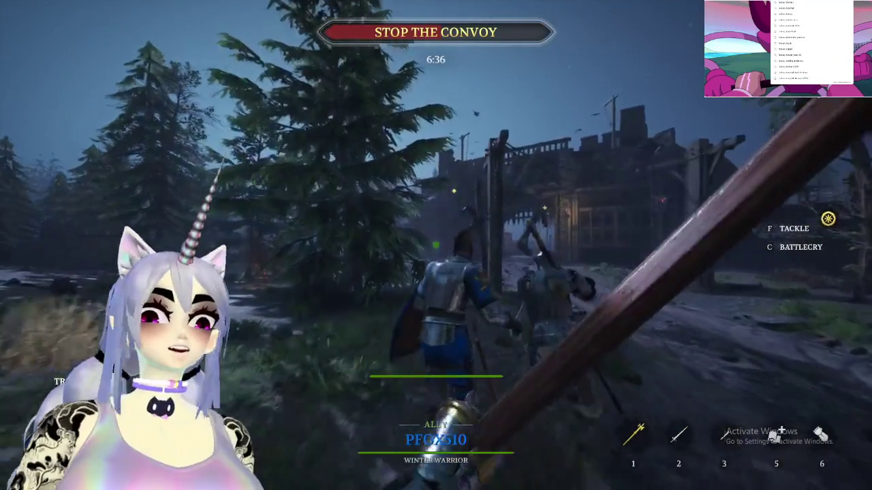
pyautogui.hotkey('alt', 'Tab')
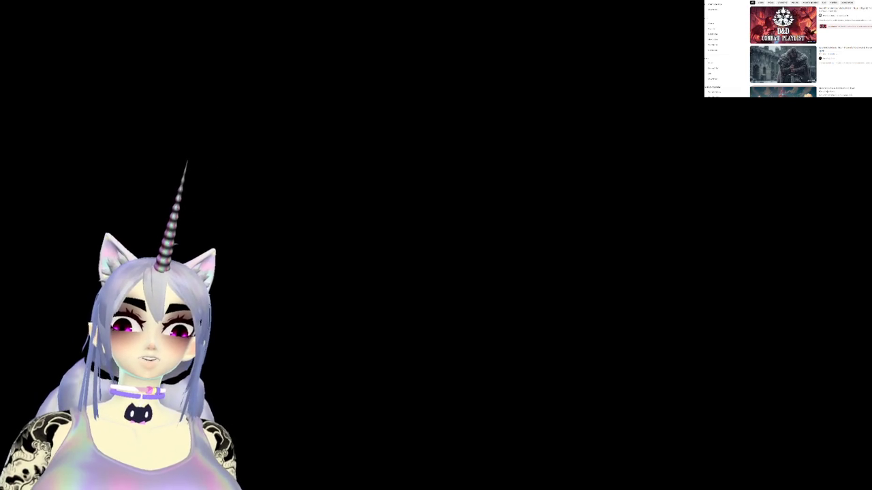
pyautogui.hotkey('alt', 'Tab')
pyautogui.hotkey('alt', 'Tab')
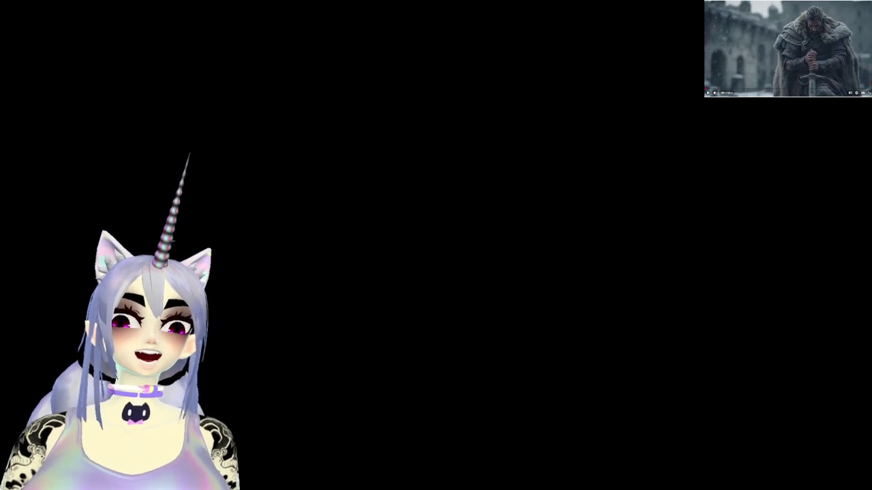
pyautogui.hotkey('alt', 'Tab')
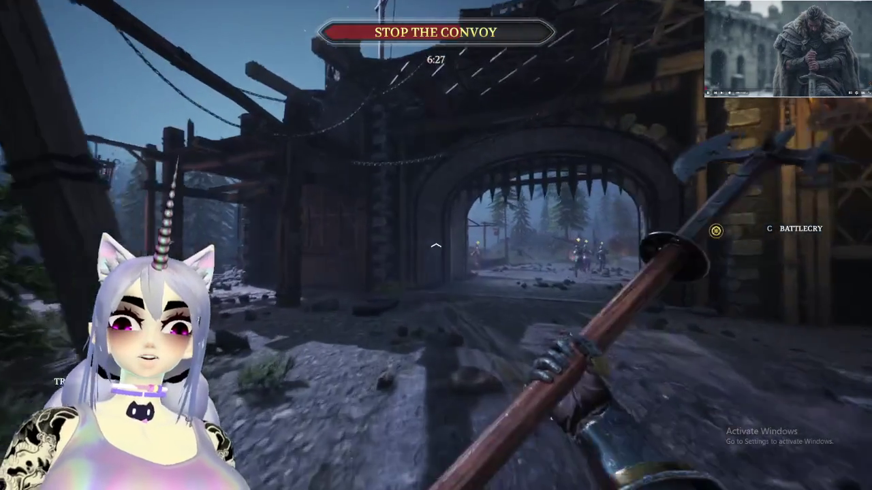
pyautogui.press('w')
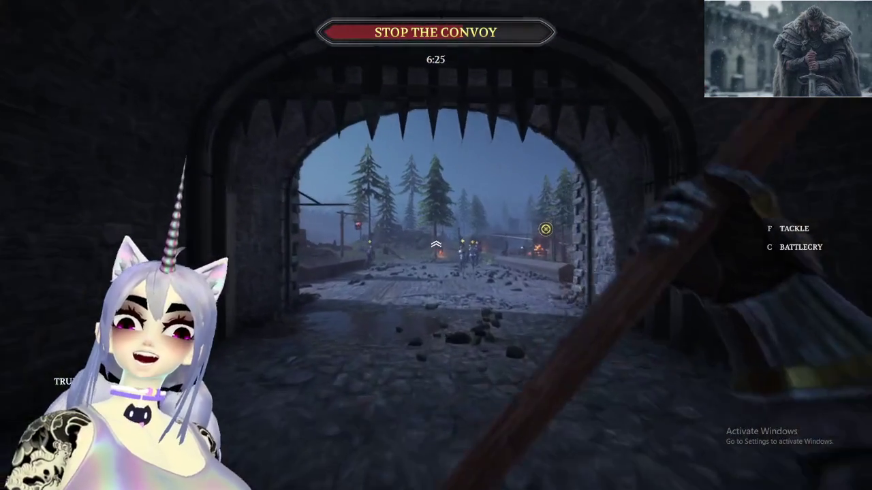
pyautogui.press('w')
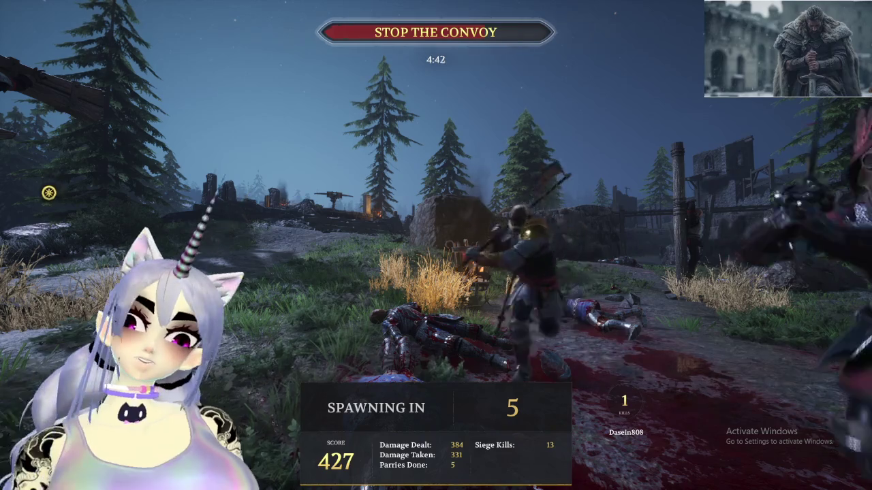
# Respawn via Change Class and run through the village gate to the convoy wagon
pyautogui.press('Escape')
pyautogui.click(98, 68)
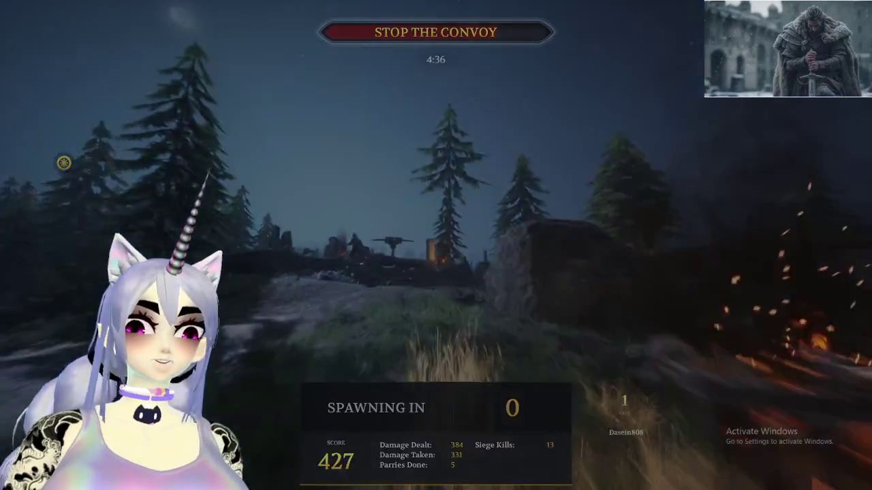
pyautogui.press('w')
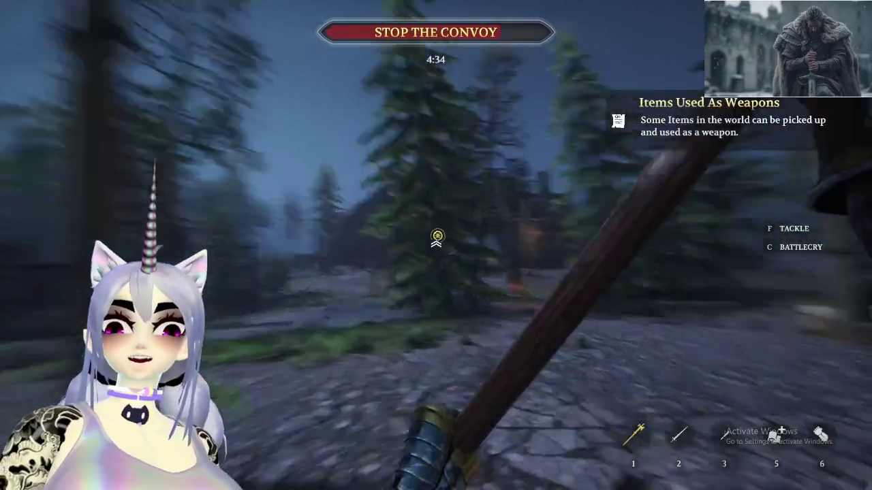
pyautogui.press('w')
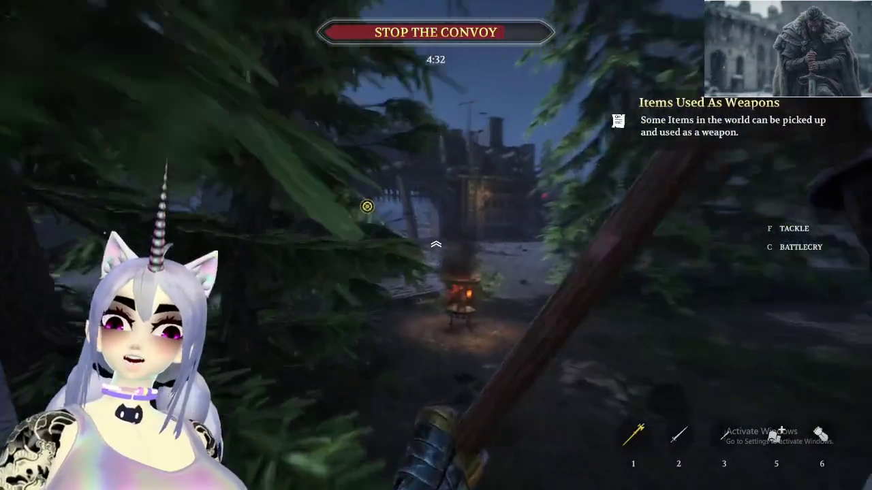
pyautogui.press('w')
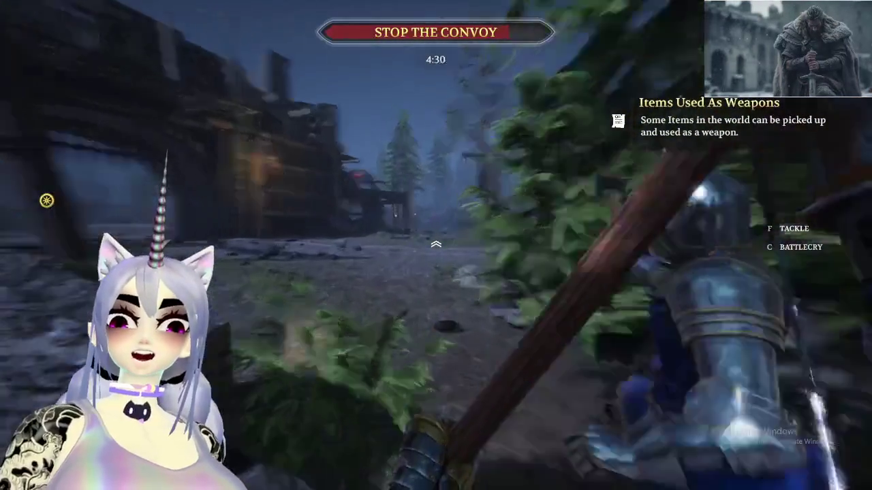
pyautogui.press('w')
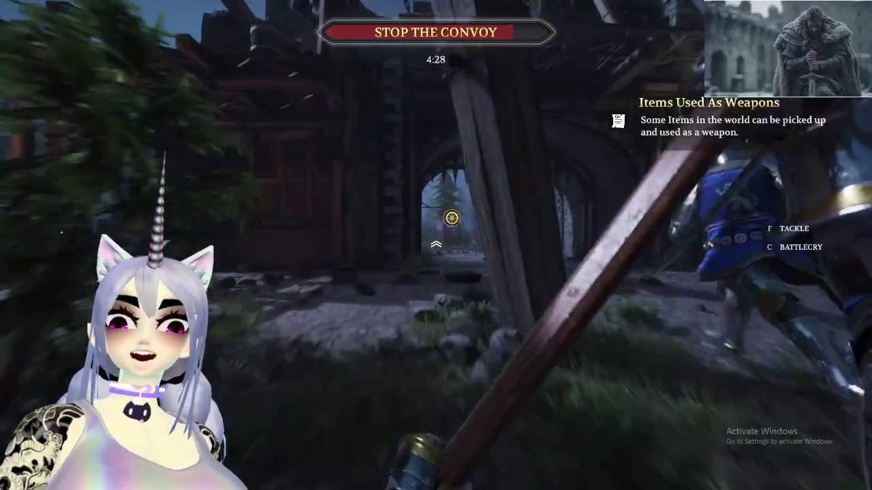
pyautogui.press('w')
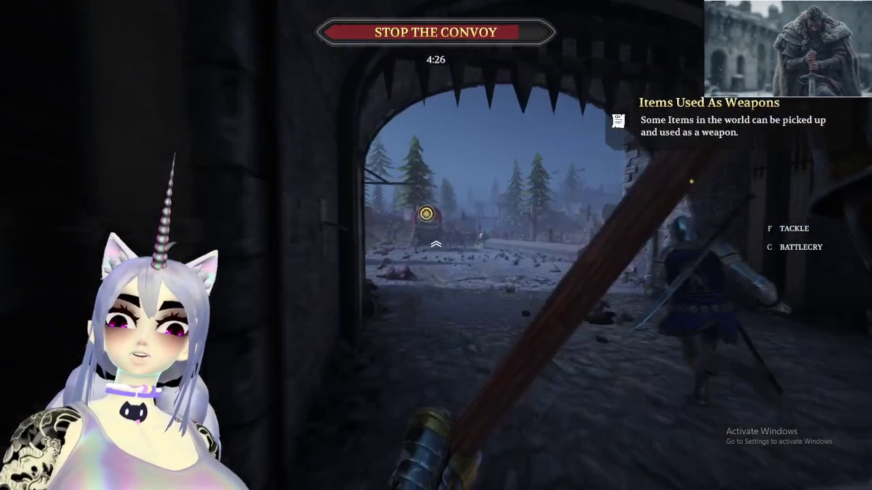
pyautogui.press('w')
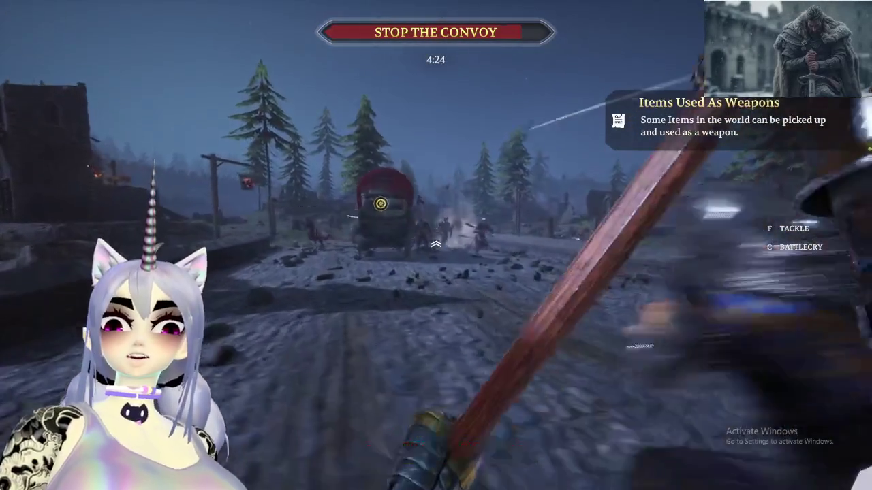
pyautogui.press('w')
pyautogui.press('w')
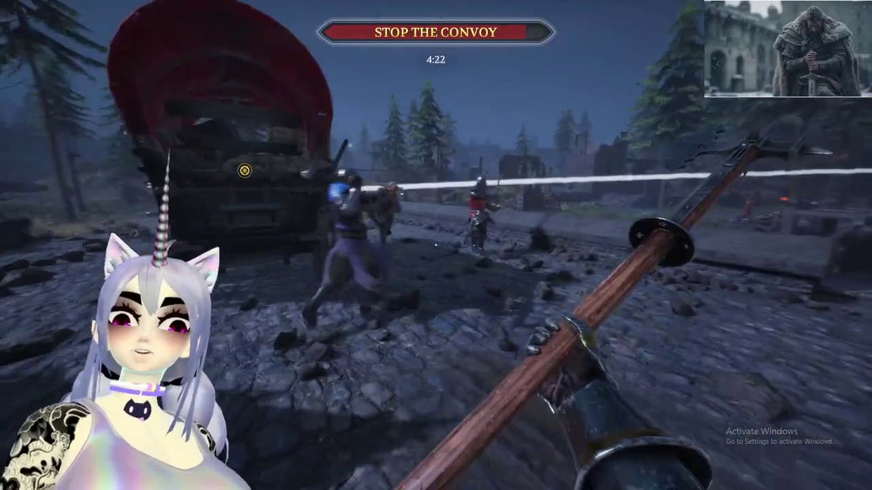
pyautogui.press('w')
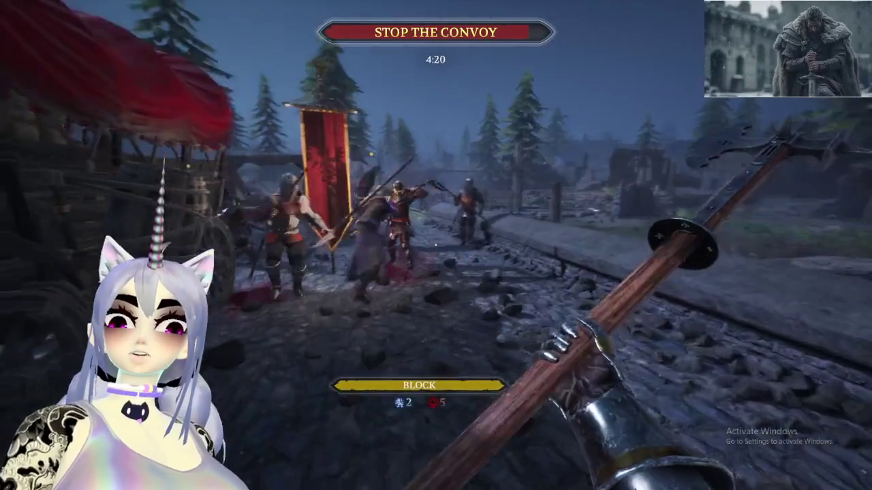
pyautogui.press('w')
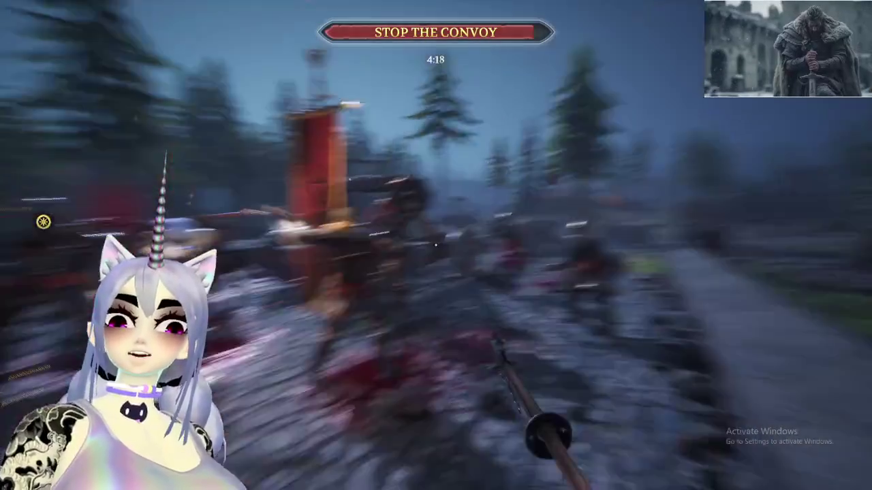
pyautogui.press('w')
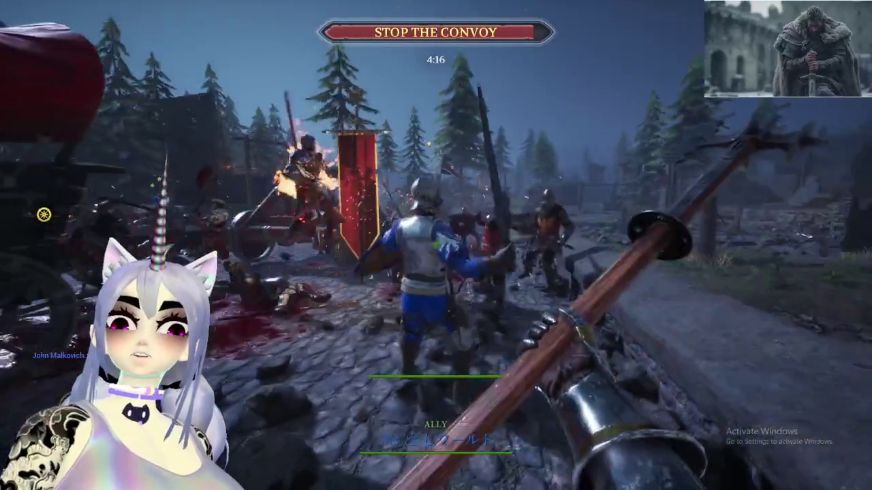
# Attack the red knights in the melee, blocking and countering until killed by a war axe
pyautogui.click(436, 245)
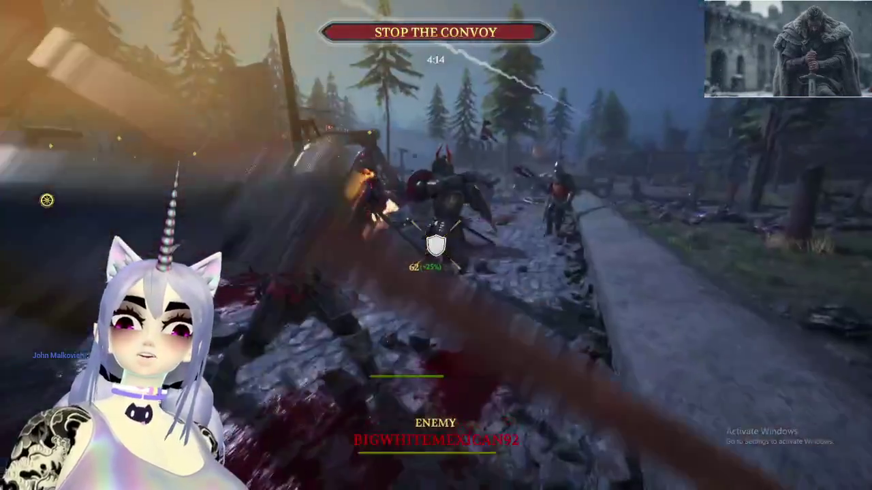
pyautogui.click(436, 245)
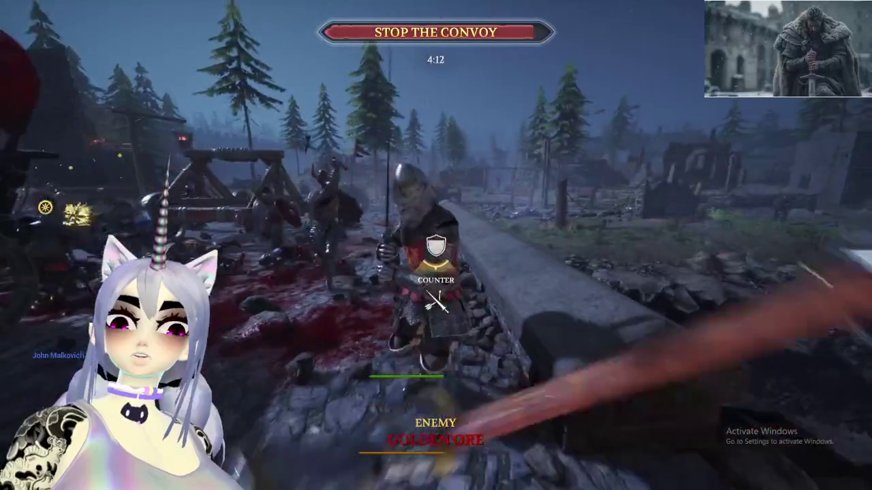
pyautogui.click(436, 245)
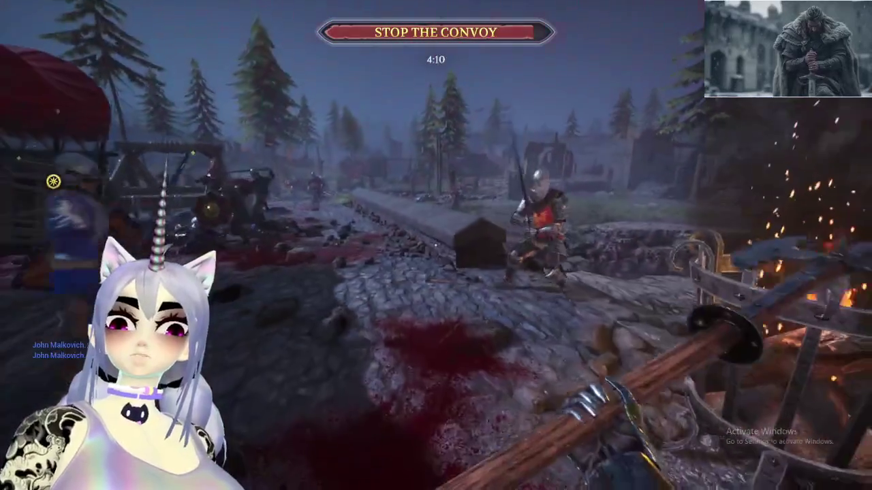
pyautogui.click(436, 245)
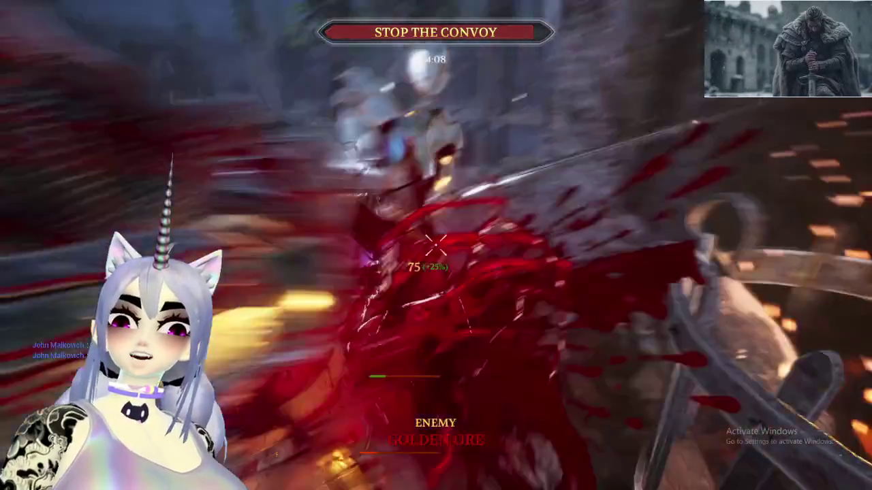
pyautogui.click(436, 245)
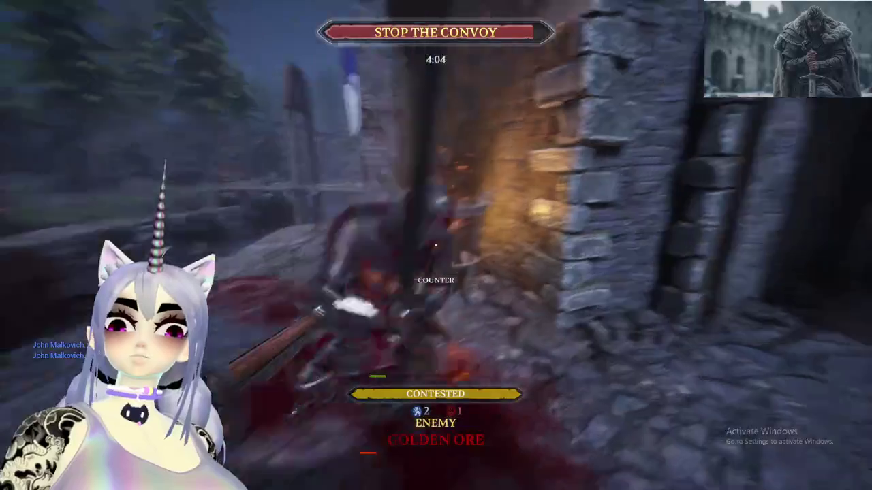
pyautogui.rightClick(436, 245)
pyautogui.click(435, 246)
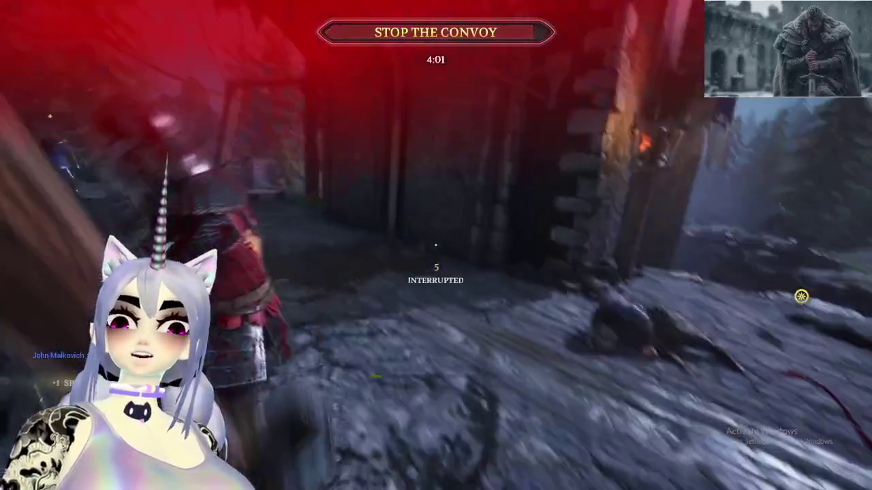
pyautogui.rightClick(436, 245)
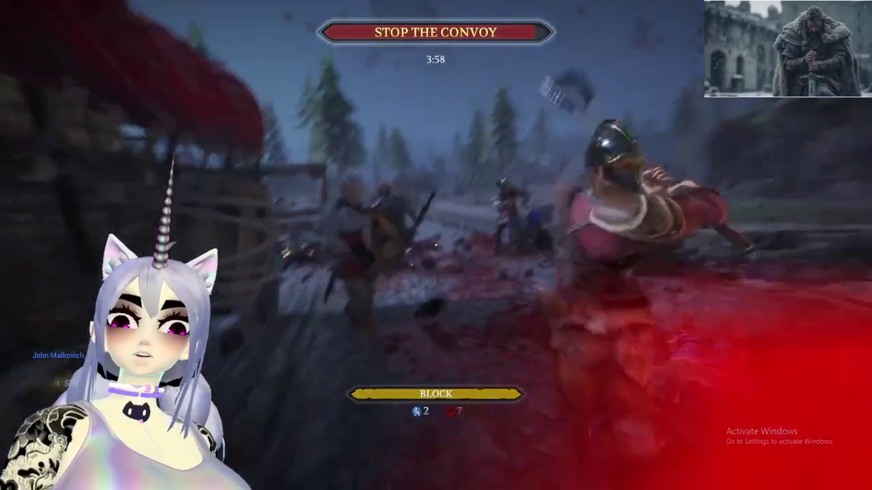
pyautogui.click(436, 245)
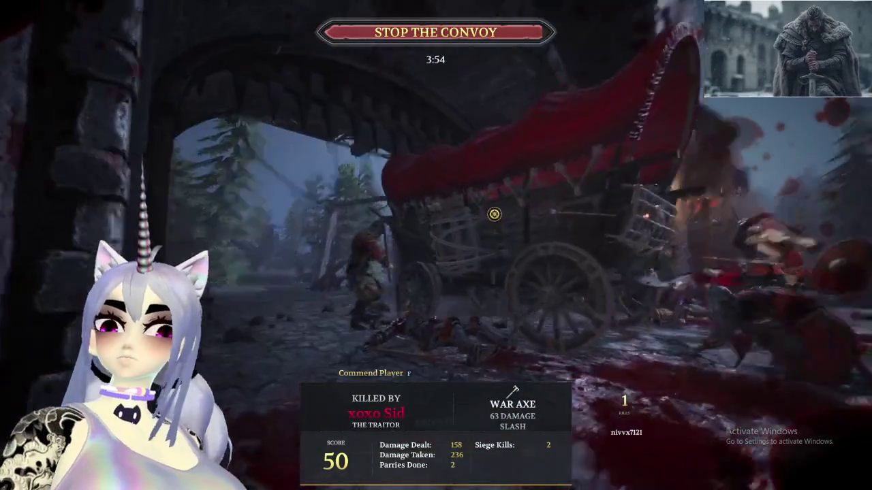
# Respawn as the Knight Officer via Change Class and run through the gateway down the forest path
pyautogui.press('Escape')
pyautogui.click(114, 71)
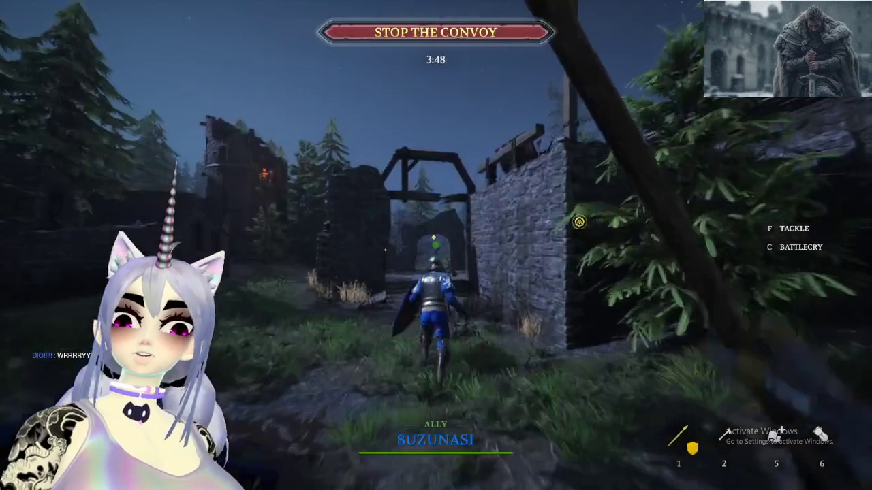
pyautogui.press('w')
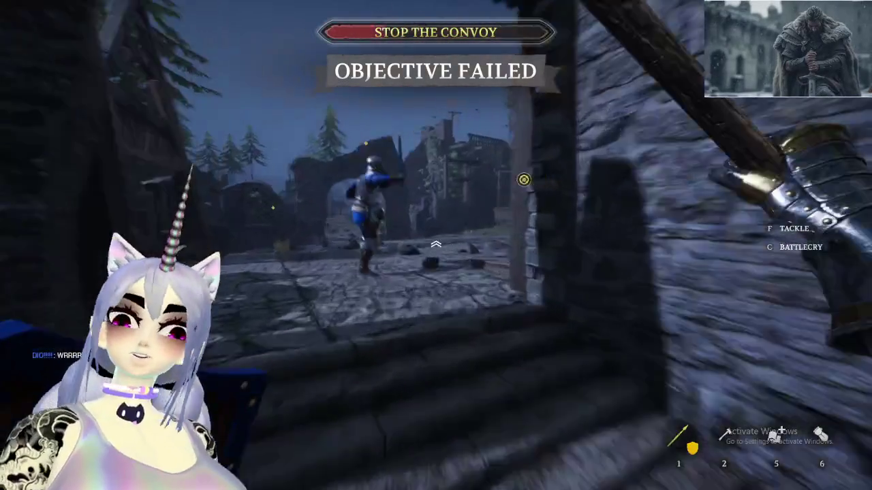
pyautogui.press('w')
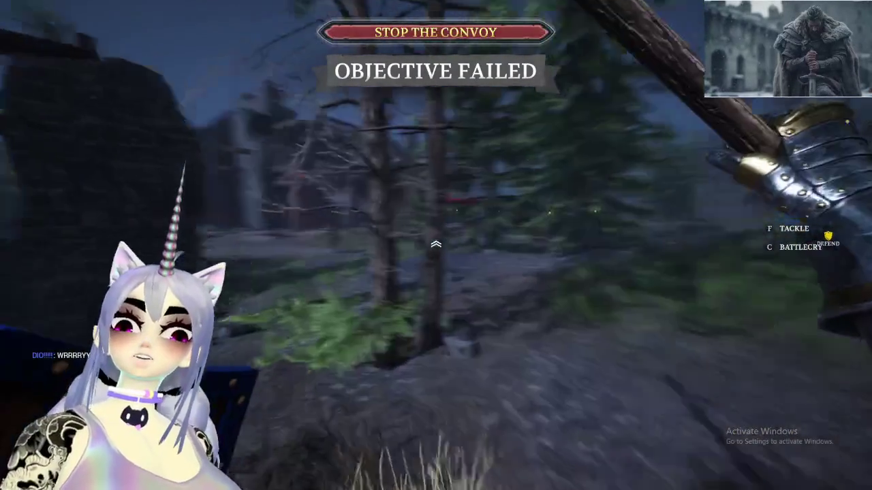
# Advance through the forest and push into the melee at the barricade
pyautogui.press('w')
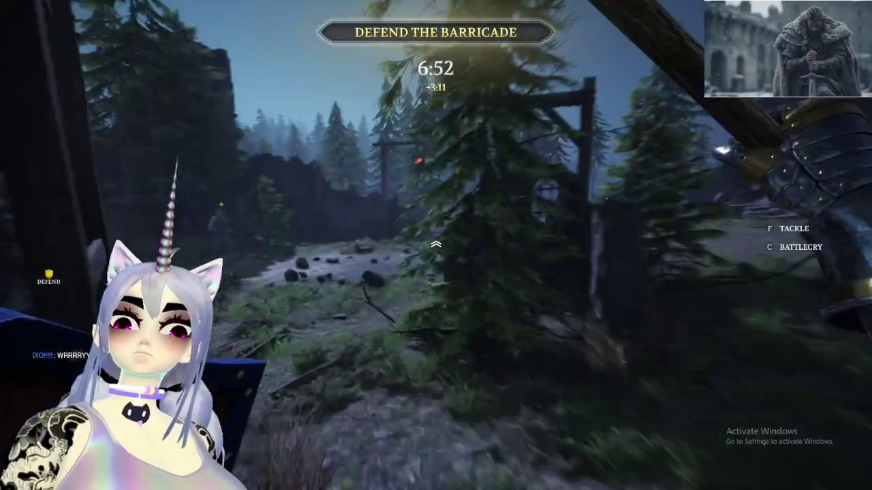
pyautogui.press('w')
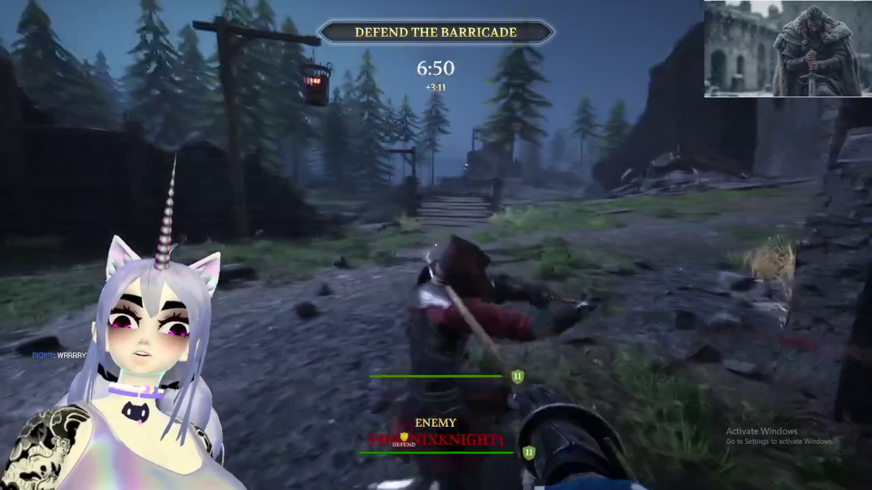
pyautogui.press('w')
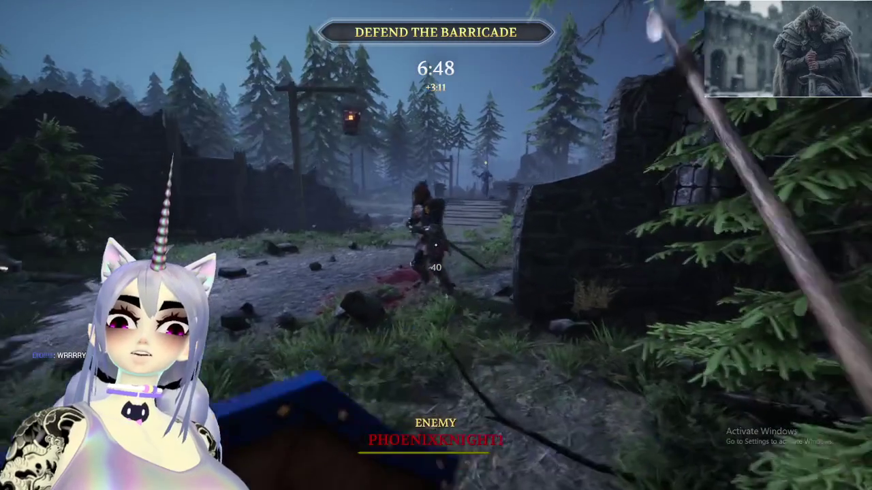
pyautogui.press('w')
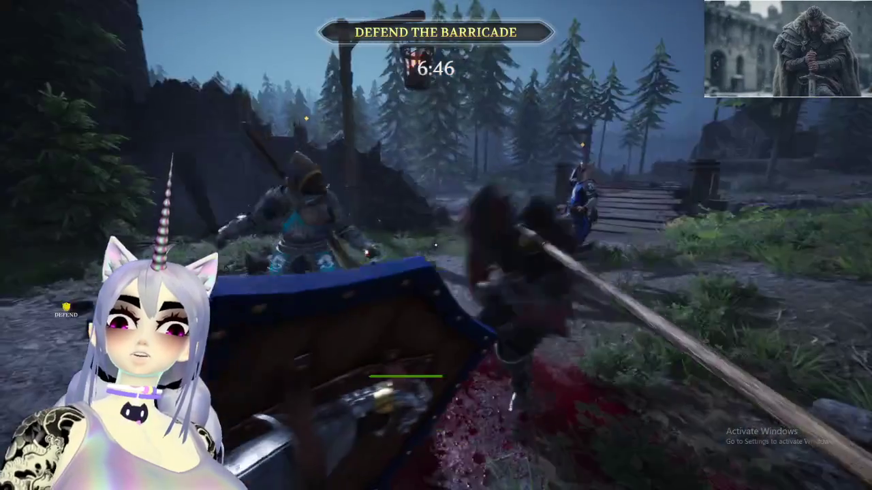
pyautogui.press('w')
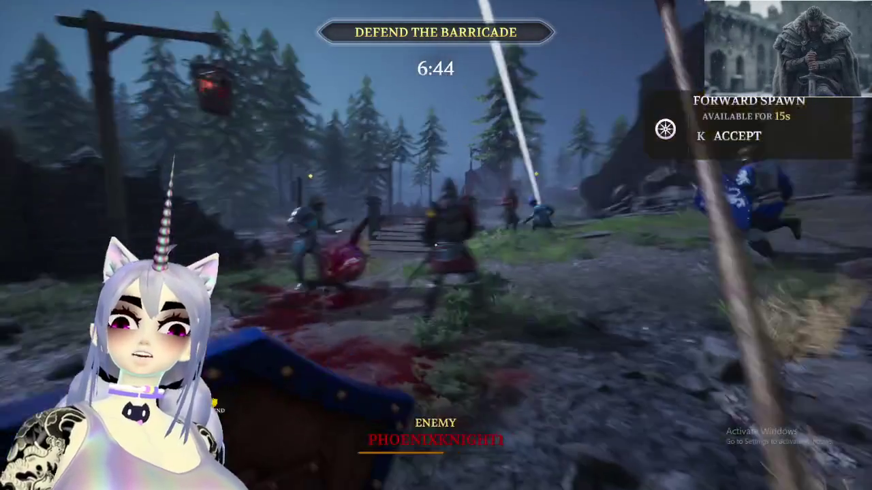
pyautogui.press('w')
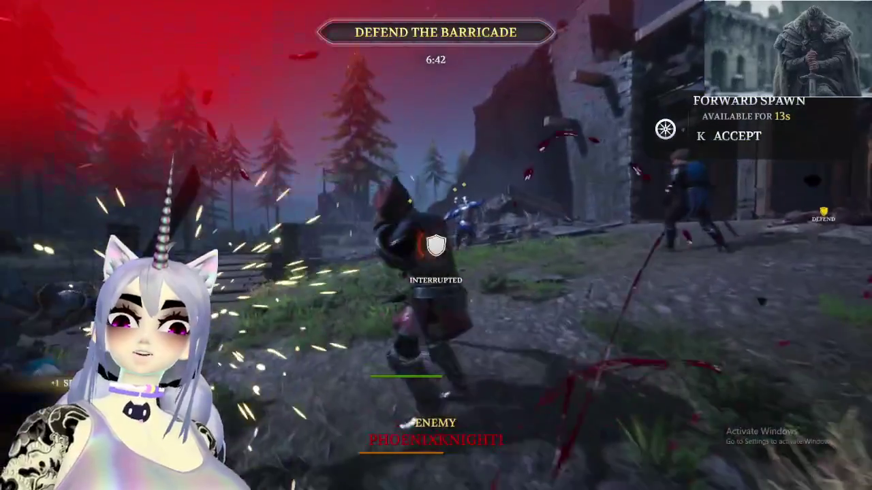
# Back away from the fight, then return toward the wagon and barricade to stop deserting
pyautogui.press('s')
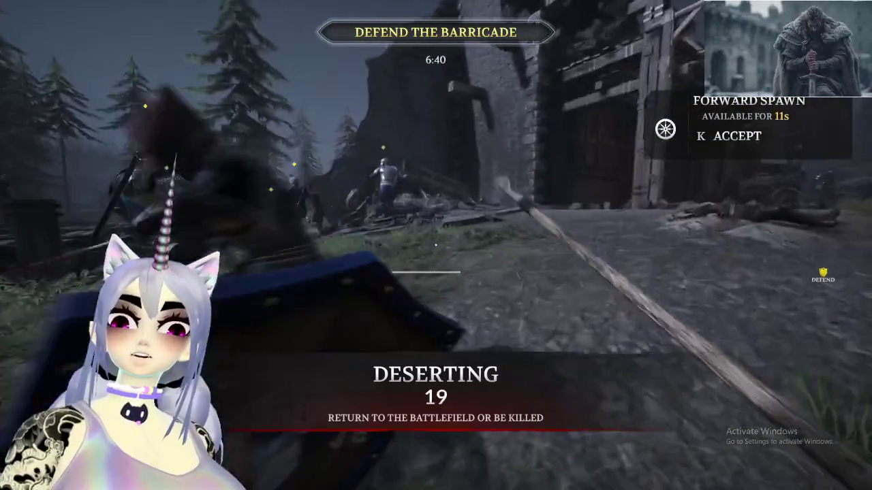
pyautogui.press('w')
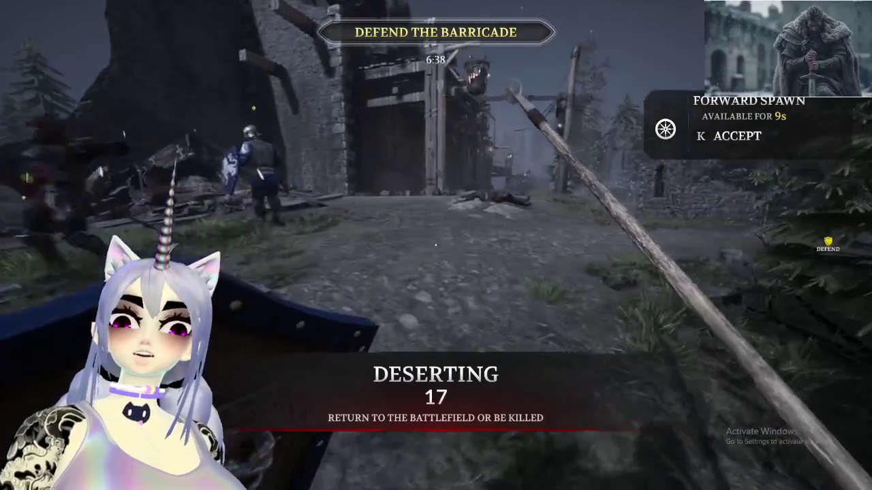
pyautogui.press('w')
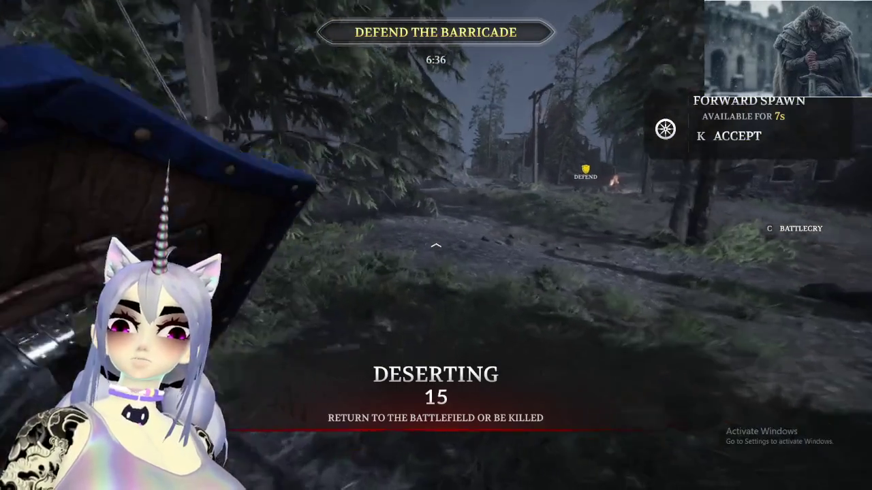
pyautogui.press('w')
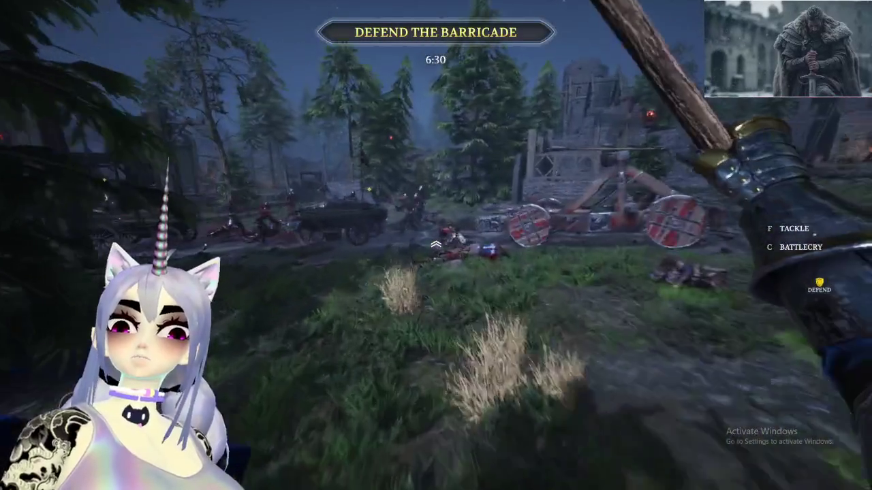
pyautogui.press('w')
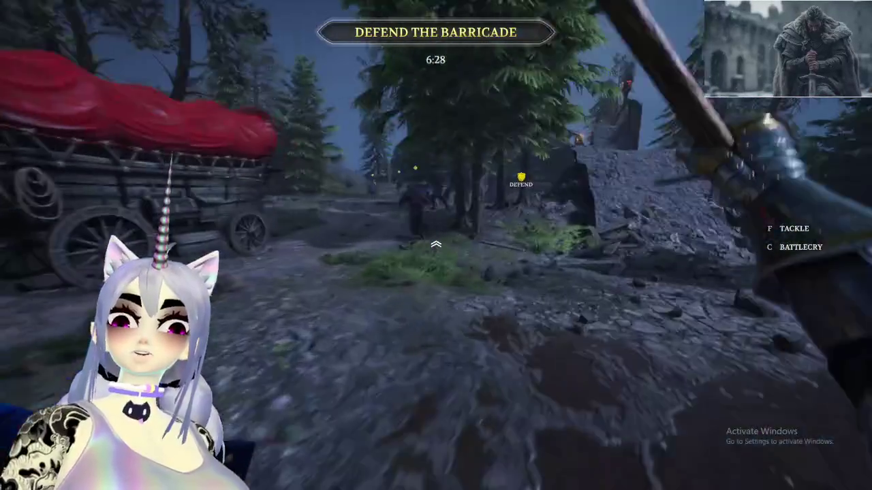
# Block with the shield and counterattack enemies at the barricade until killed by a longsword
pyautogui.rightClick(436, 245)
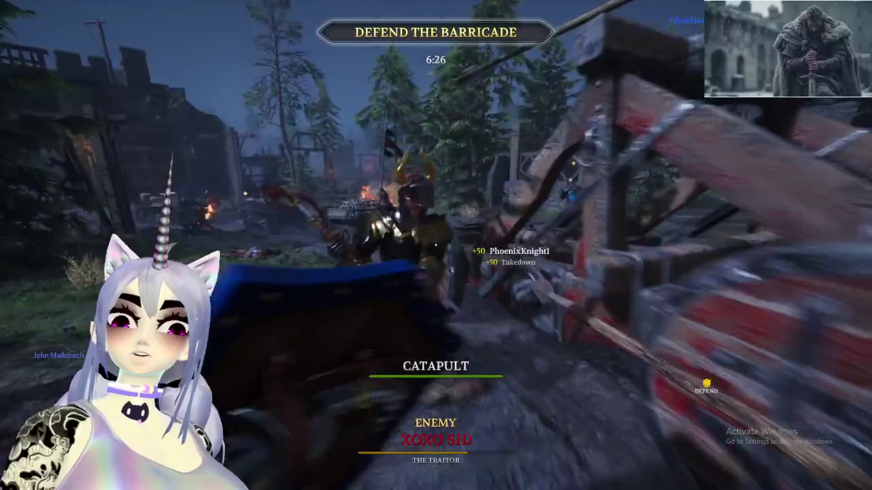
pyautogui.click(436, 245)
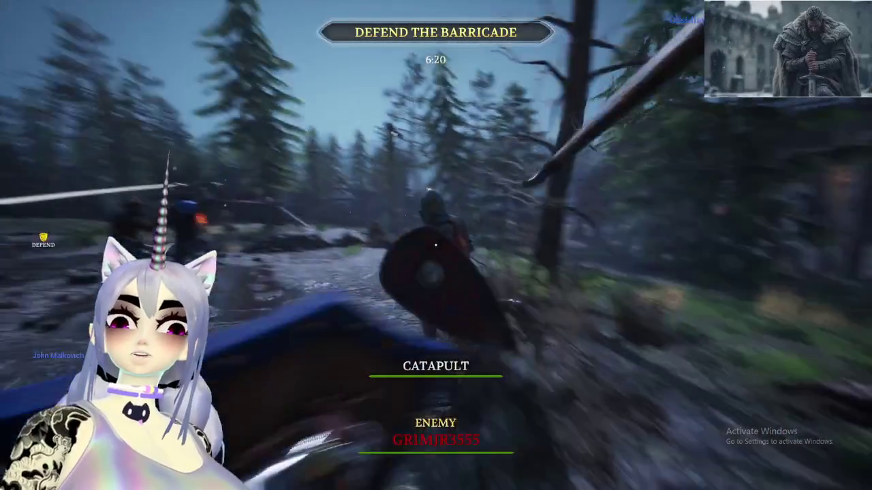
pyautogui.click(435, 245)
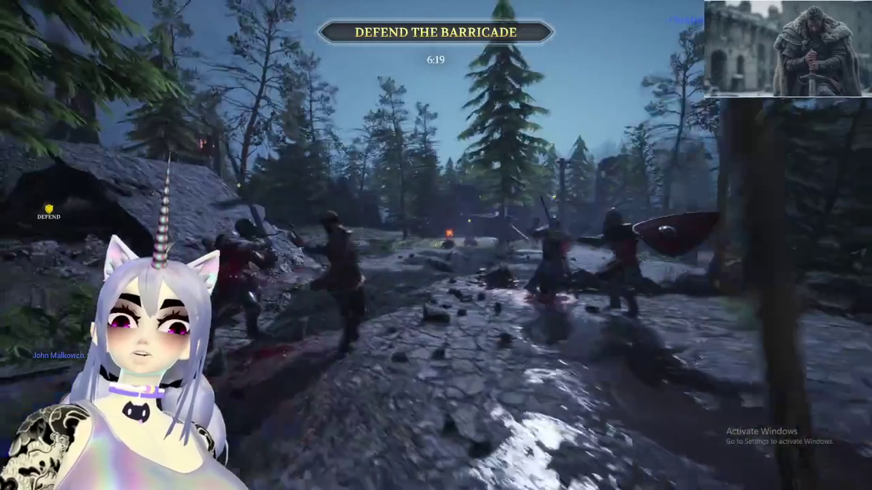
pyautogui.rightClick(436, 245)
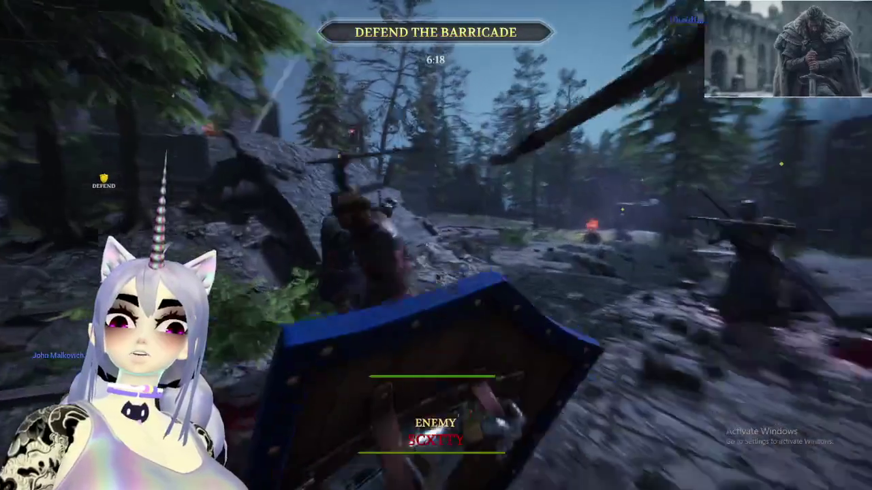
pyautogui.click(436, 245)
pyautogui.rightClick(435, 245)
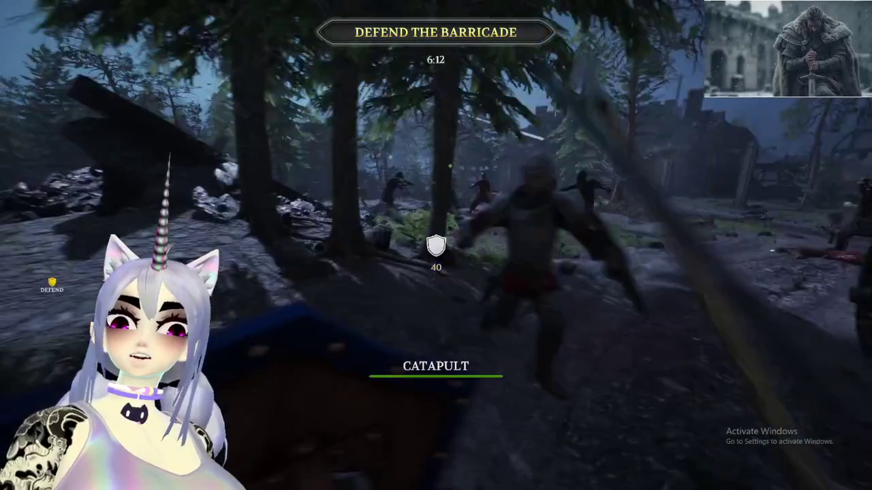
pyautogui.rightClick(436, 246)
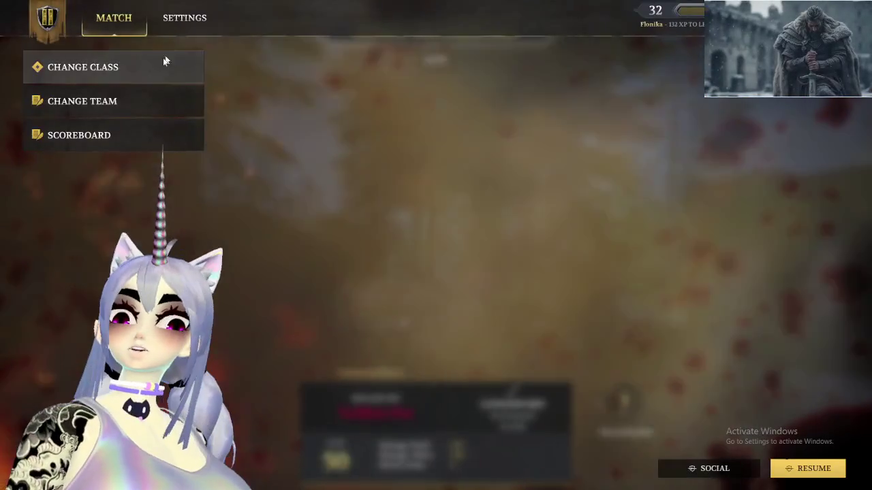
# Keep the Knight Officer class with the Pole Axe and close class selection to respawn
pyautogui.click(164, 61)
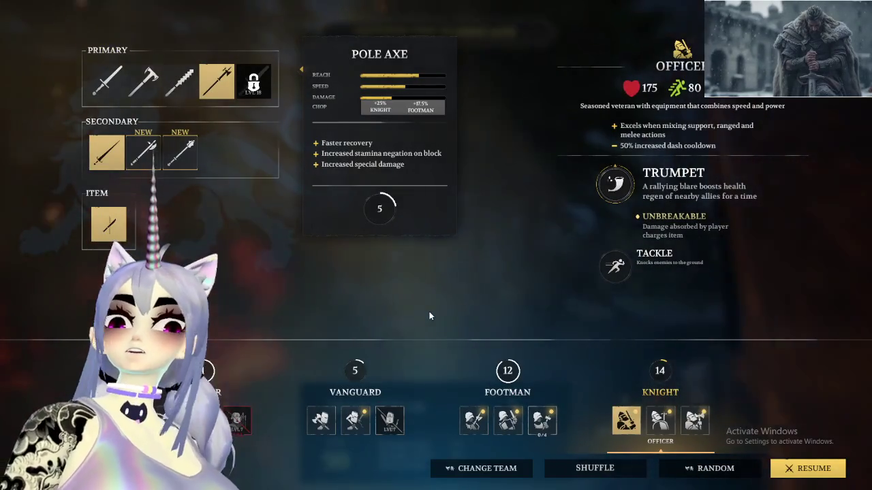
pyautogui.press('Escape')
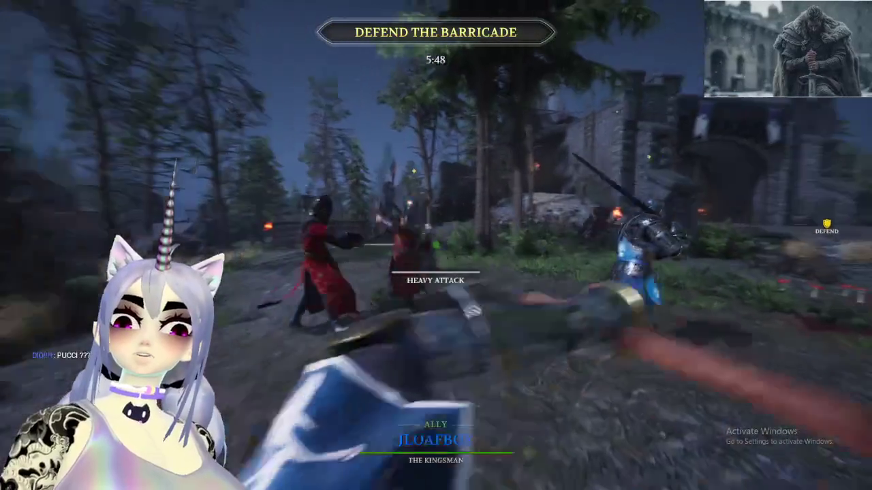
# Swing three times at the enemy in melee at the barricade until killed
pyautogui.click(436, 245)
pyautogui.click(436, 246)
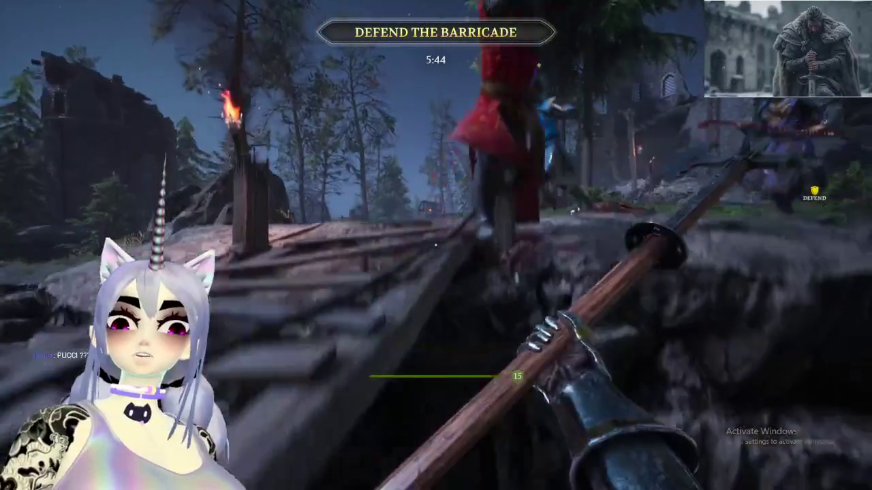
pyautogui.click(436, 245)
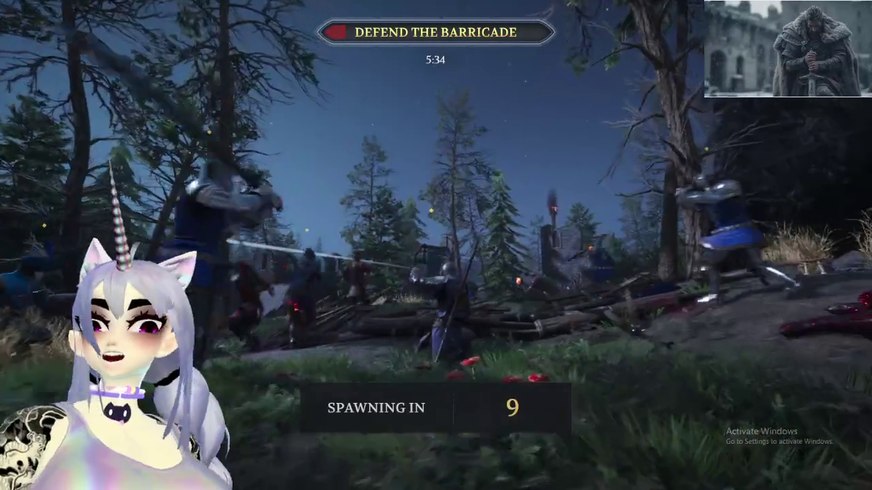
# Preview the locked Vanguard Ambusher class, then switch back to Knight Officer
pyautogui.press('Escape')
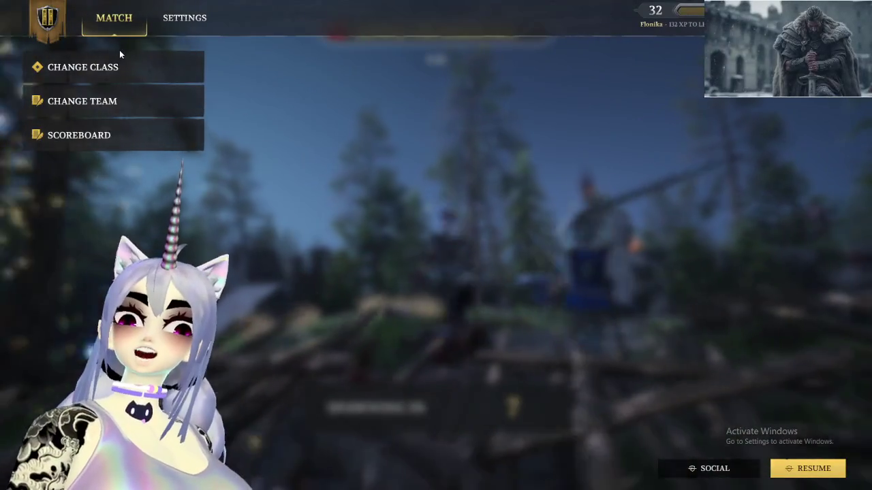
pyautogui.click(128, 65)
pyautogui.click(390, 429)
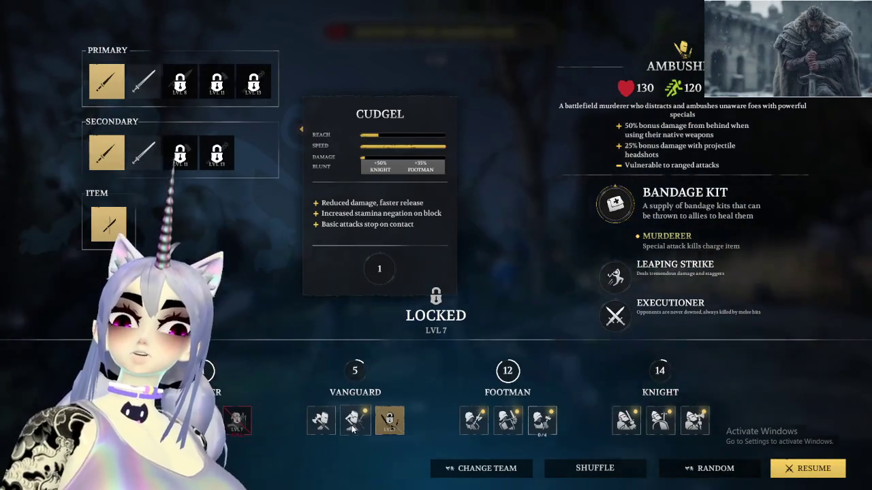
pyautogui.click(626, 423)
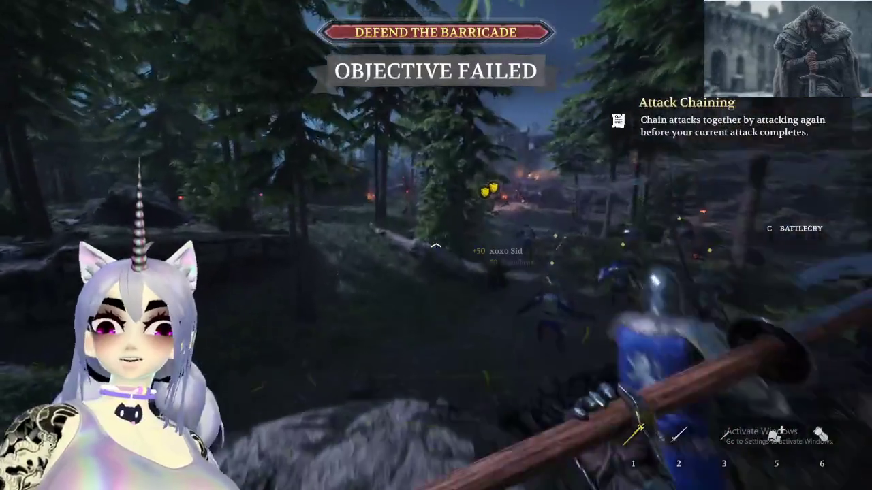
# Sprint past the fallen log and bushes across the battlefield, then strike enemies in the melee
pyautogui.press('w')
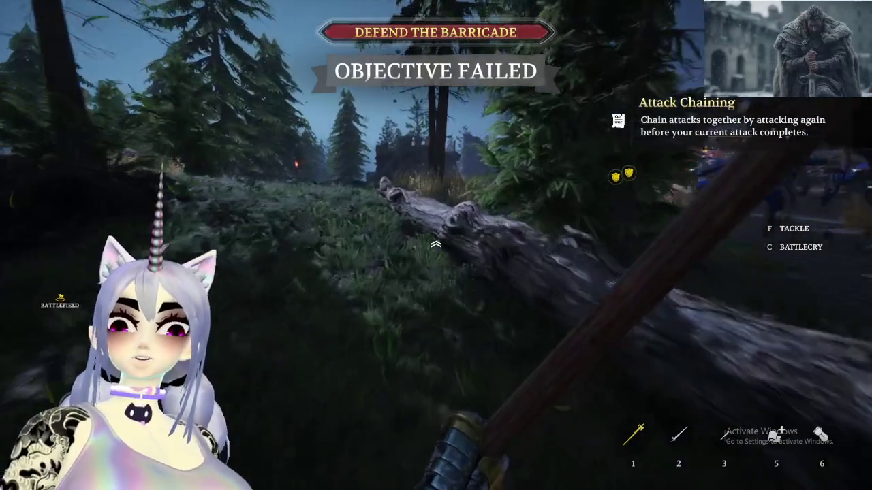
pyautogui.press('w')
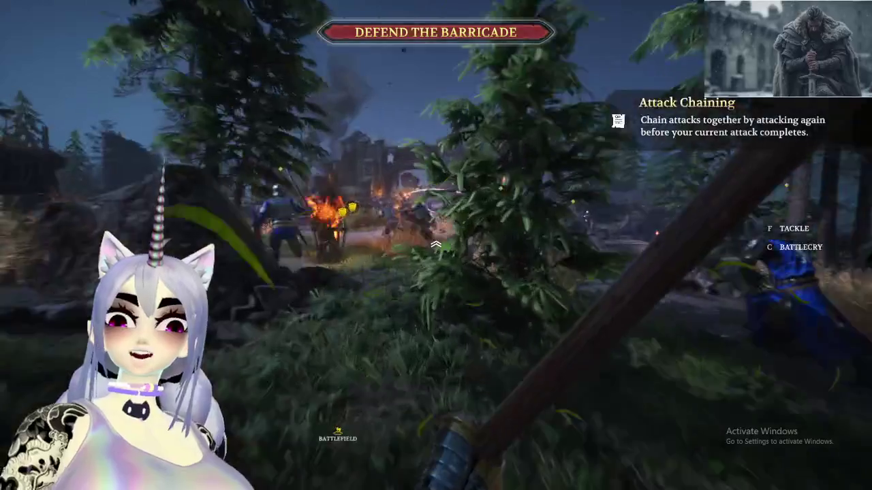
pyautogui.press('w')
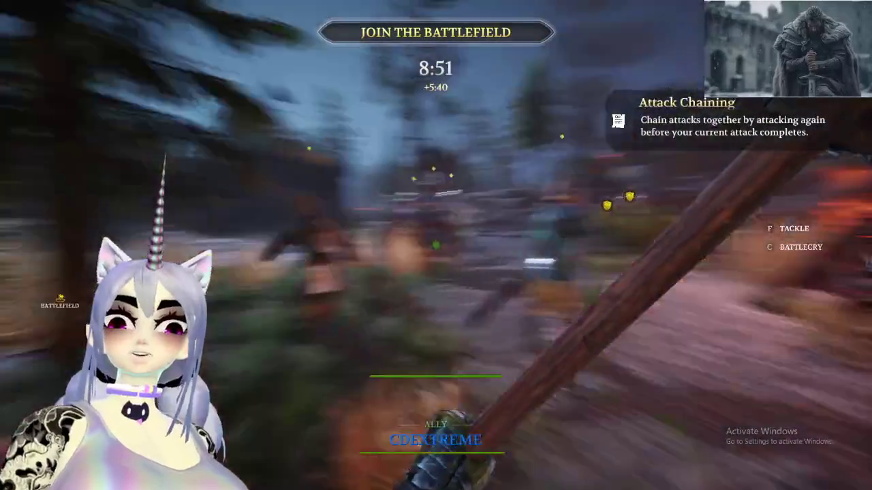
pyautogui.press('w')
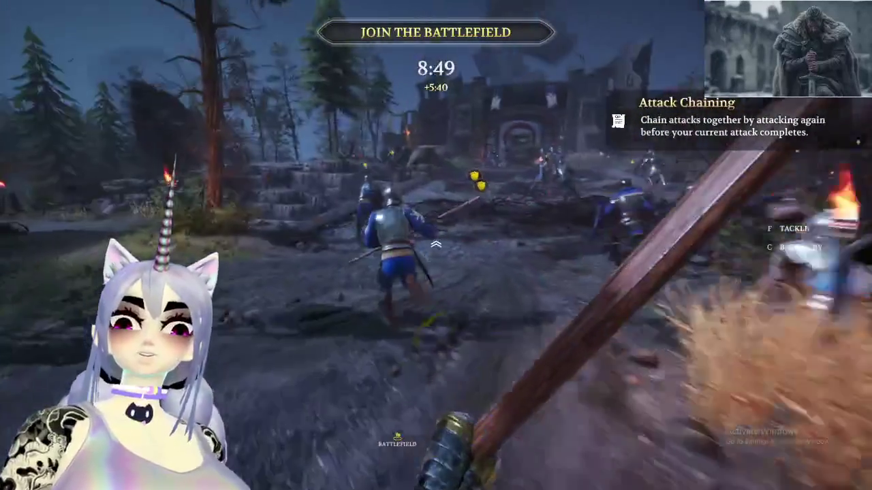
pyautogui.press('w')
pyautogui.press('w')
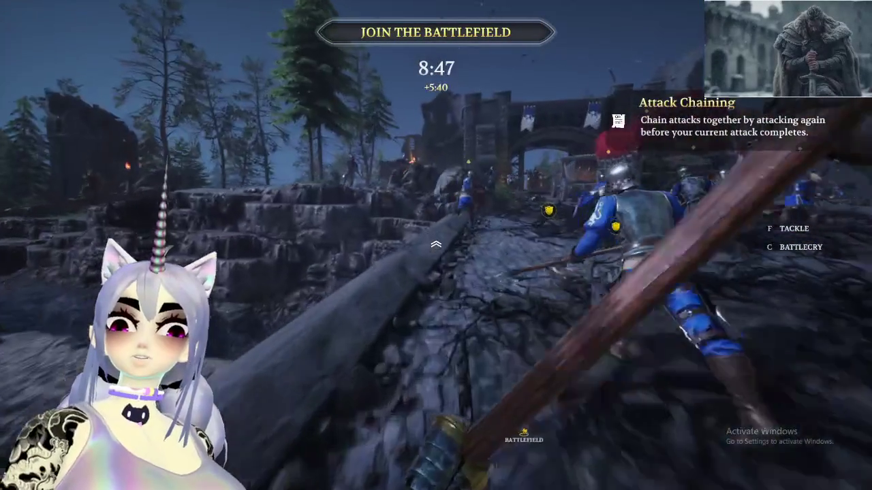
pyautogui.press('w')
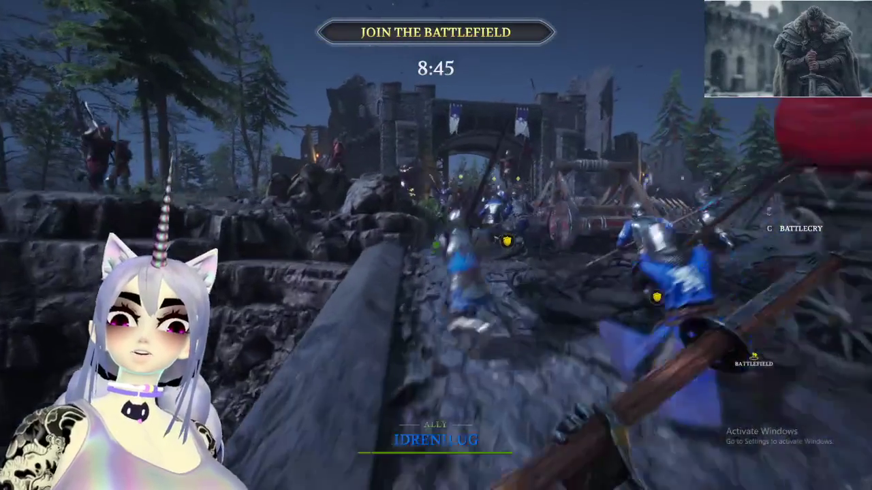
pyautogui.press('w')
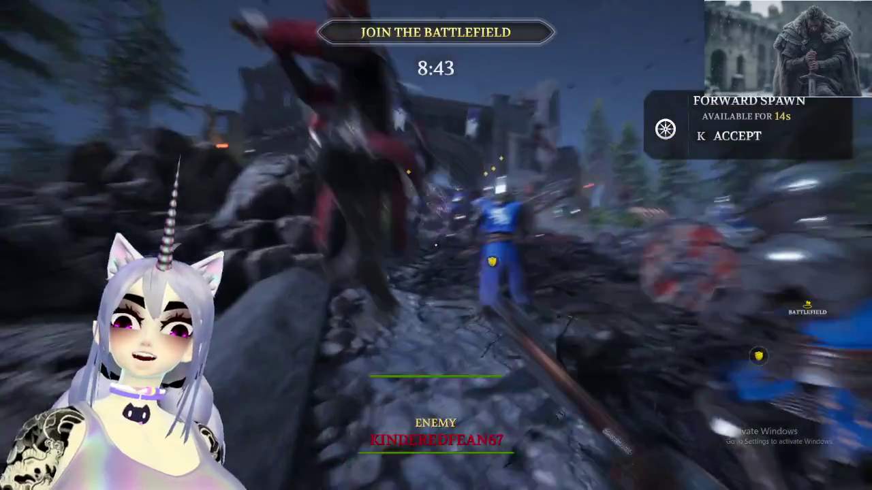
pyautogui.press('w')
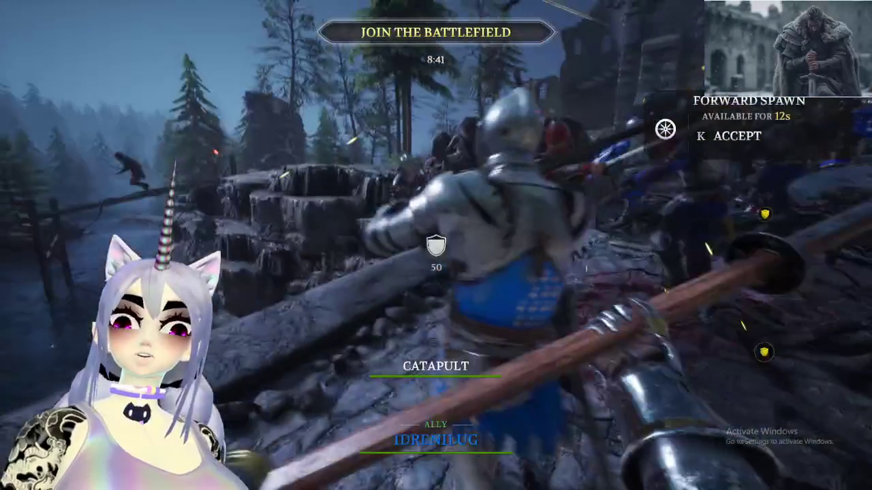
pyautogui.press('w')
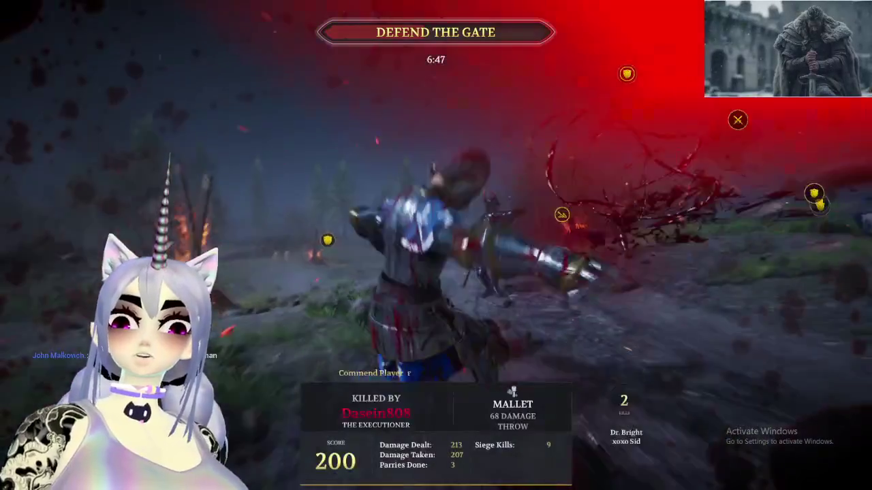
# Pause the match and try the Guardian and Officer knight subclasses before returning to play
pyautogui.press('Escape')
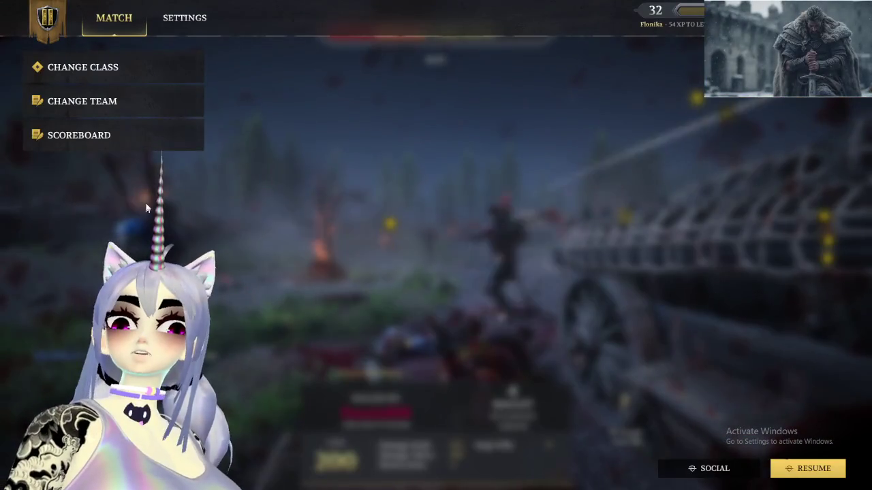
pyautogui.click(130, 72)
pyautogui.click(660, 425)
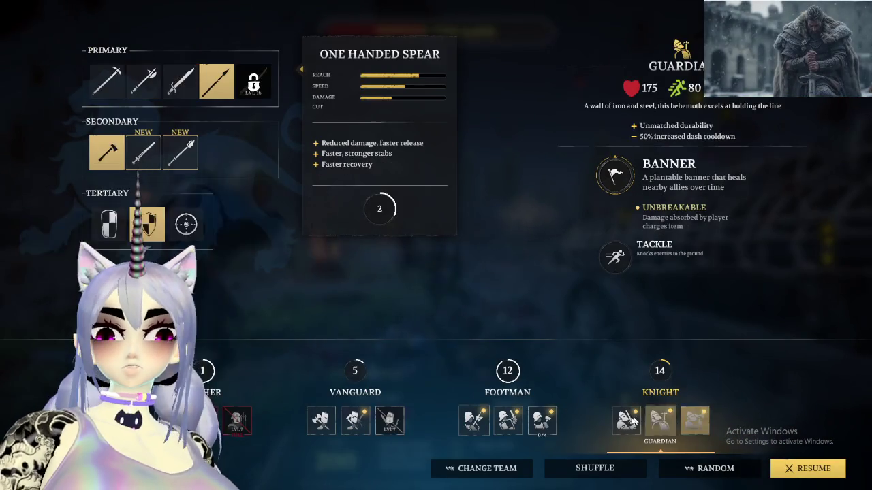
pyautogui.click(625, 420)
pyautogui.press('Escape')
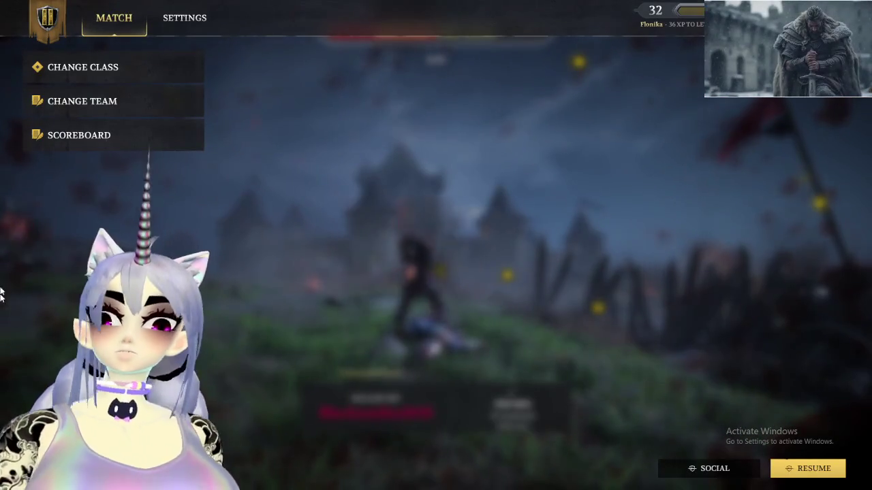
# Advance through the field past the carts toward the enemies near the burning trees
pyautogui.click(166, 76)
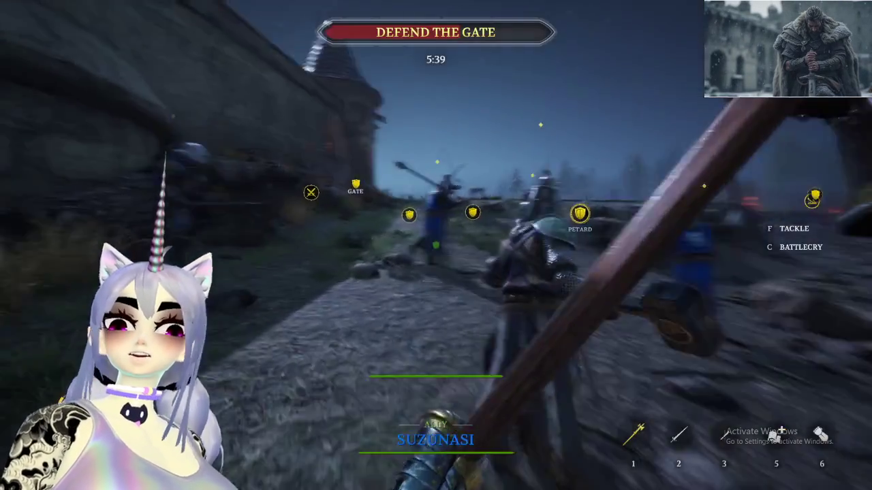
pyautogui.press('w')
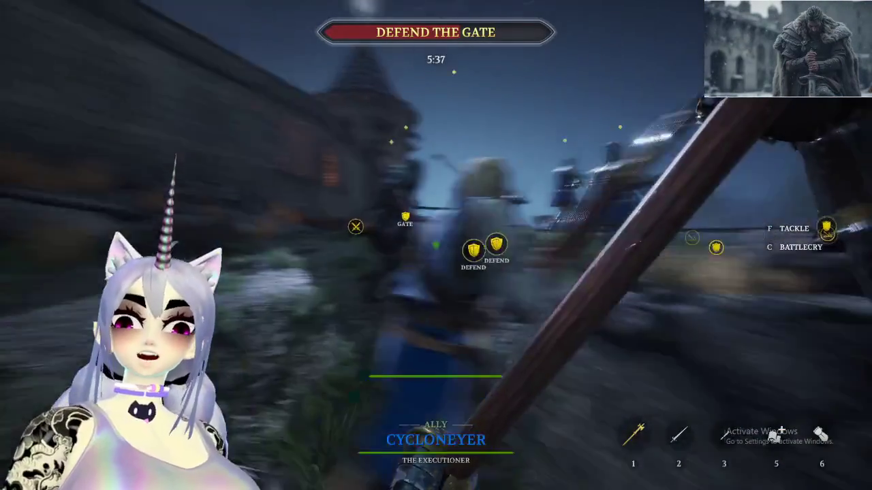
pyautogui.press('w')
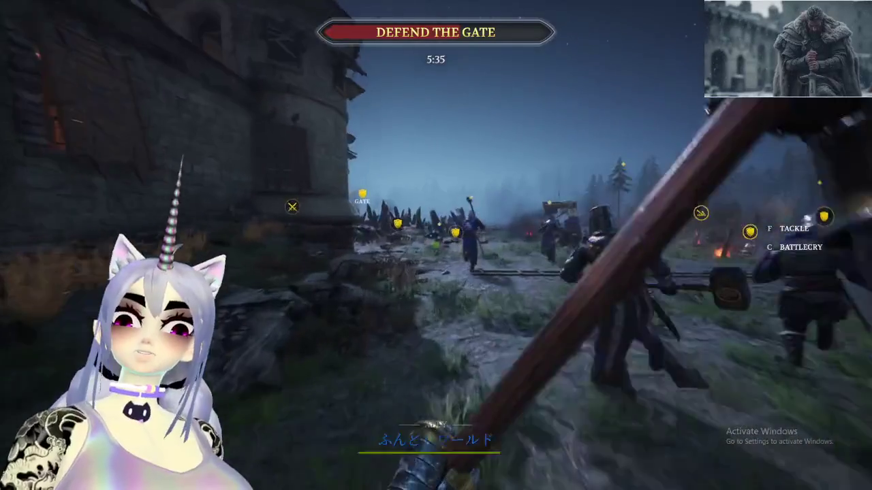
pyautogui.press('w')
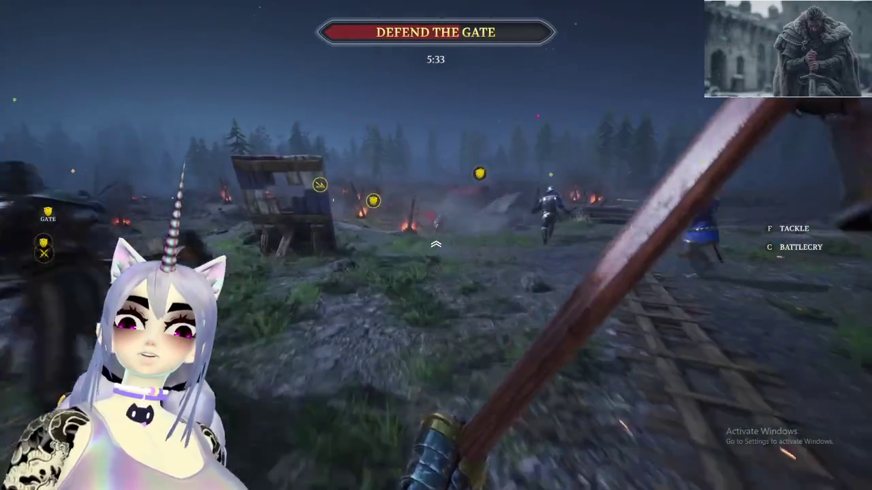
pyautogui.press('w')
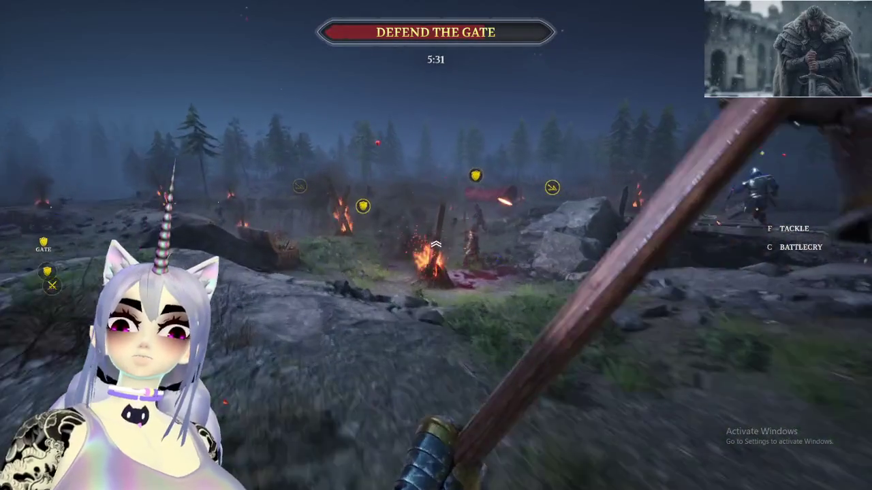
pyautogui.press('w')
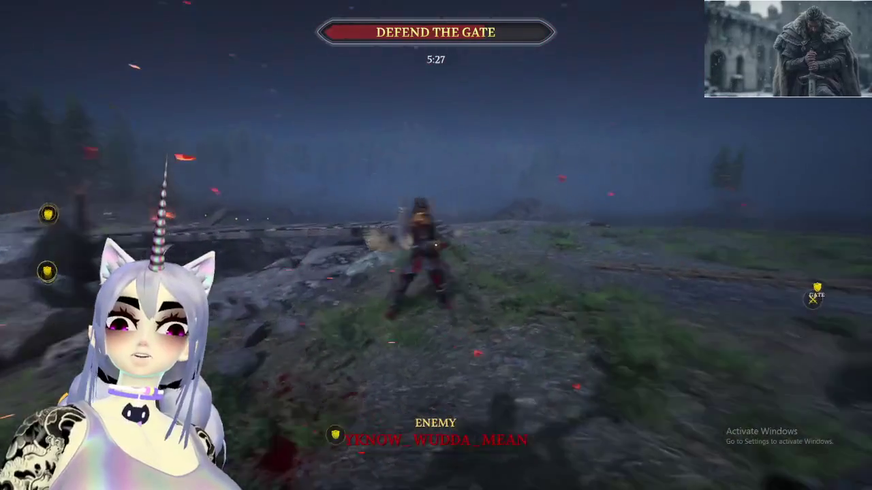
# Strike the enemy, swap weapons with 1, and land the +125-point kill
pyautogui.click(436, 245)
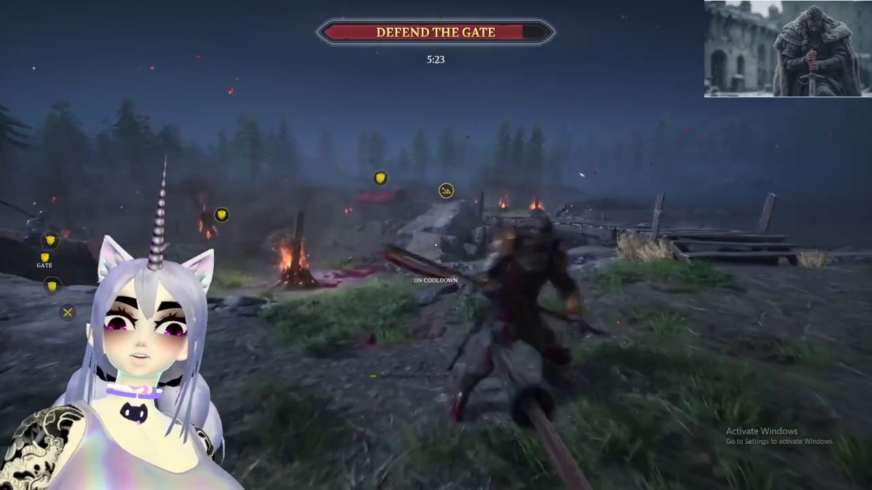
pyautogui.press('1')
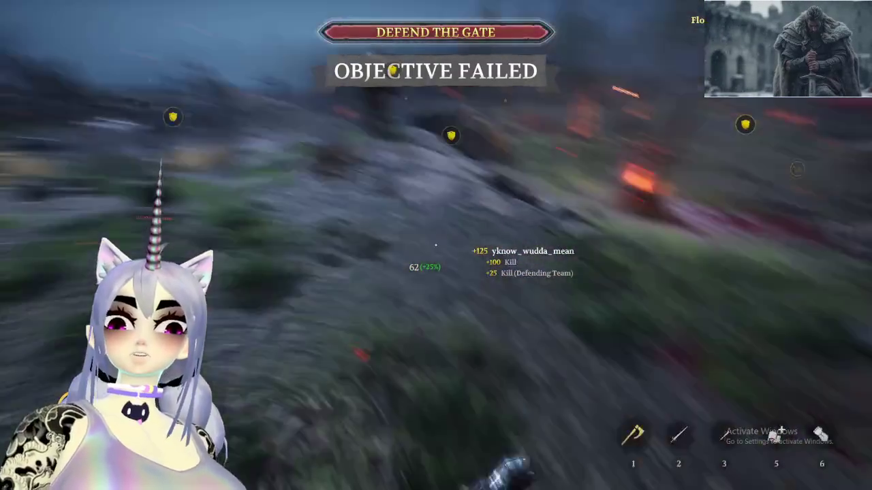
pyautogui.click(436, 245)
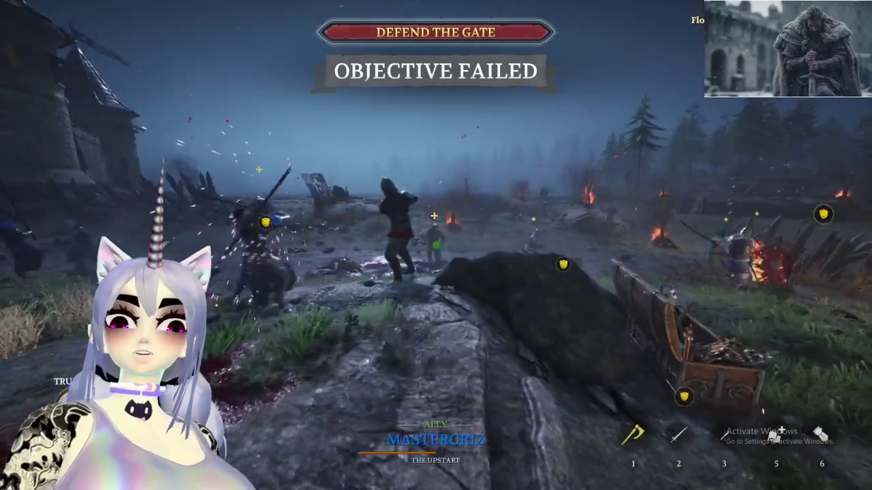
# Attack enemies across the open field while heading toward the castle
pyautogui.click(435, 245)
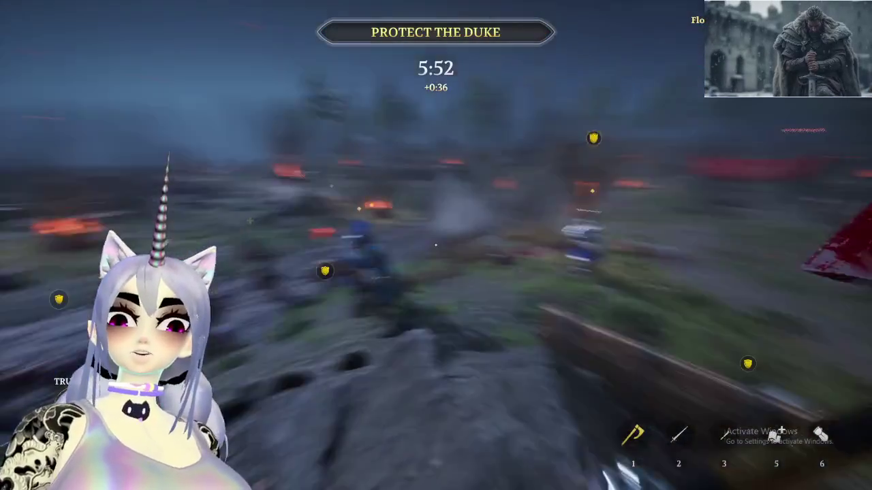
pyautogui.click(436, 245)
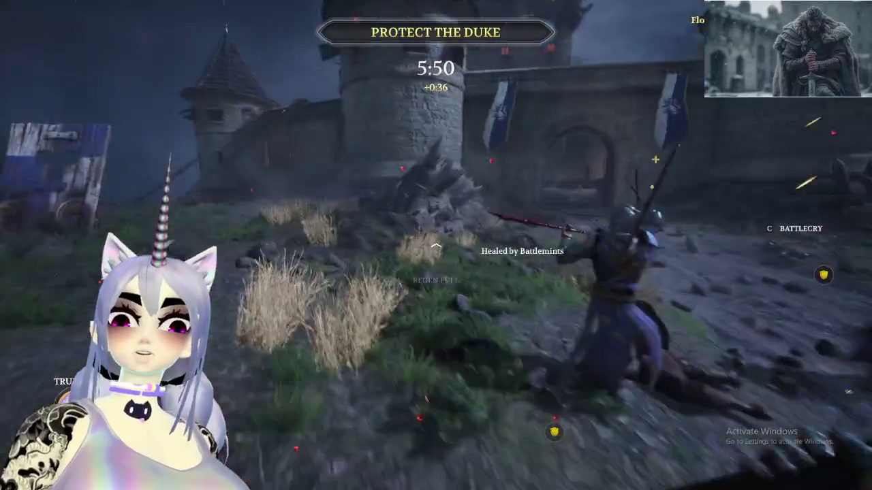
pyautogui.click(435, 245)
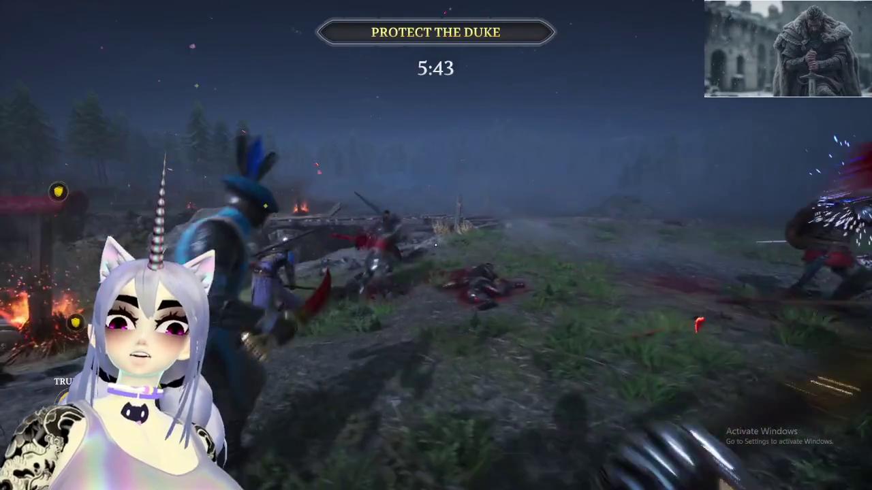
pyautogui.click(436, 246)
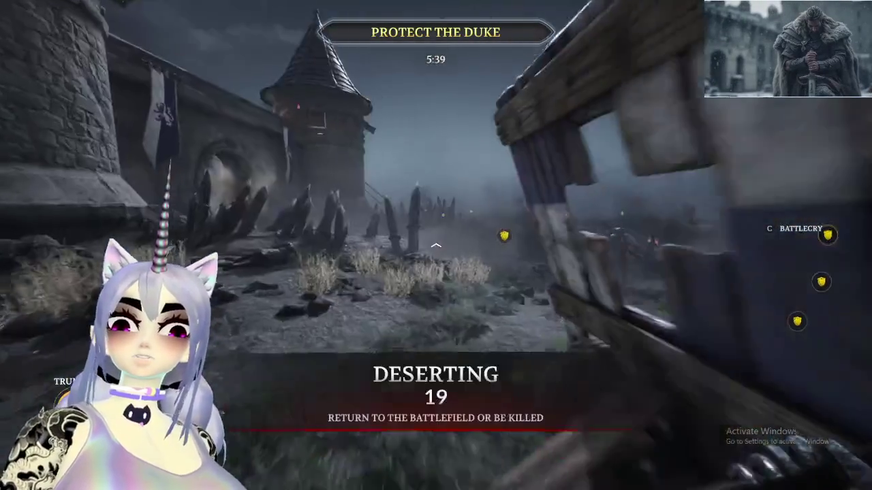
pyautogui.click(436, 245)
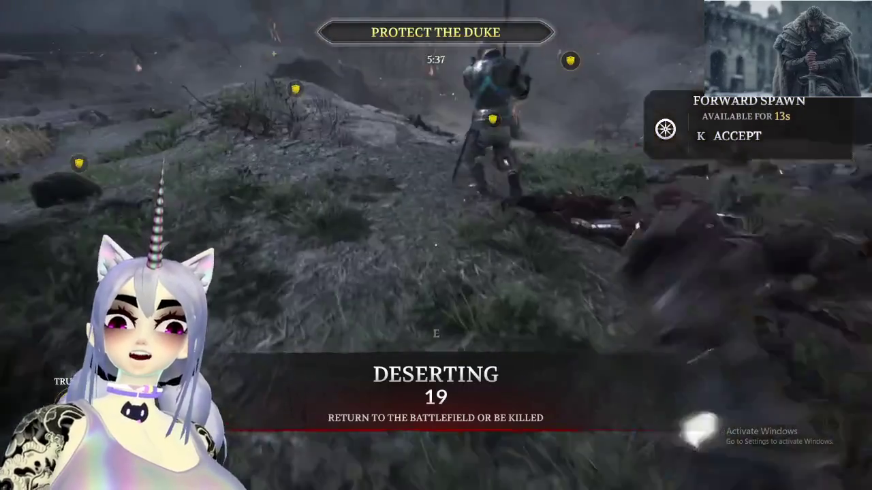
# Swap weapons, keep attacking near the castle tower, and accept the Forward Spawn with K
pyautogui.press('1')
pyautogui.click(435, 246)
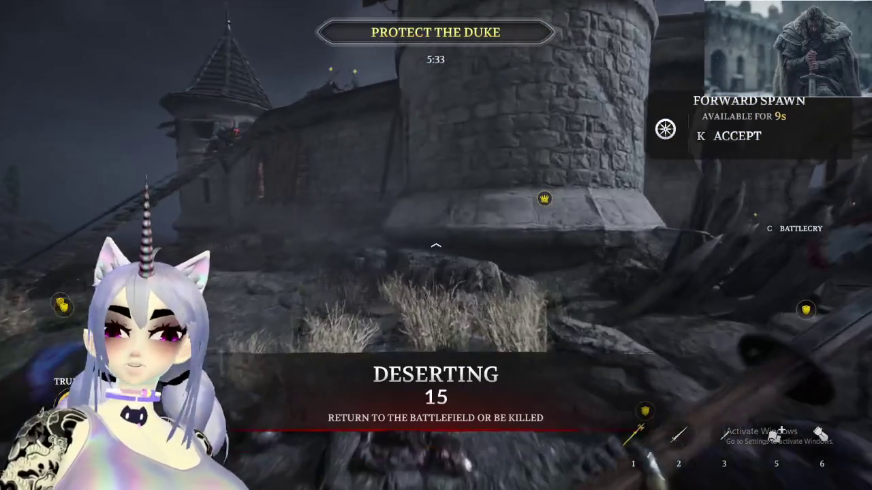
pyautogui.press('k')
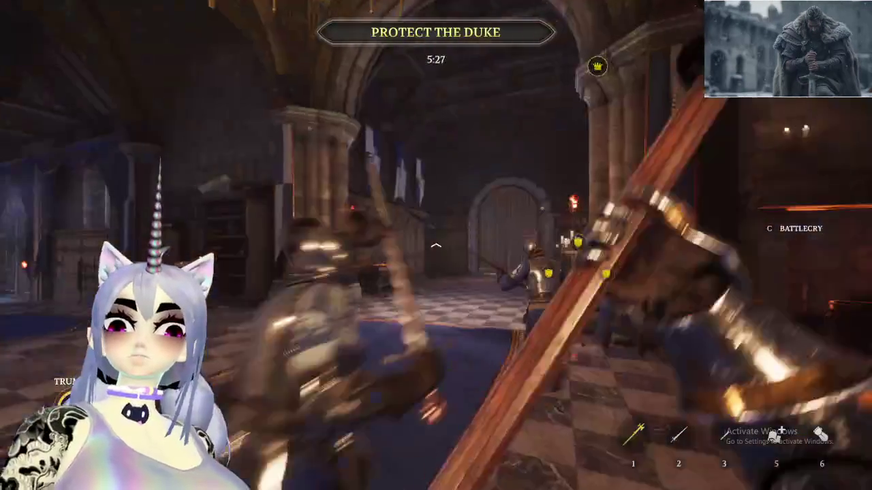
# Move through the castle halls and archways, striking fighters along the way
pyautogui.press('w')
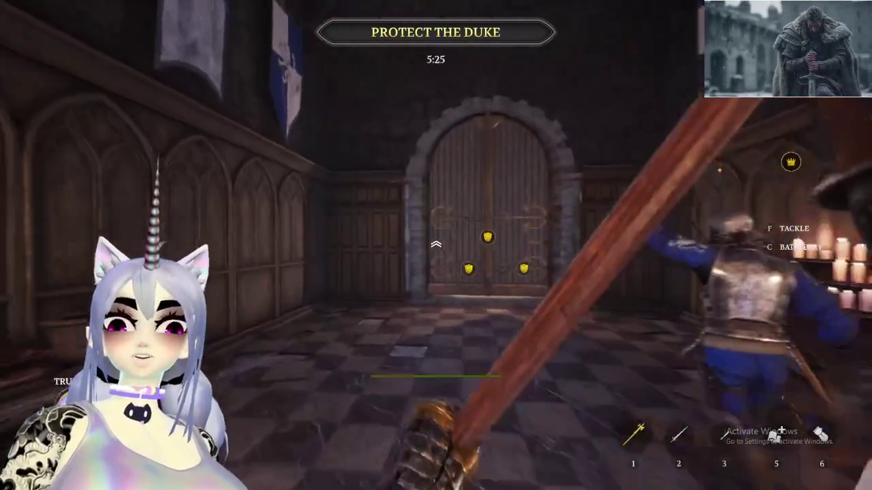
pyautogui.press('w')
pyautogui.press('w')
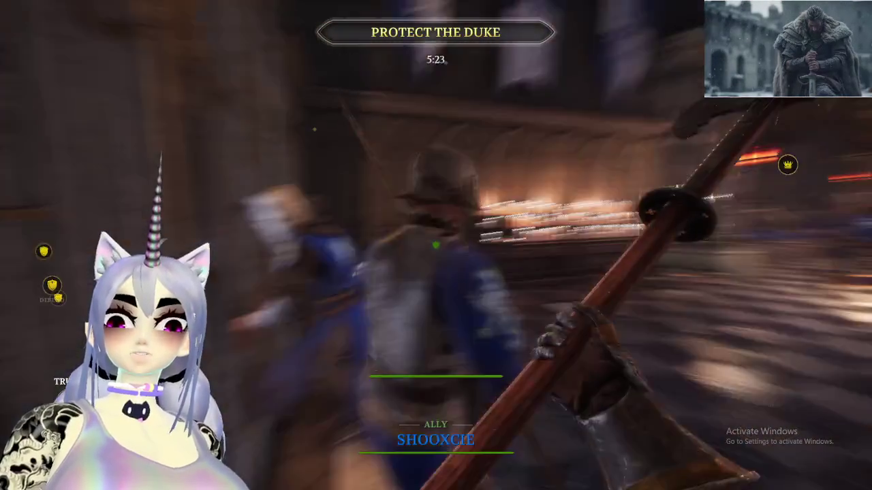
pyautogui.press('w')
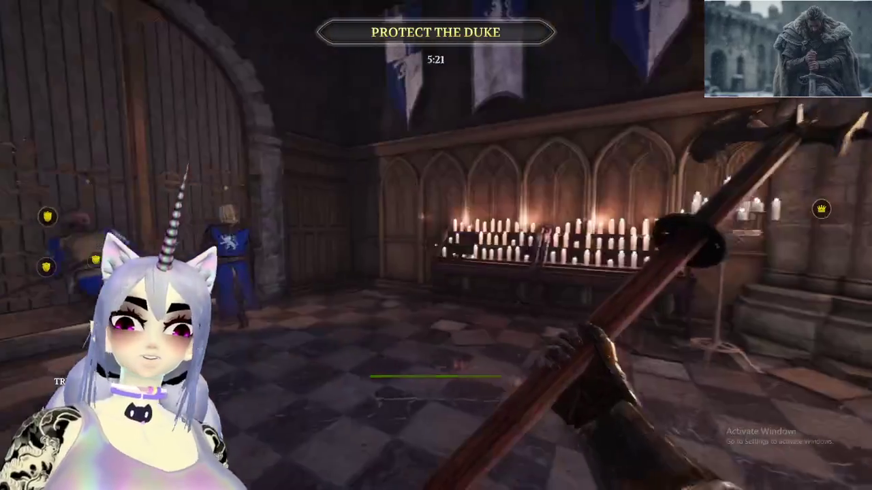
pyautogui.press('w')
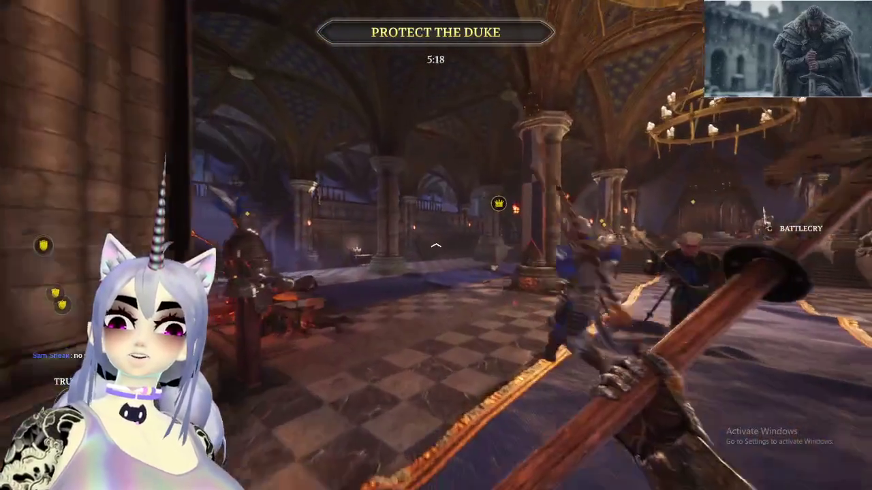
pyautogui.click(435, 245)
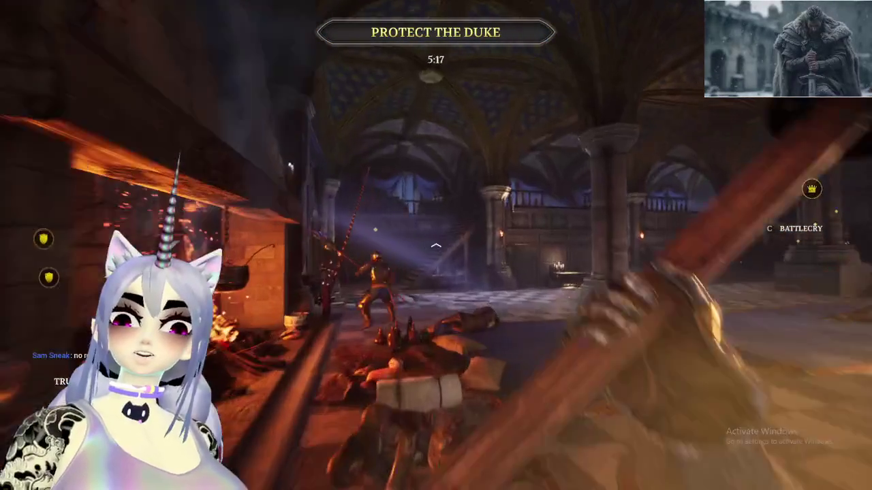
pyautogui.press('w')
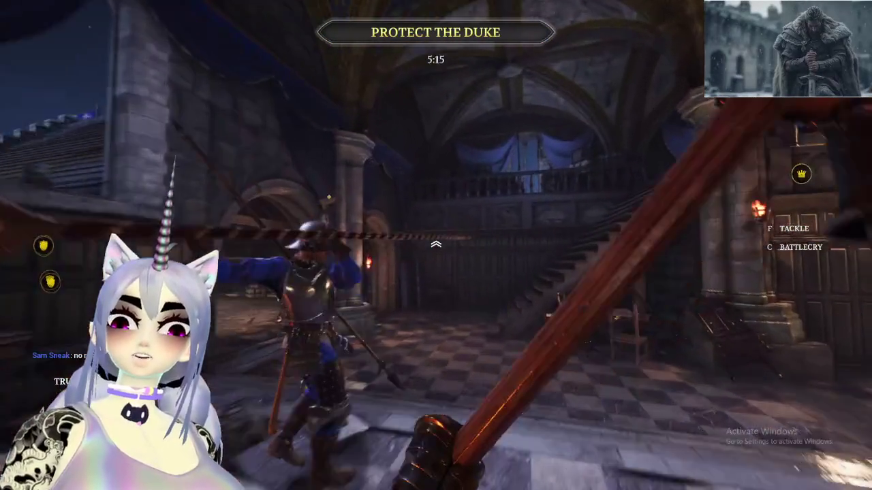
pyautogui.press('w')
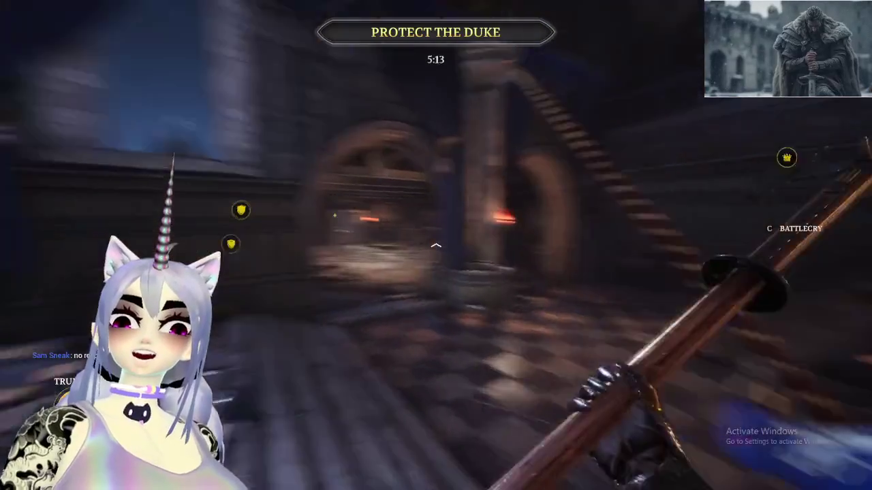
pyautogui.press('w')
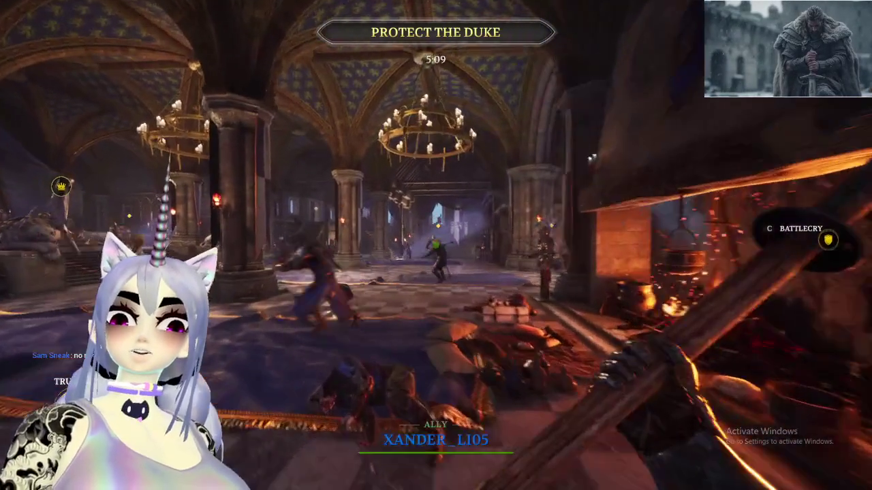
pyautogui.click(435, 245)
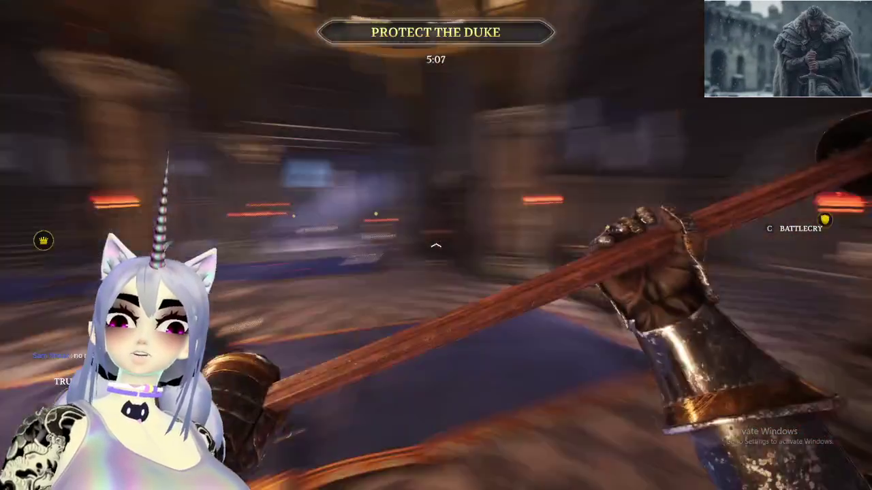
# Enter the chandeliered great hall and push down its steps toward the fighting enemies
pyautogui.press('w')
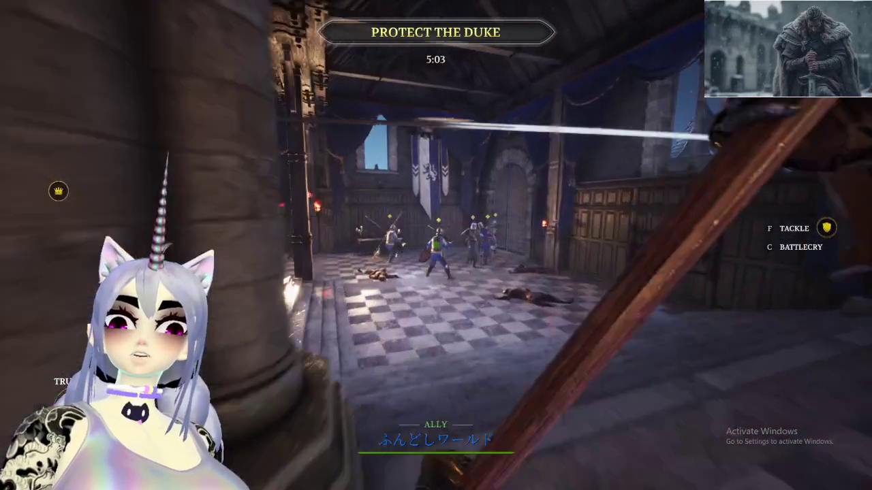
pyautogui.press('w')
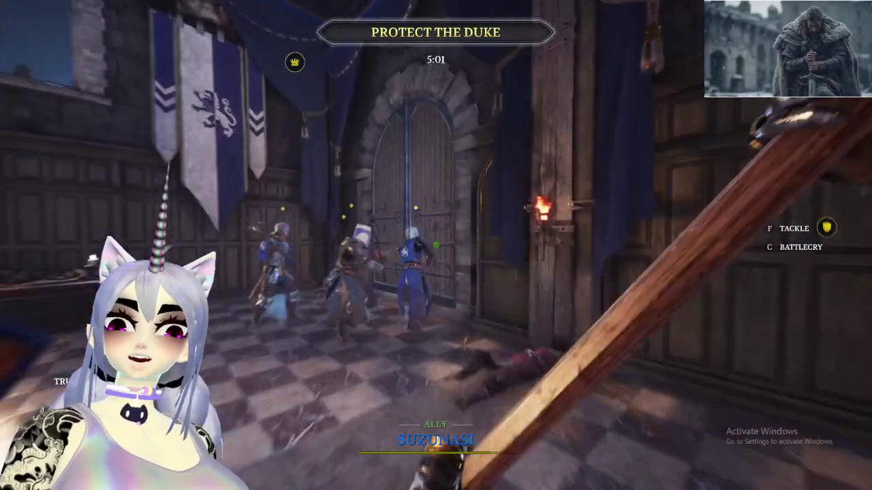
pyautogui.press('w')
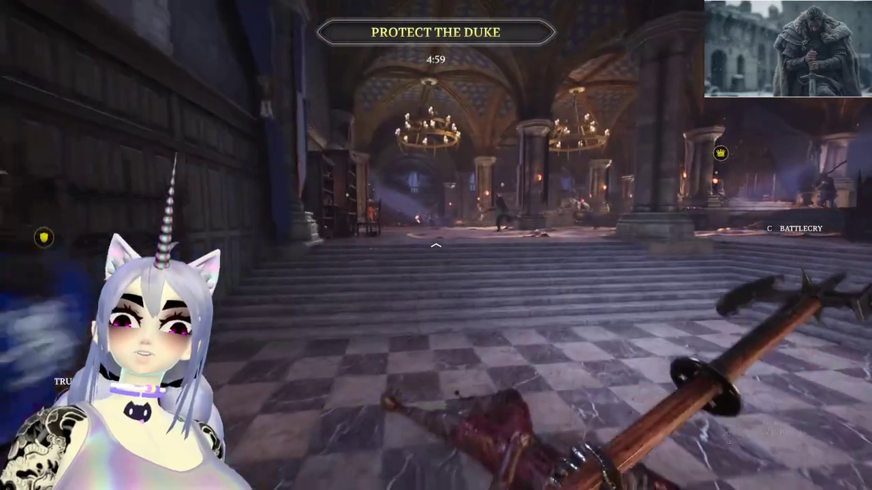
pyautogui.press('w')
pyautogui.press('w')
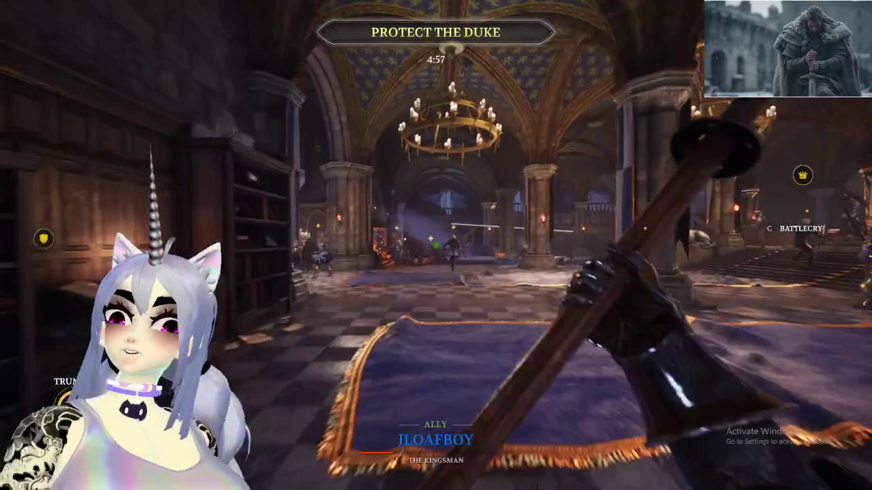
pyautogui.press('w')
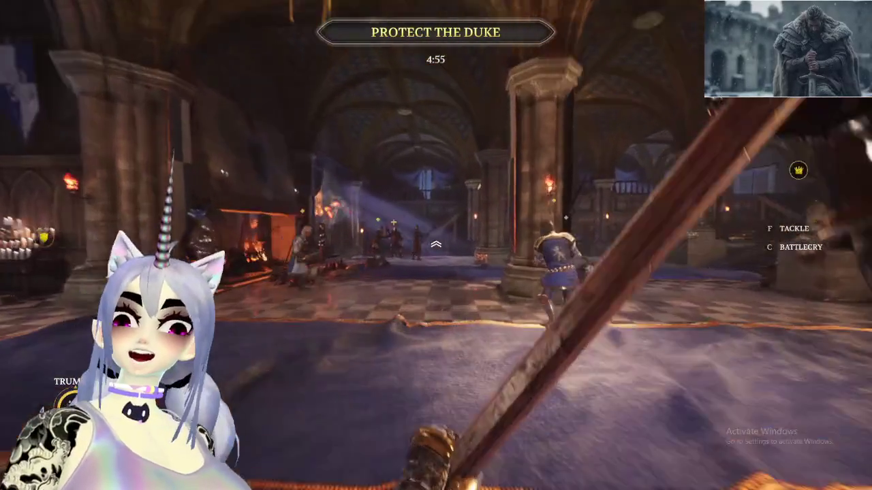
pyautogui.press('w')
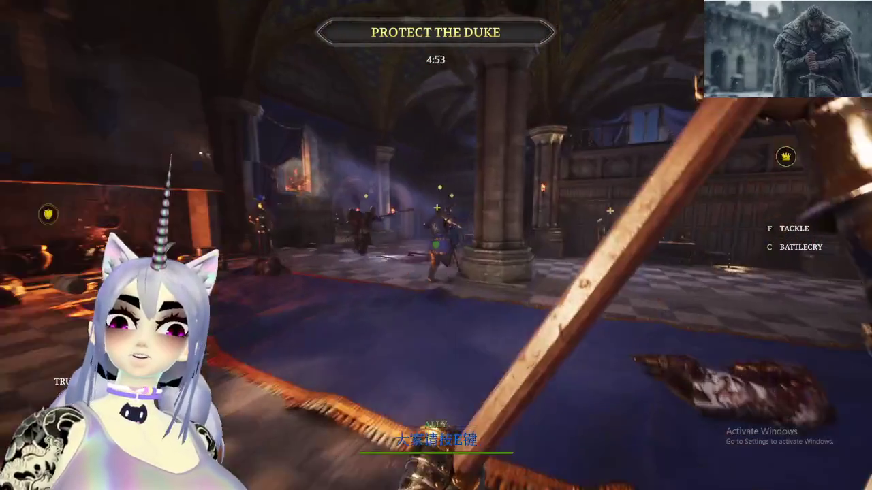
pyautogui.press('w')
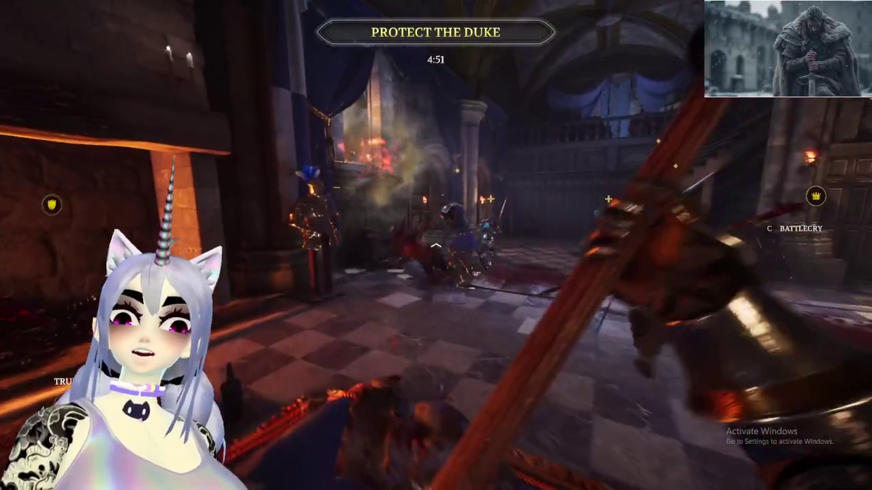
pyautogui.press('w')
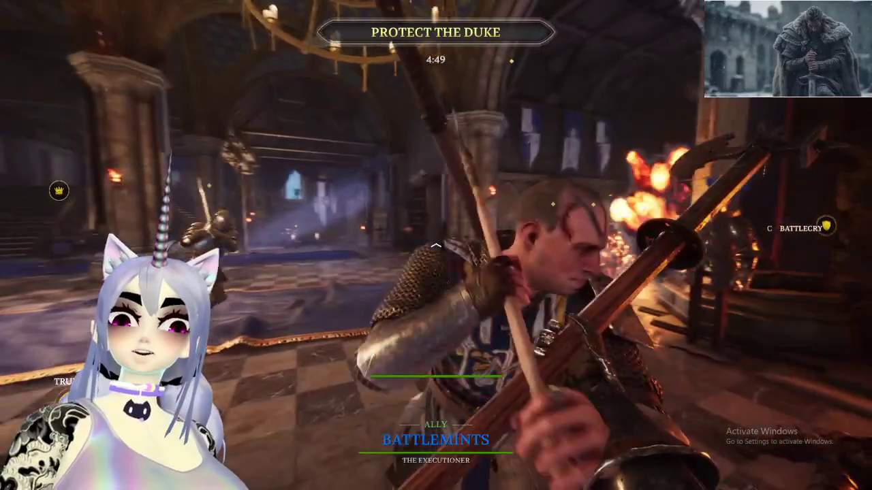
pyautogui.press('w')
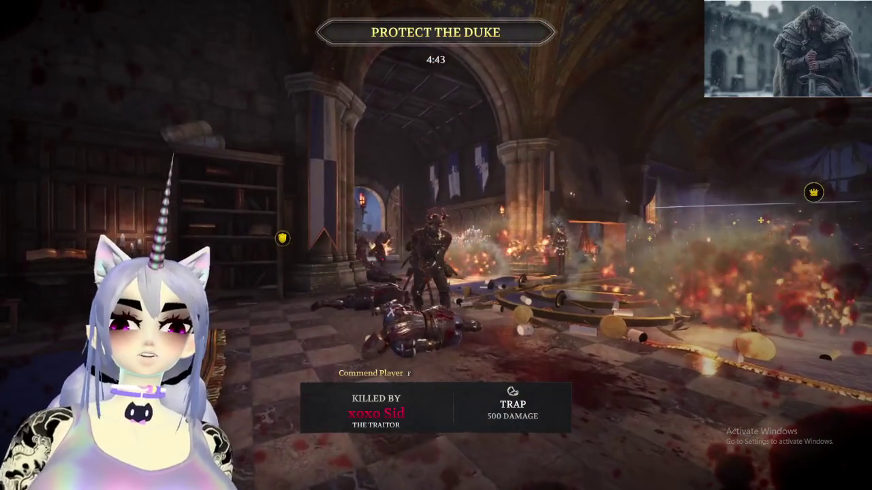
# Change class to Footman Poleman and resume the match
pyautogui.click(93, 57)
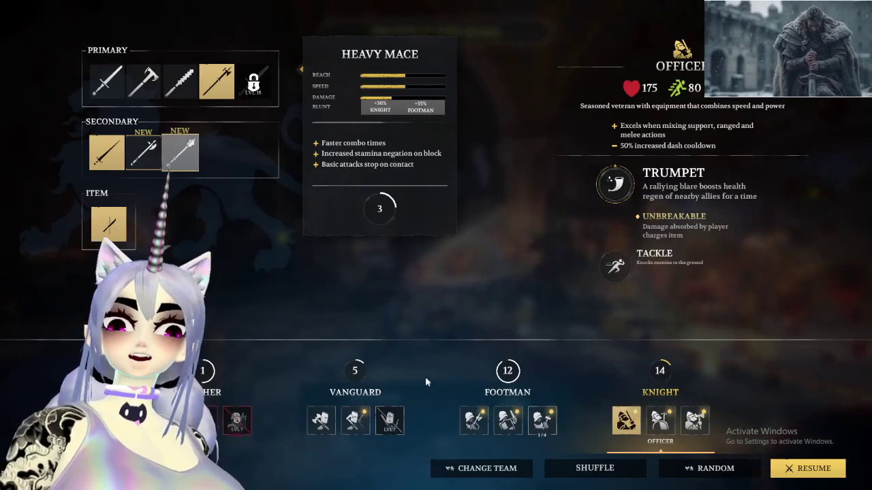
pyautogui.click(472, 422)
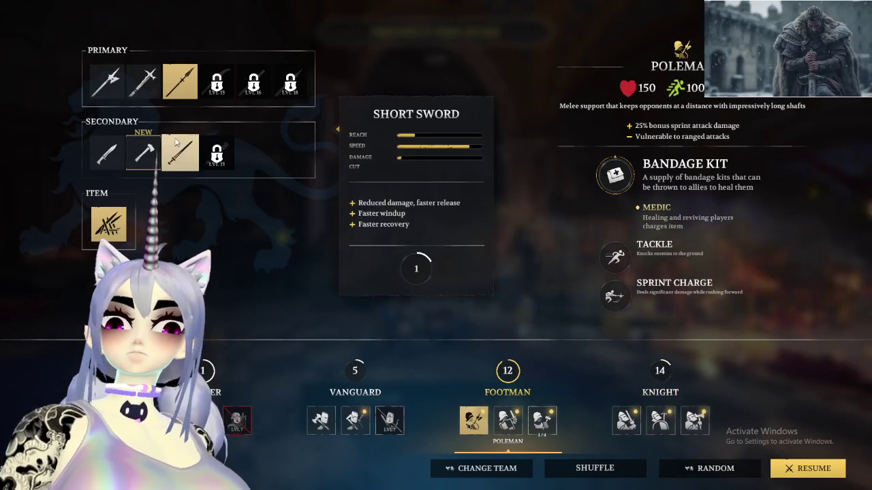
pyautogui.click(807, 468)
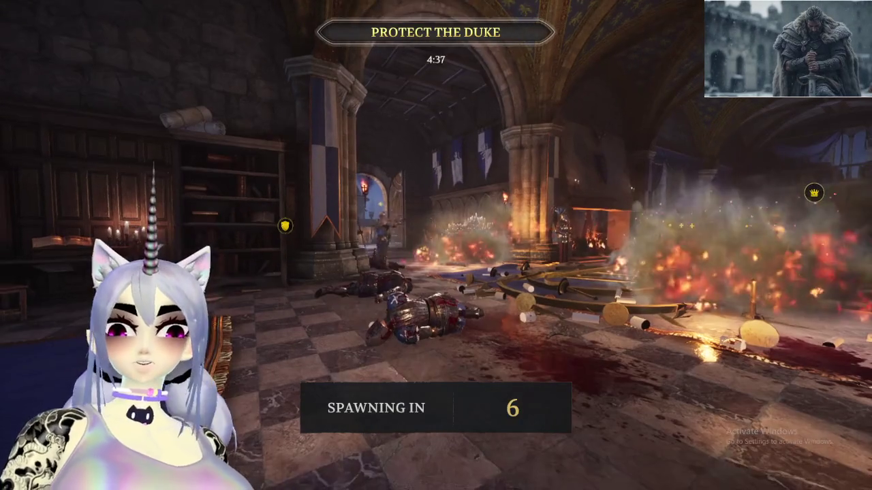
# Change class again to Knight Officer and resume to spawn
pyautogui.click(95, 67)
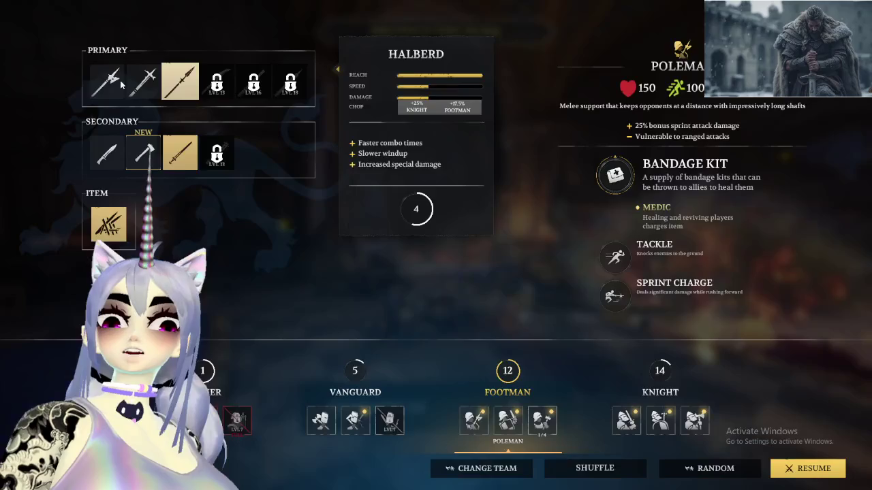
pyautogui.click(627, 423)
pyautogui.click(807, 468)
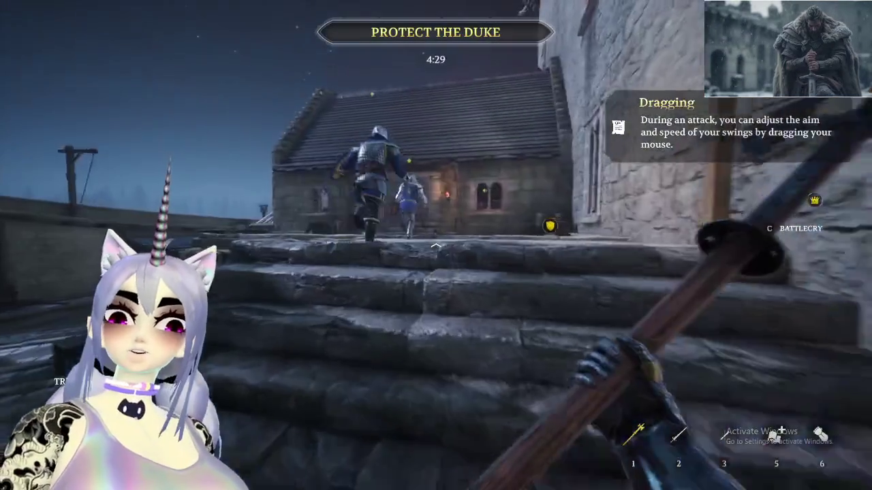
# Climb the steps into the building and drop from the balcony into the hall
pyautogui.press('w')
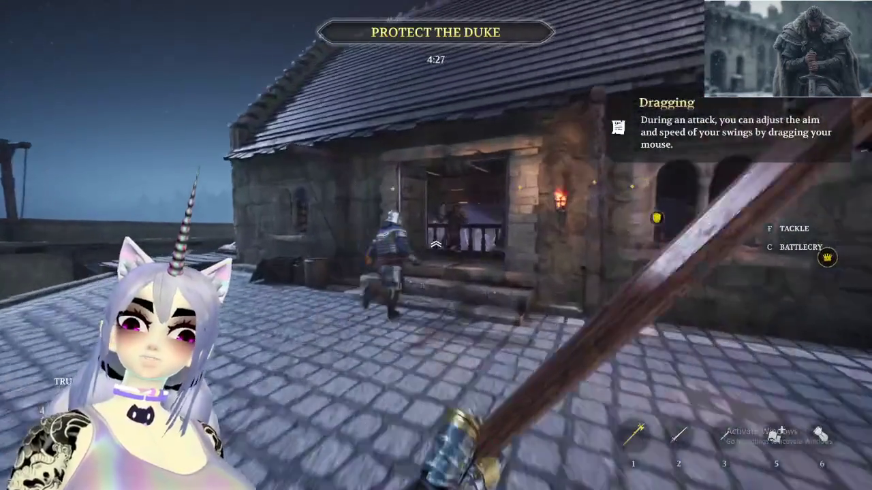
pyautogui.press('w')
pyautogui.press('w')
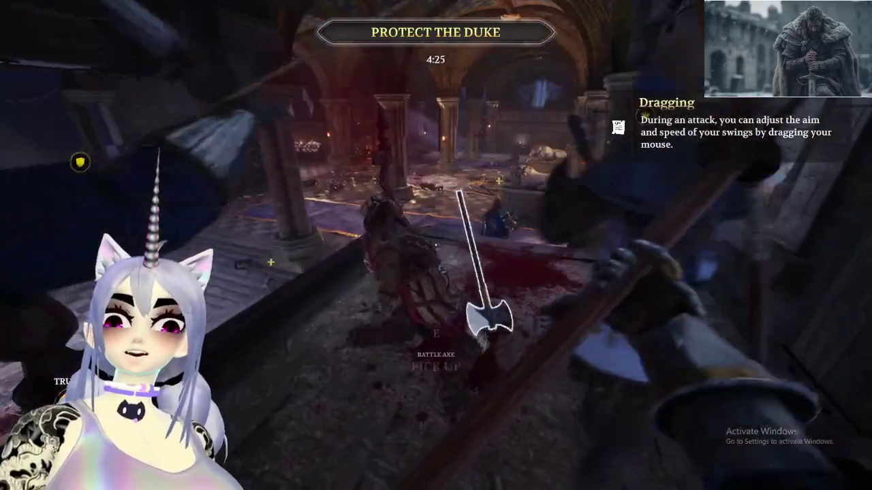
pyautogui.press('w')
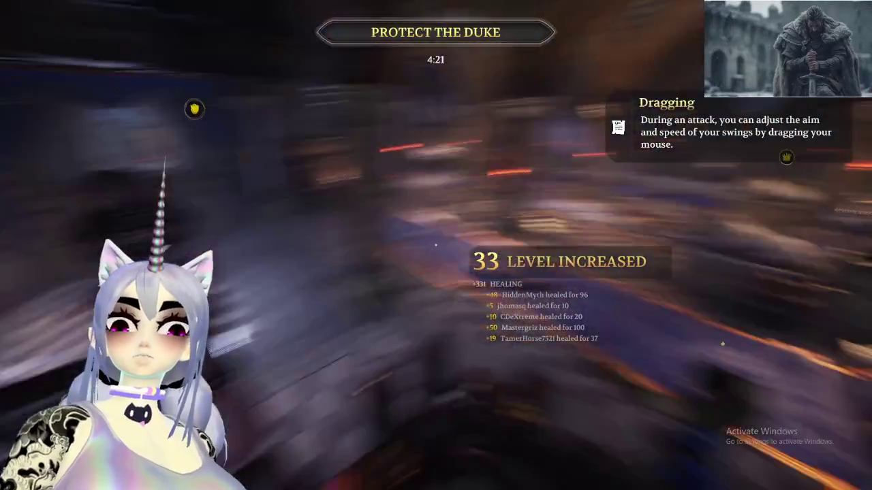
pyautogui.press('w')
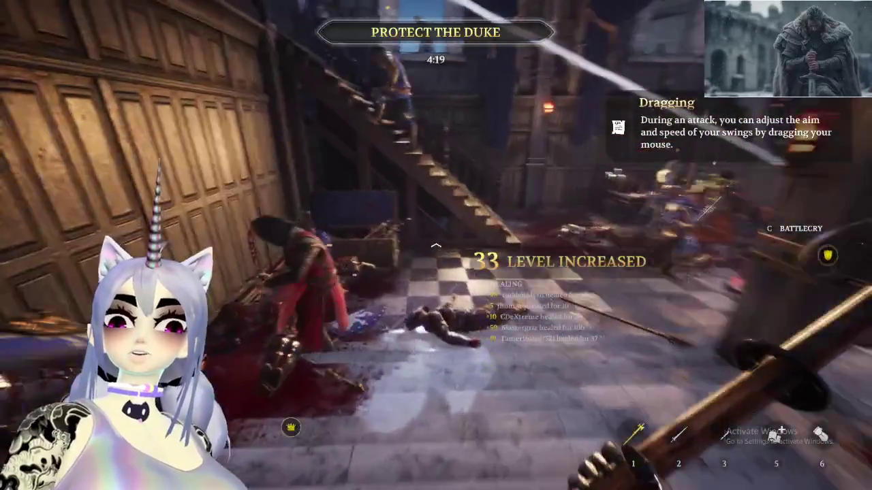
# Fight the hall melee with polearm strikes and a block against the red-clad enemies
pyautogui.click(436, 245)
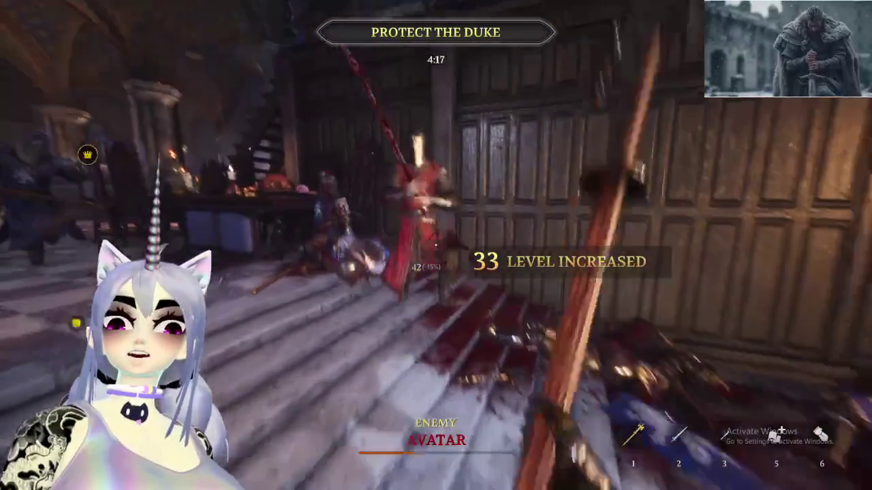
pyautogui.rightClick(435, 246)
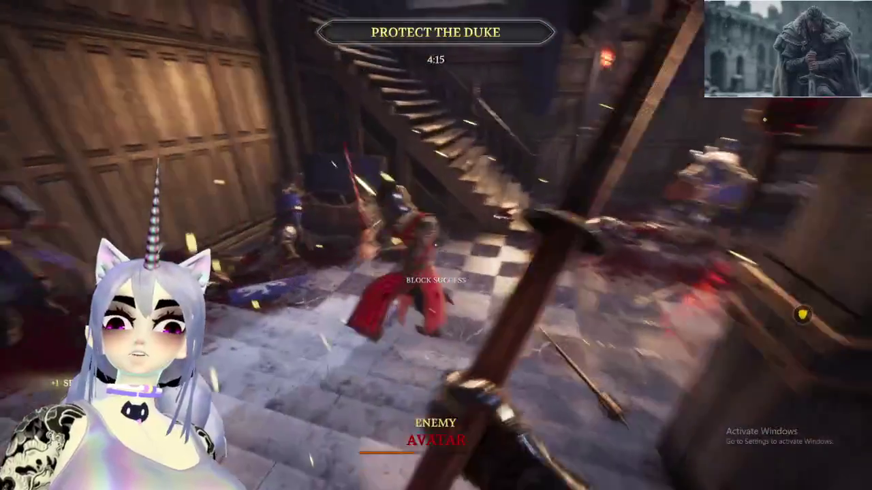
pyautogui.click(436, 245)
pyautogui.click(436, 245)
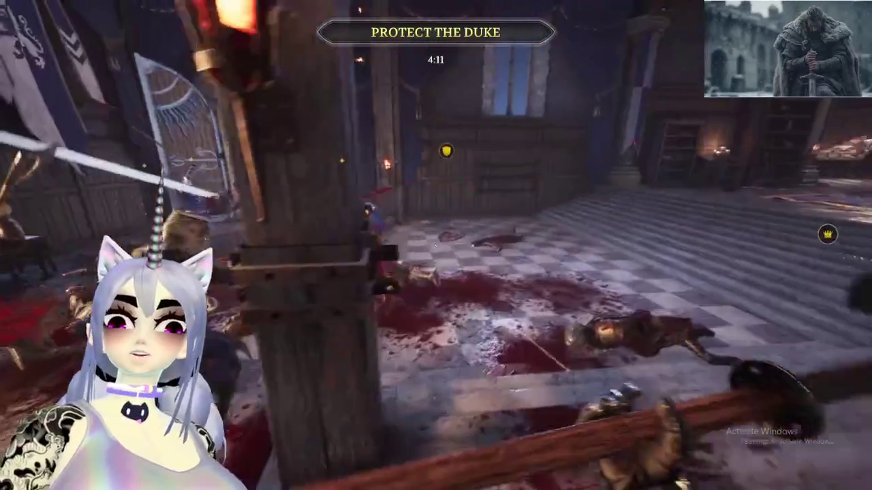
pyautogui.click(436, 245)
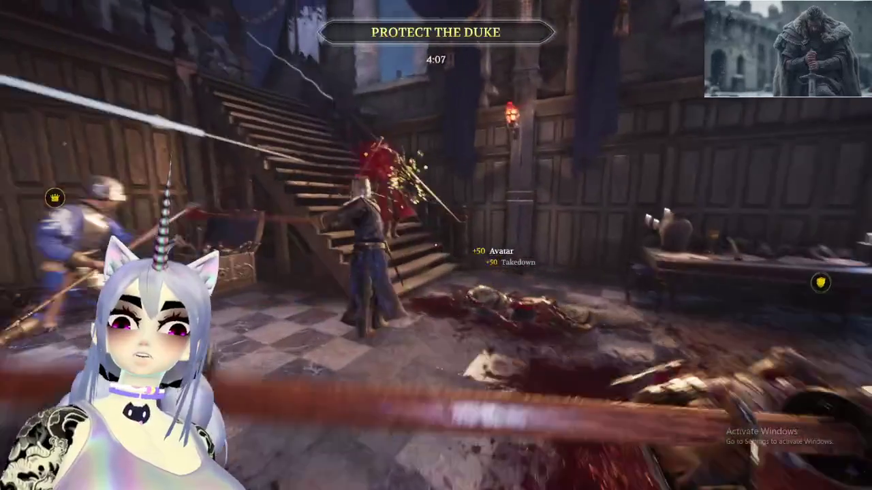
pyautogui.click(436, 246)
pyautogui.click(436, 245)
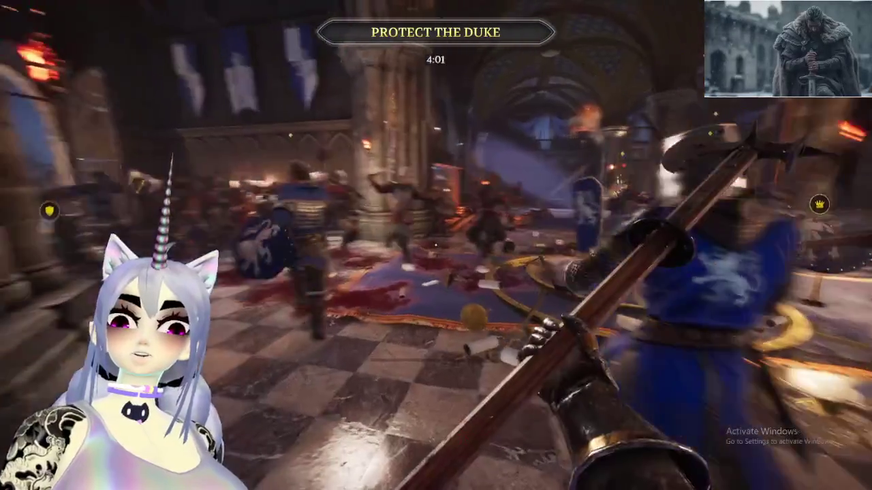
pyautogui.click(436, 245)
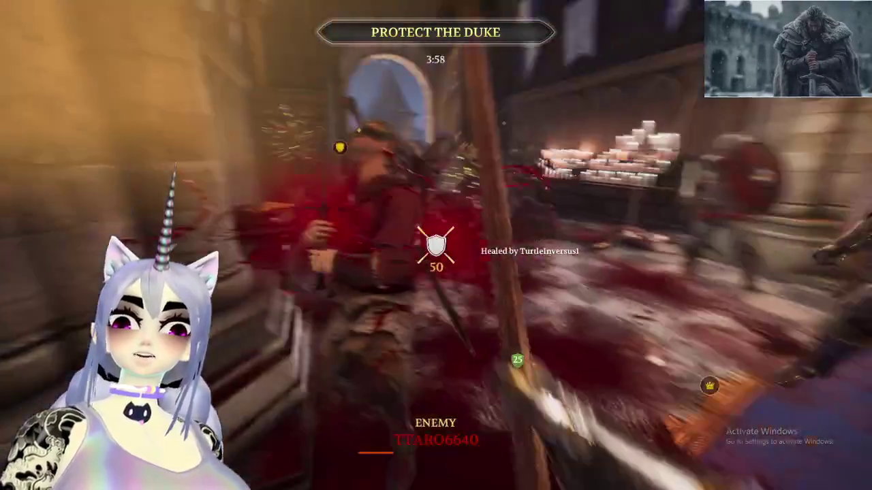
pyautogui.click(436, 245)
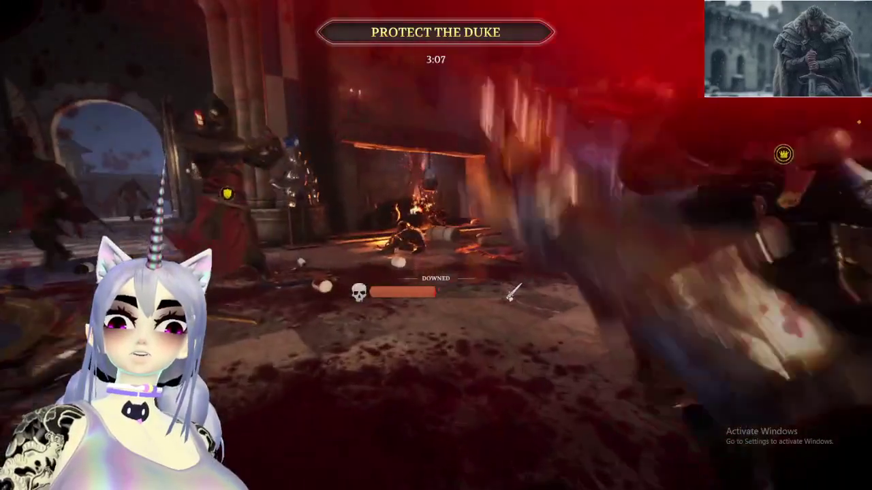
# Review the Knight Officer loadout in class selection, keeping it, and return to the match
pyautogui.press('Escape')
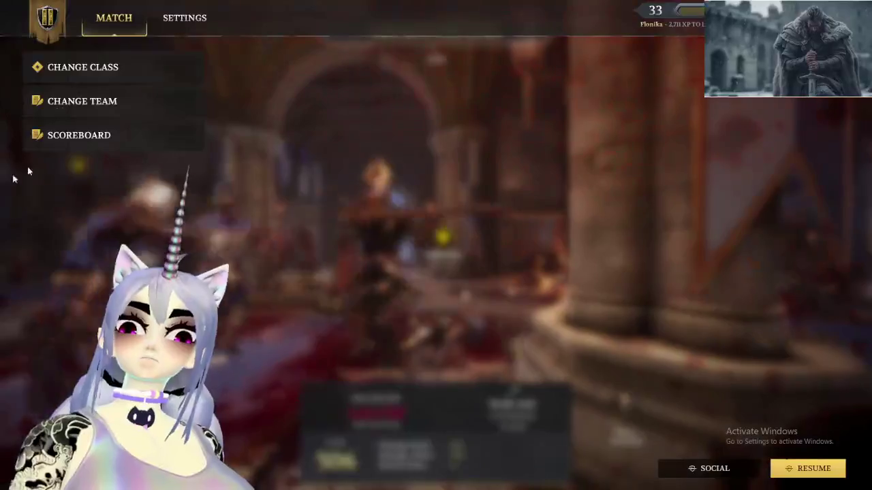
pyautogui.click(81, 63)
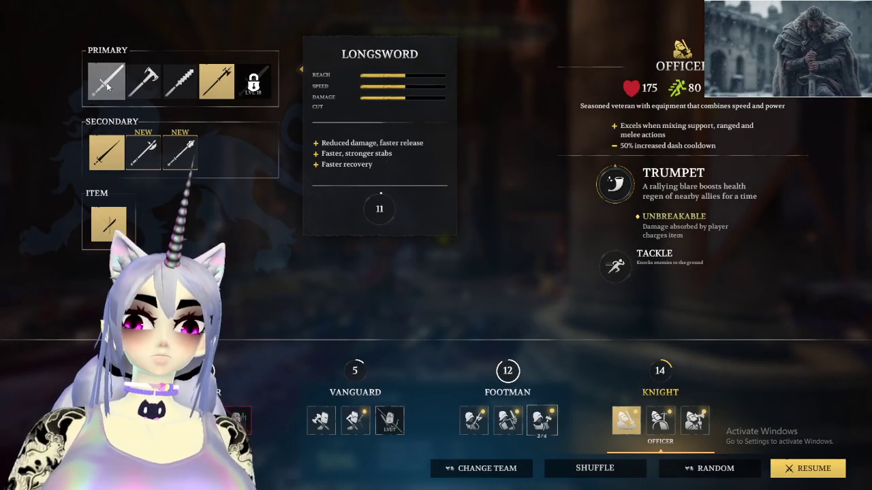
pyautogui.press('Escape')
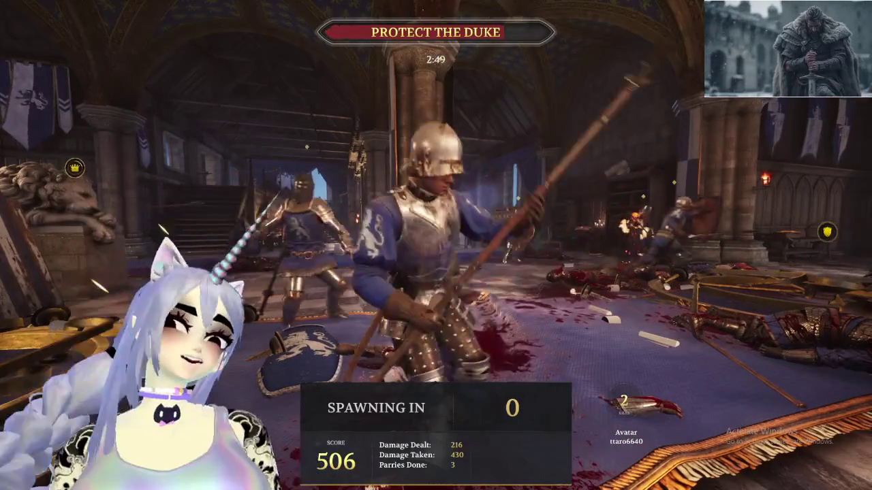
# Advance into the hall fight near the blue carpet and sword an enemy for a +50 kill
pyautogui.press('w')
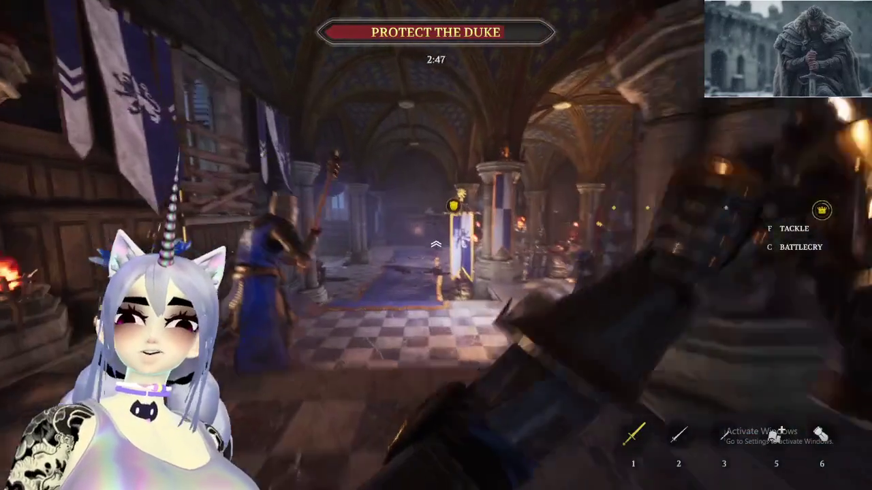
pyautogui.press('w')
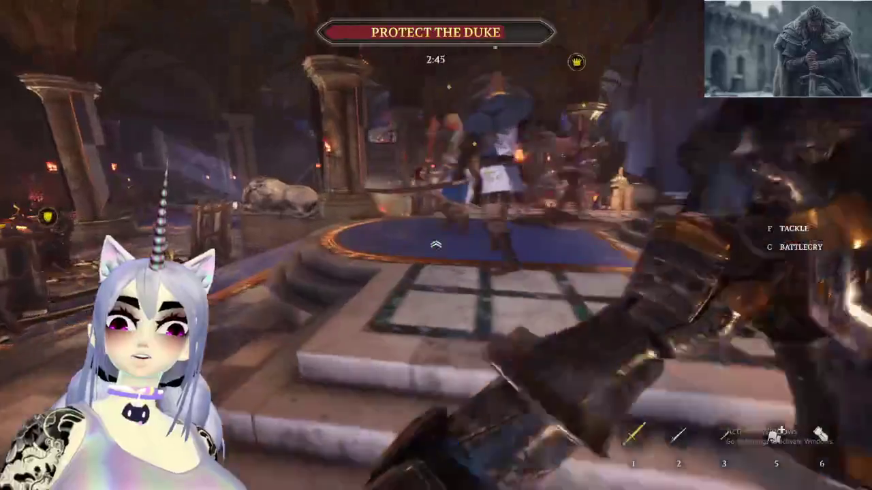
pyautogui.press('w')
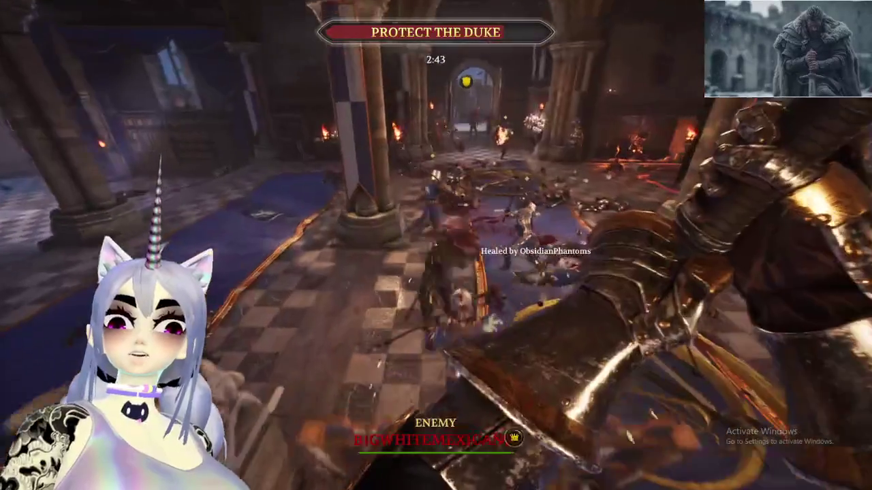
pyautogui.press('w')
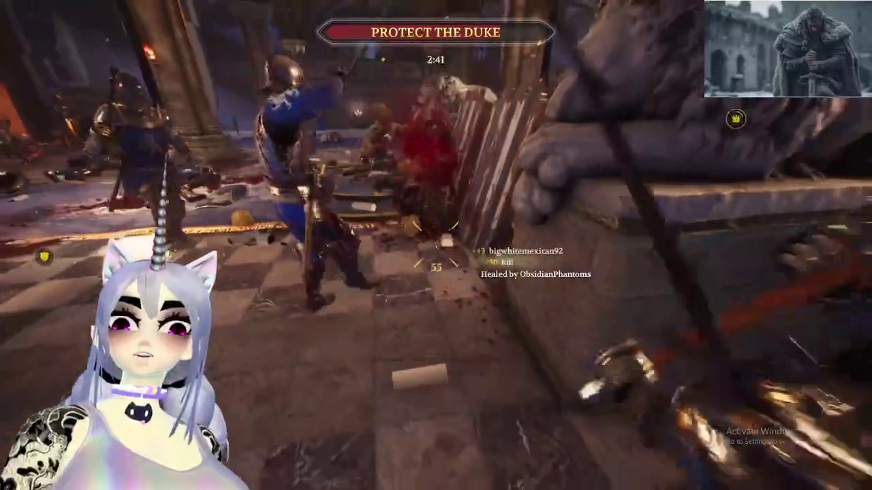
pyautogui.click(436, 245)
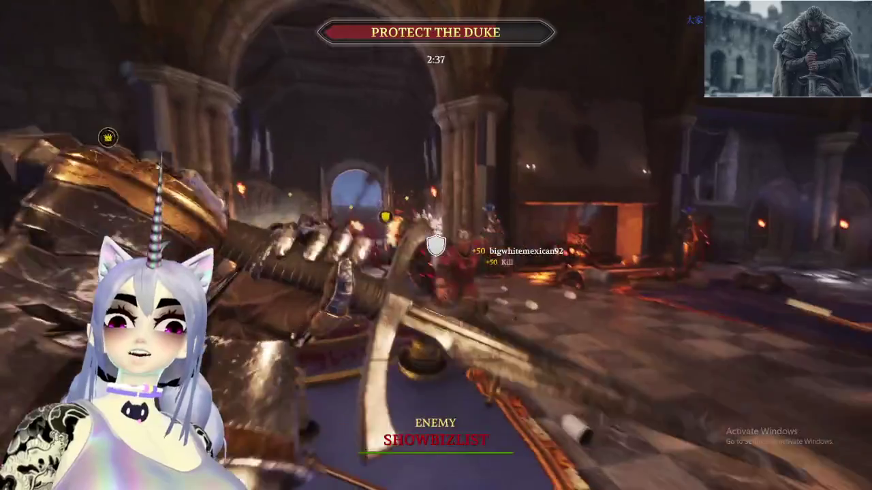
pyautogui.click(436, 246)
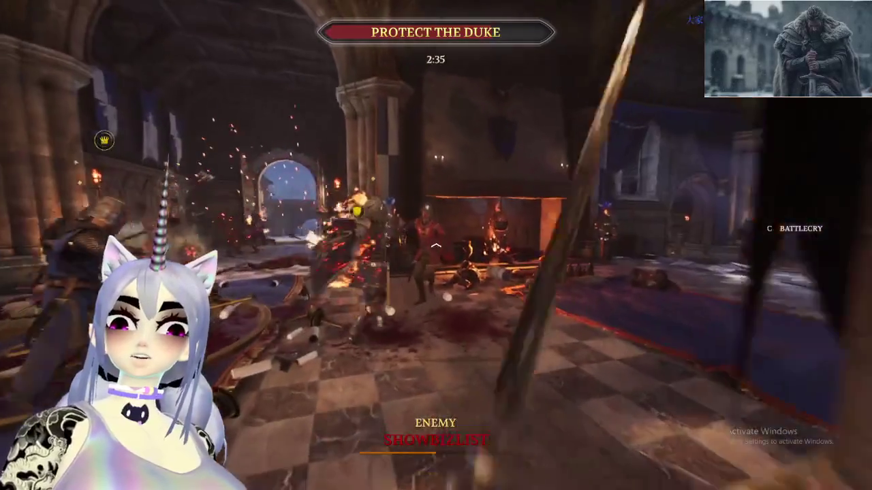
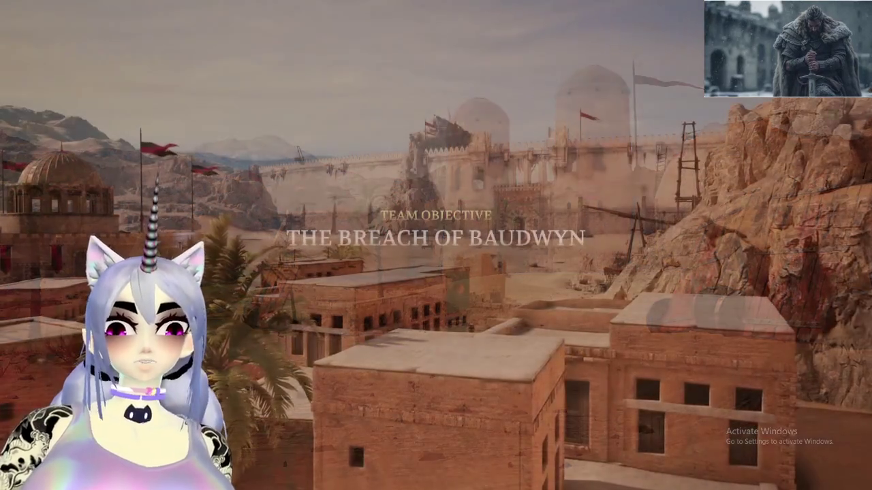
# Switch the Officer loadout's primary weapon to the Pole Axe and return to the match
pyautogui.press('Escape')
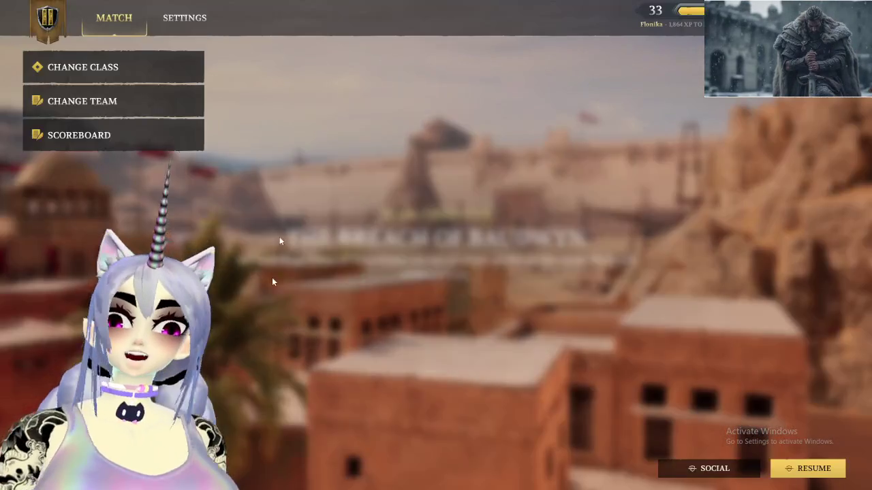
pyautogui.click(131, 59)
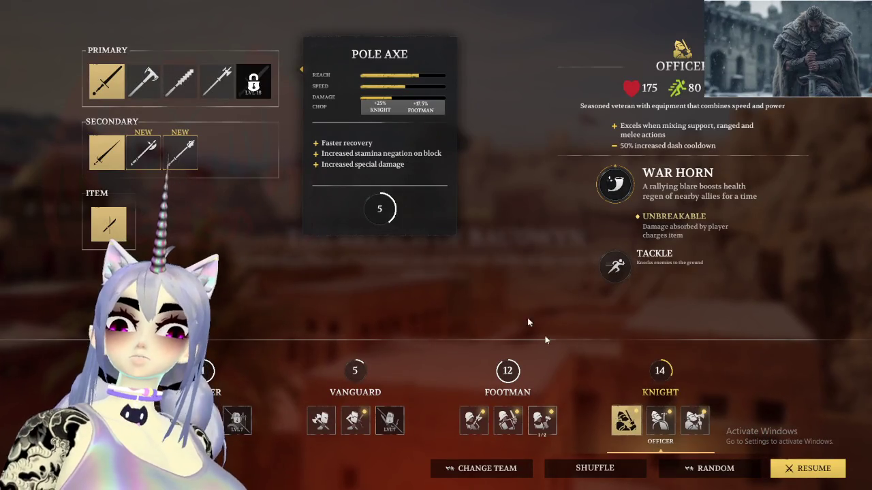
pyautogui.click(223, 80)
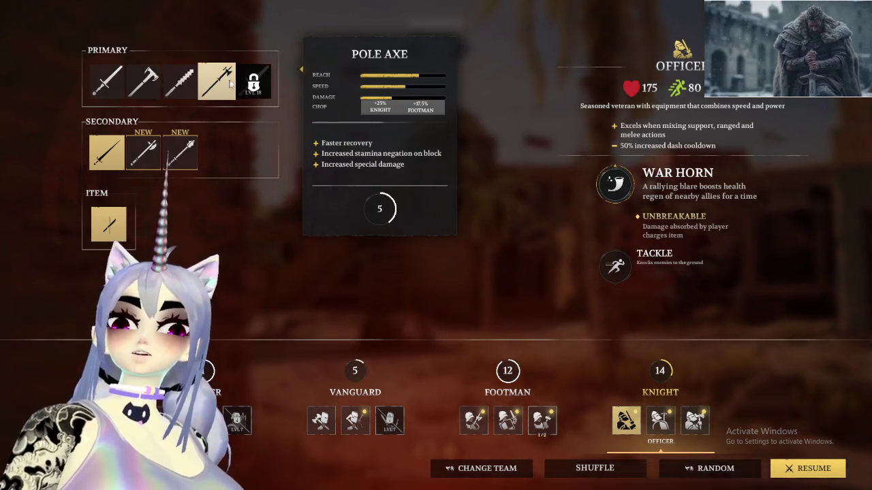
pyautogui.click(230, 83)
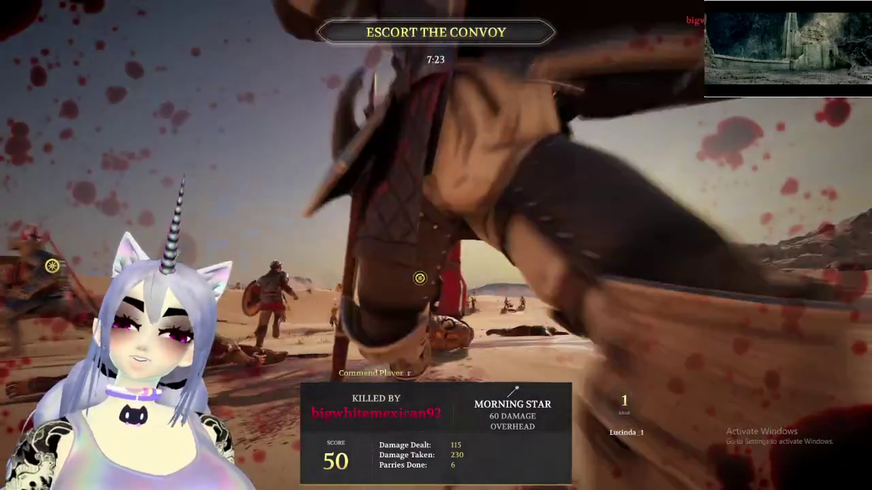
# Bring up the Change Class screen during the killcam, then close it and wait to respawn
pyautogui.press('Escape')
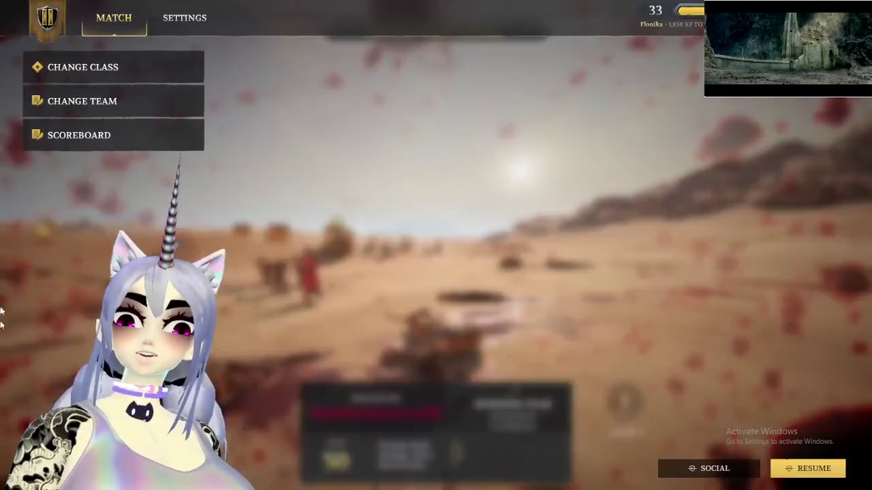
pyautogui.click(128, 75)
pyautogui.press('Escape')
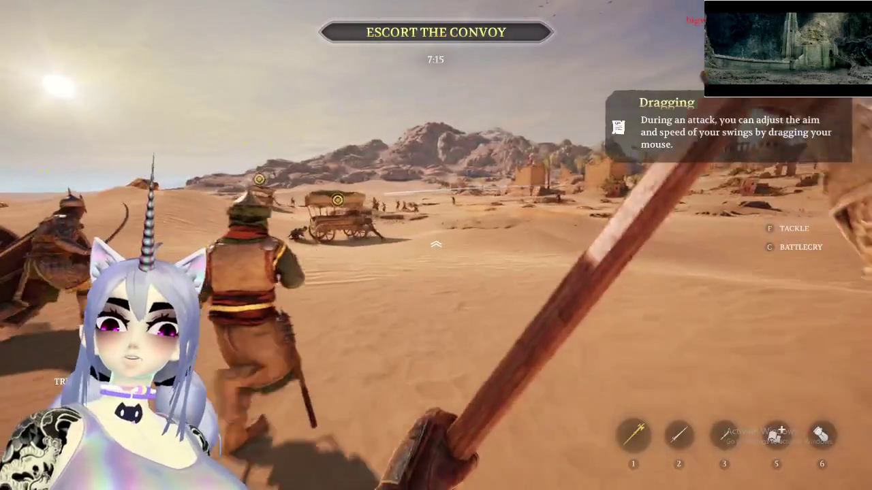
# Advance toward the convoy and wind up a heavy attack at the red-armoured enemy
pyautogui.press('w')
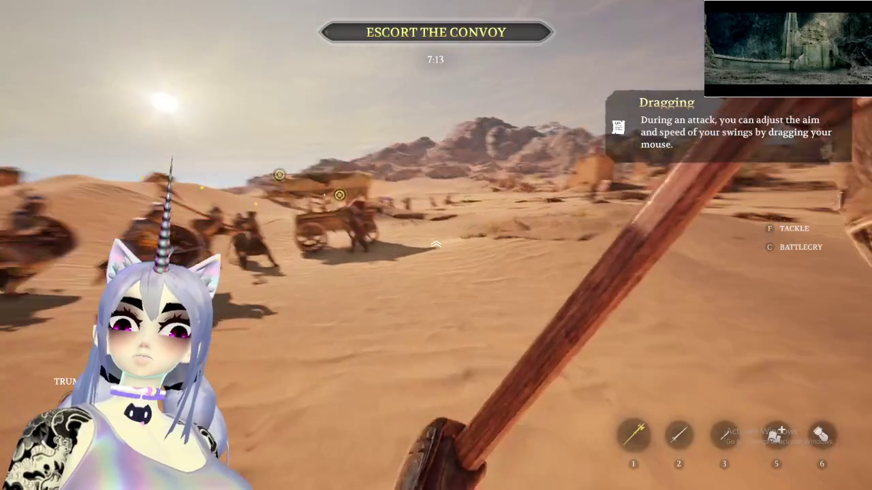
pyautogui.press('w')
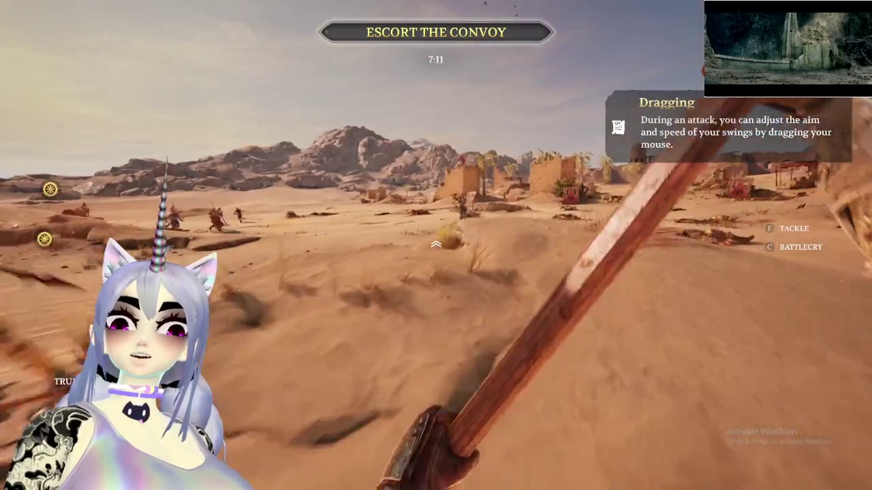
pyautogui.press('w')
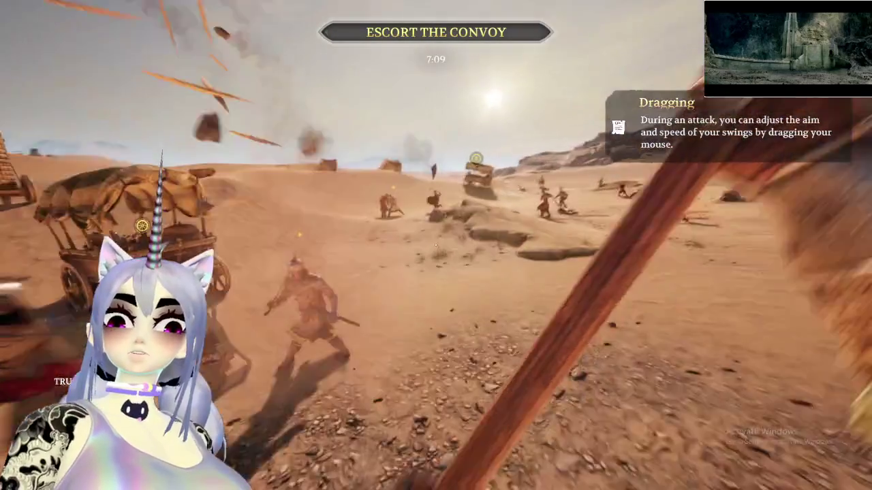
pyautogui.click(436, 246)
pyautogui.moveTo(436, 245); pyautogui.dragTo(381, 225)
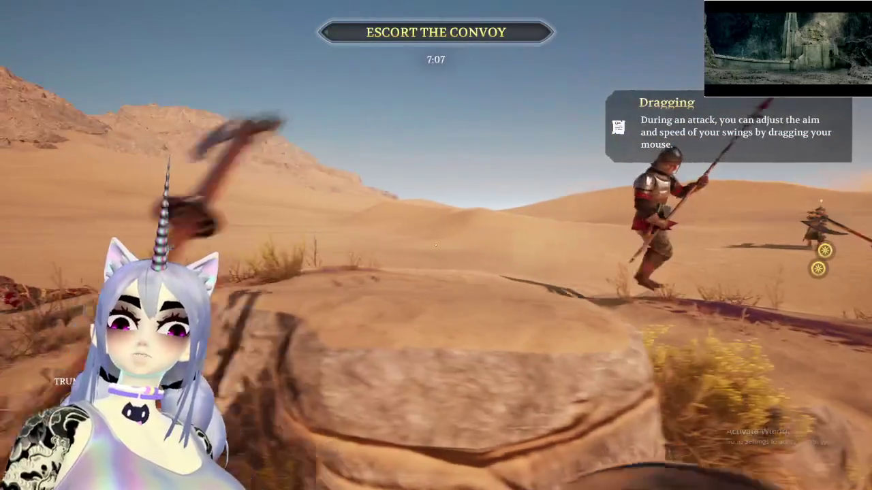
# Keep swinging the spear at enemies by the convoy until killed, ending with 415 score and 4 kills
pyautogui.click(436, 245)
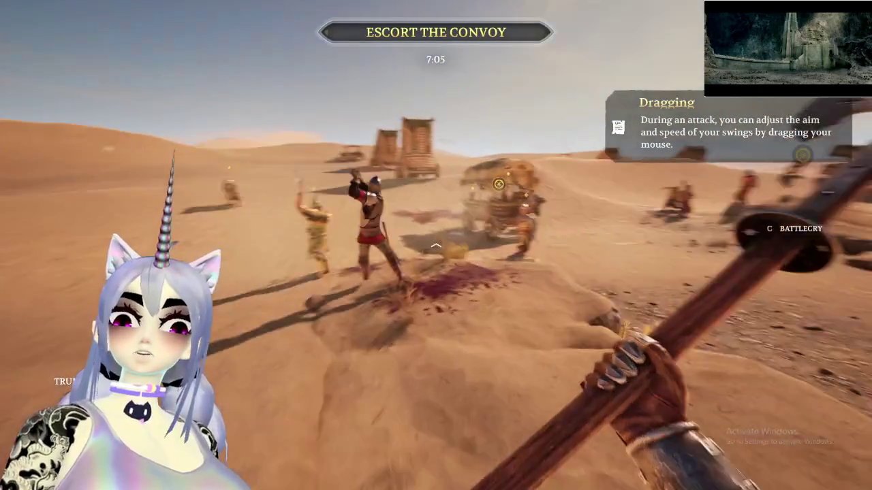
pyautogui.click(436, 246)
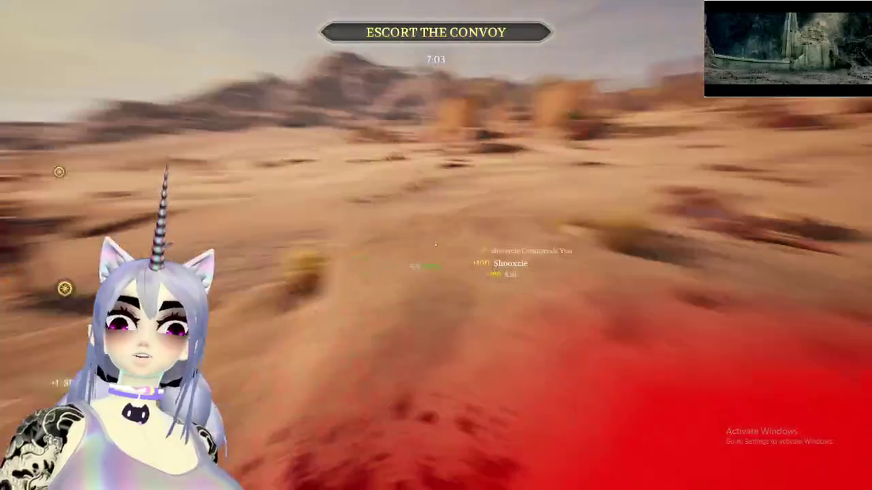
pyautogui.click(436, 245)
pyautogui.click(436, 246)
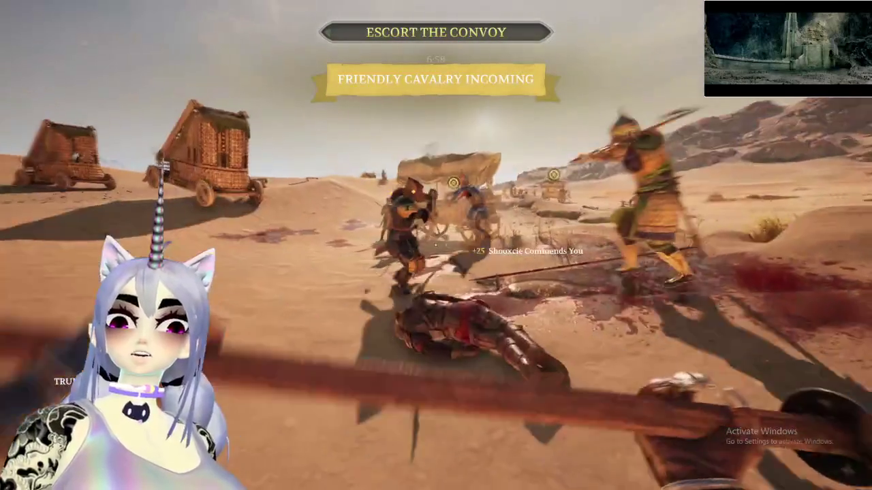
pyautogui.click(436, 245)
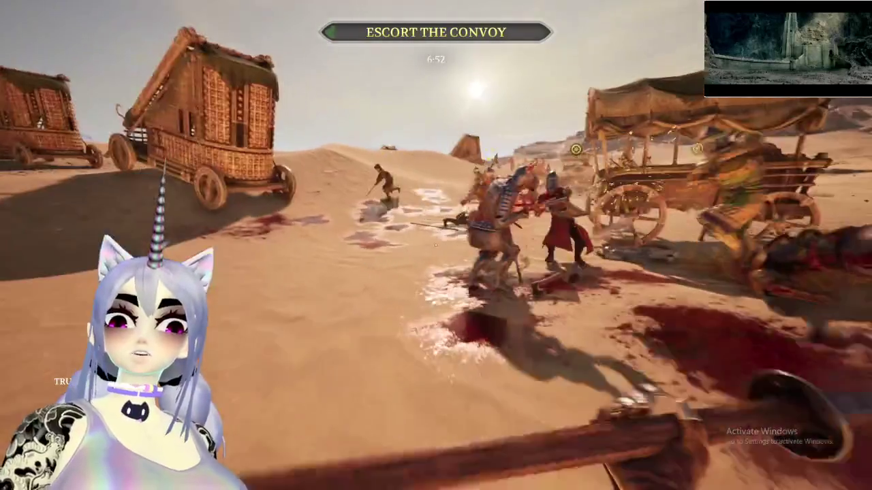
pyautogui.click(436, 245)
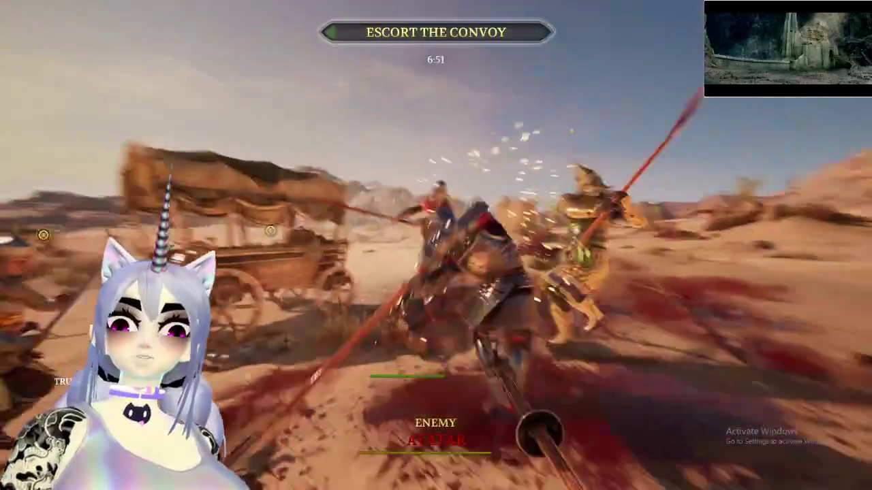
pyautogui.click(436, 245)
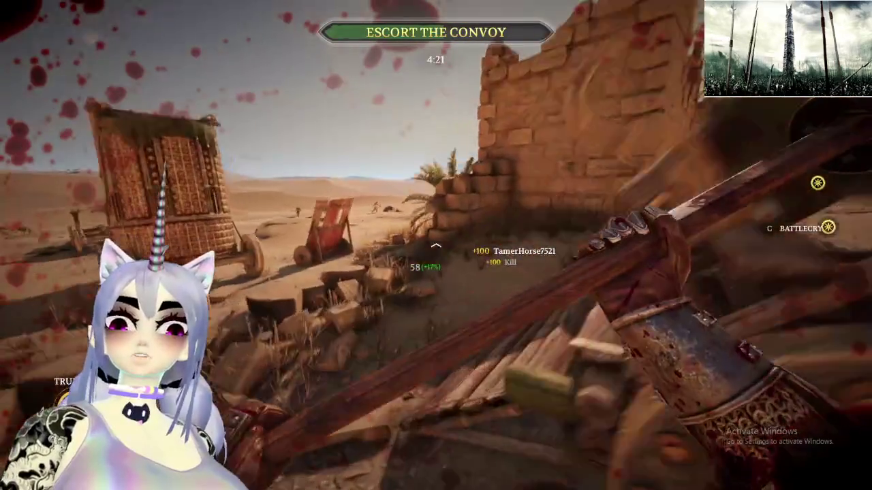
pyautogui.write('55awa')
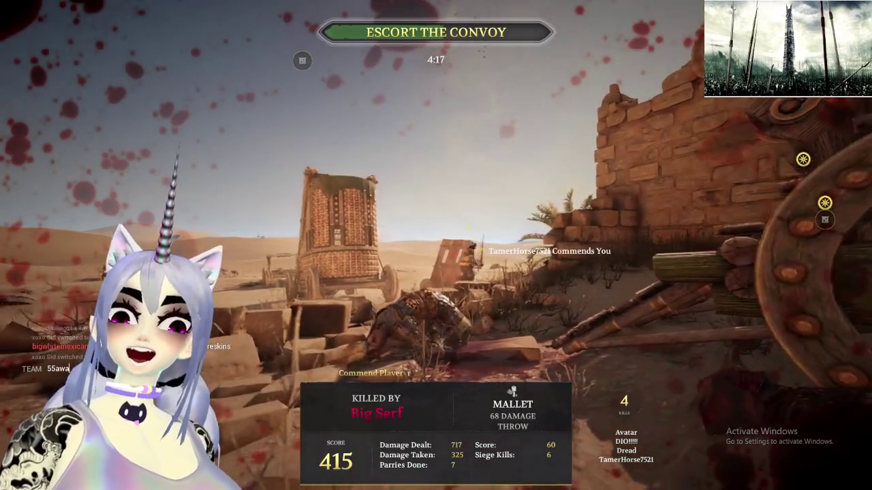
# Dismiss the unfinished team chat message and briefly check the match scoreboard
pyautogui.press('Escape')
pyautogui.press('Escape')
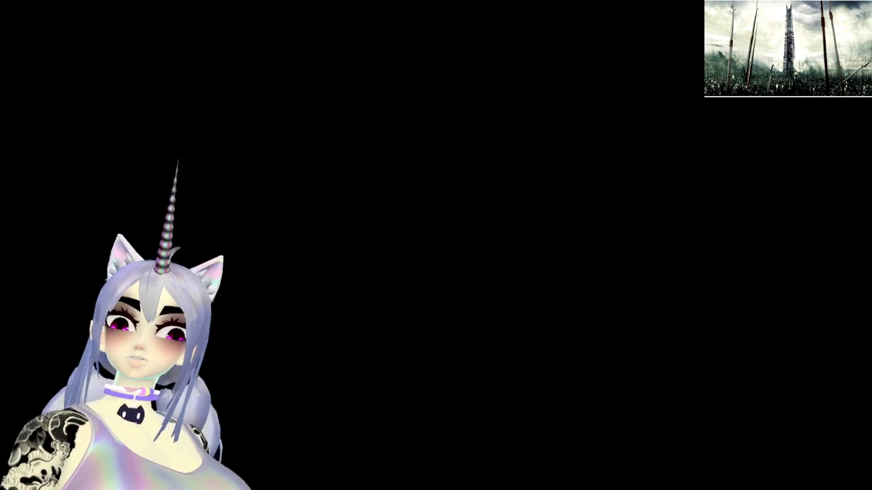
pyautogui.press('Tab')
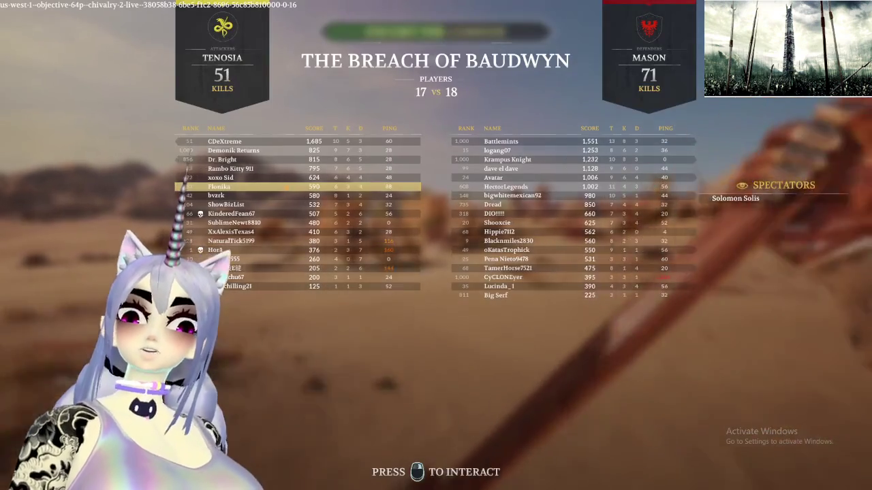
pyautogui.press('Tab')
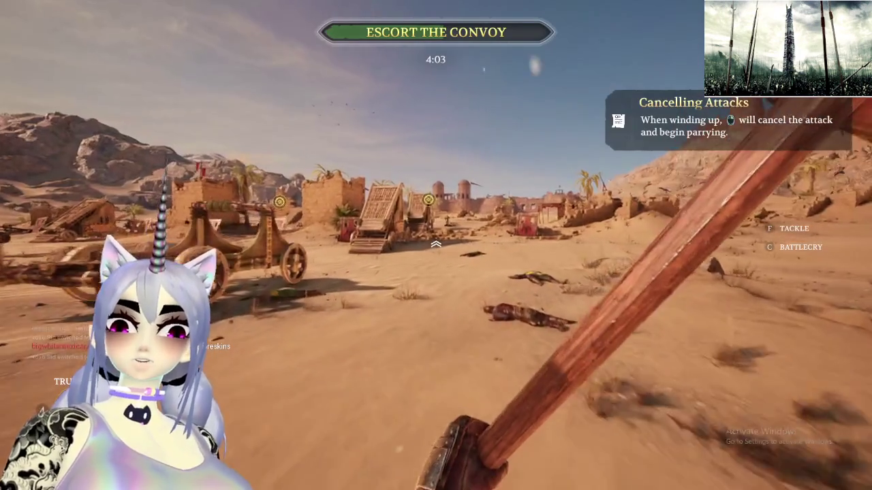
# Advance alongside the convoy cart, swinging the weapon, until the objective becomes Push the Siege Ramps
pyautogui.press('w')
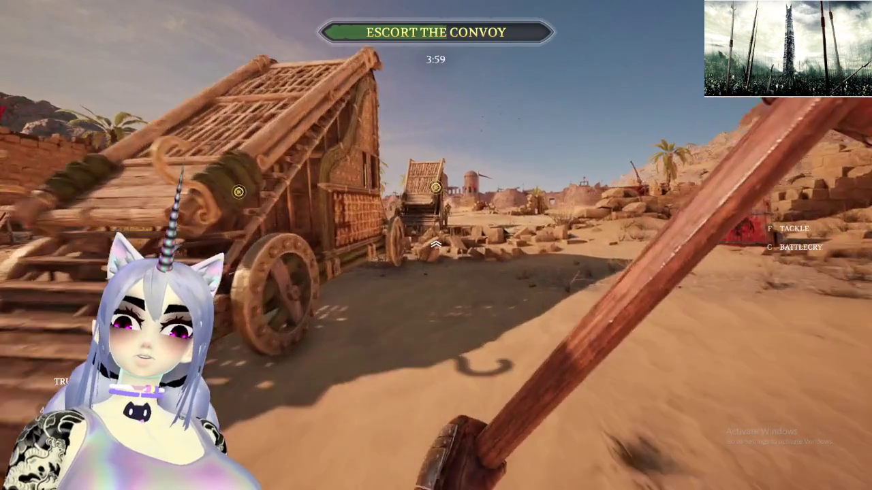
pyautogui.click(436, 244)
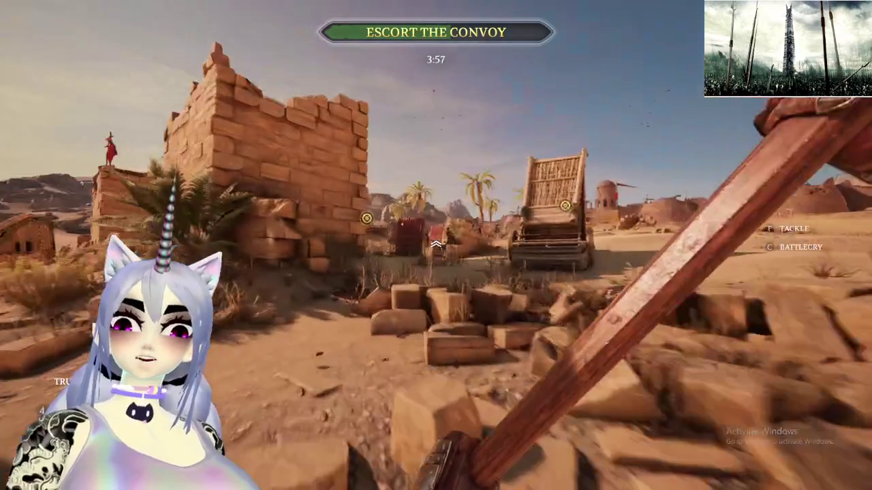
pyautogui.click(436, 244)
pyautogui.press('w')
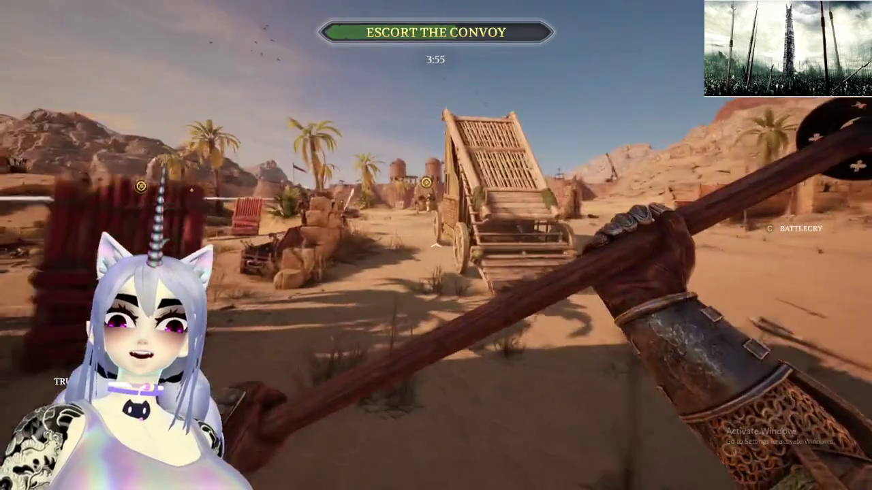
pyautogui.press('w')
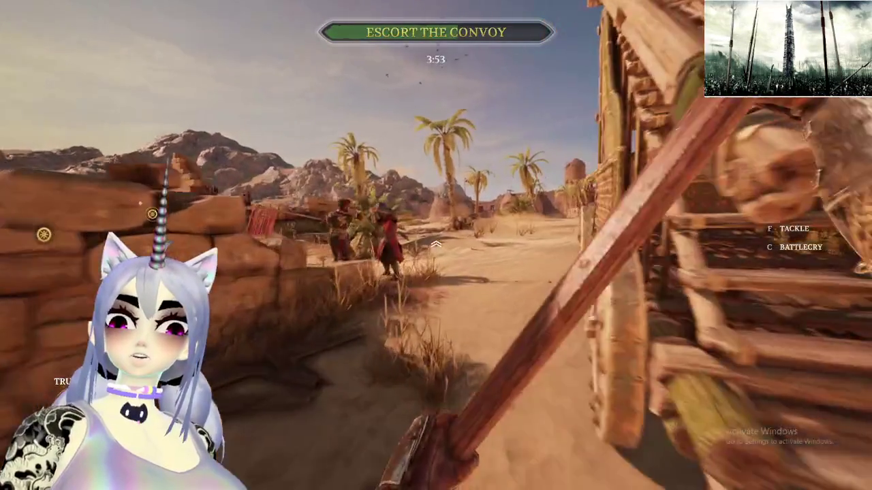
# Advance to the siege ramp, attacking and blocking the enemy soldiers beside it
pyautogui.press('w')
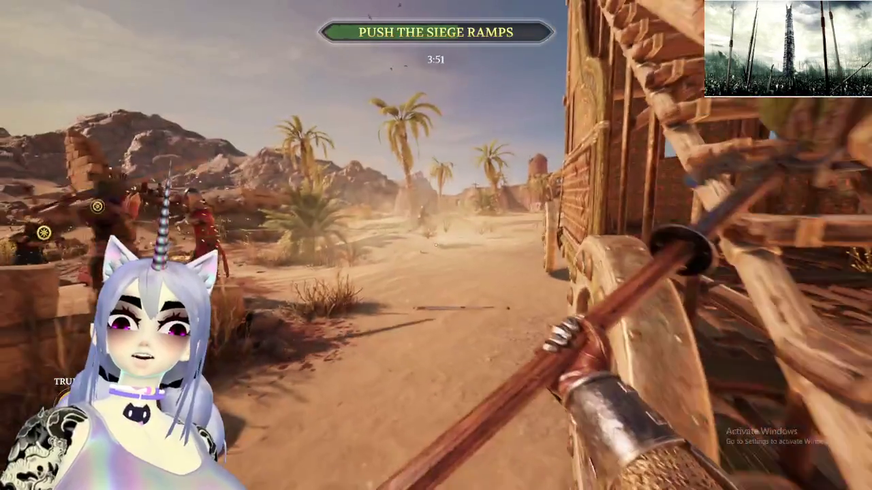
pyautogui.press('w')
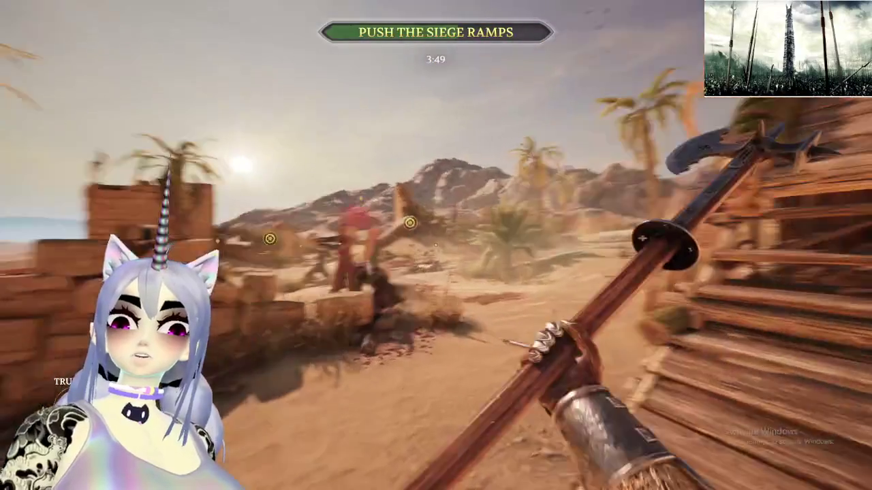
pyautogui.click(435, 245)
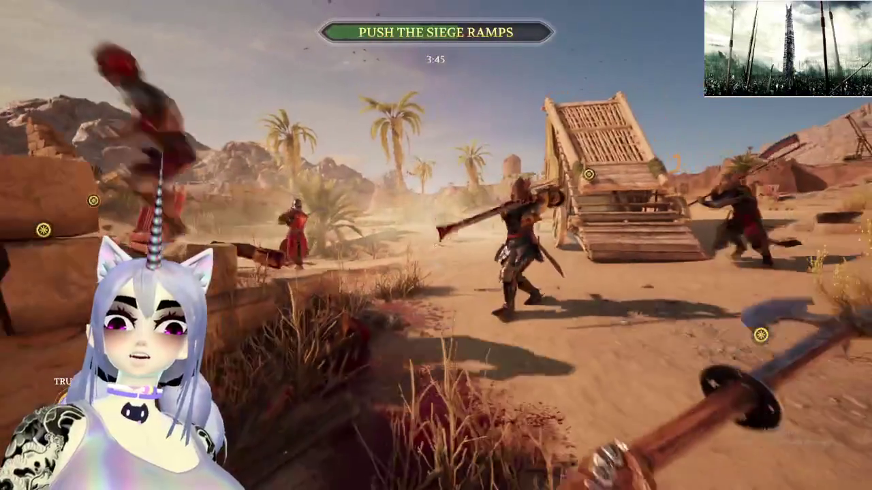
pyautogui.rightClick(436, 245)
pyautogui.press('w')
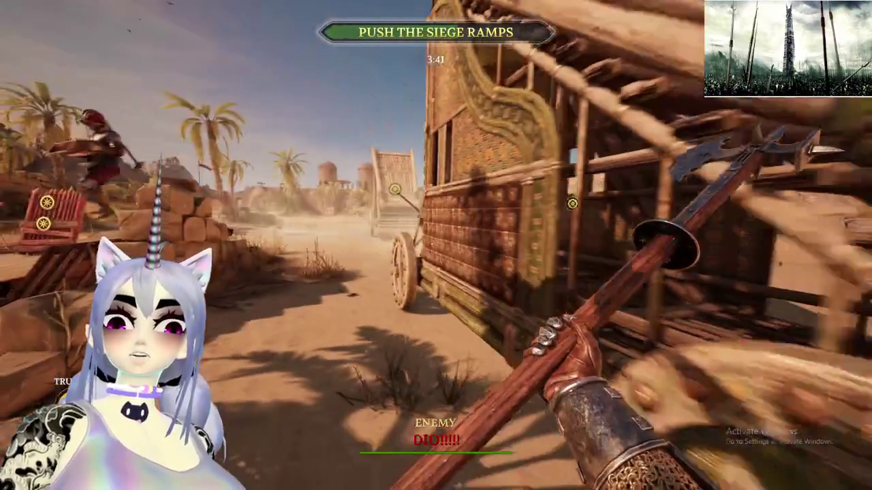
pyautogui.click(436, 245)
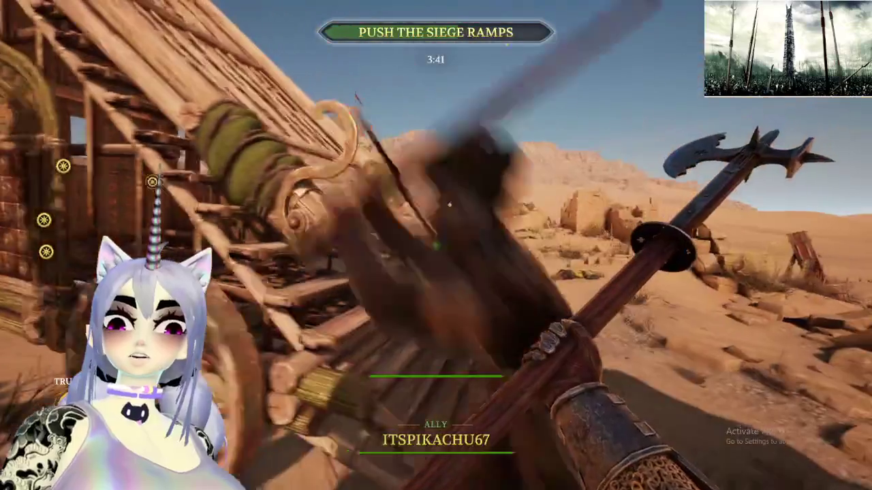
# Run to the red barricade and strike it repeatedly to damage it beside the ramp
pyautogui.press('w')
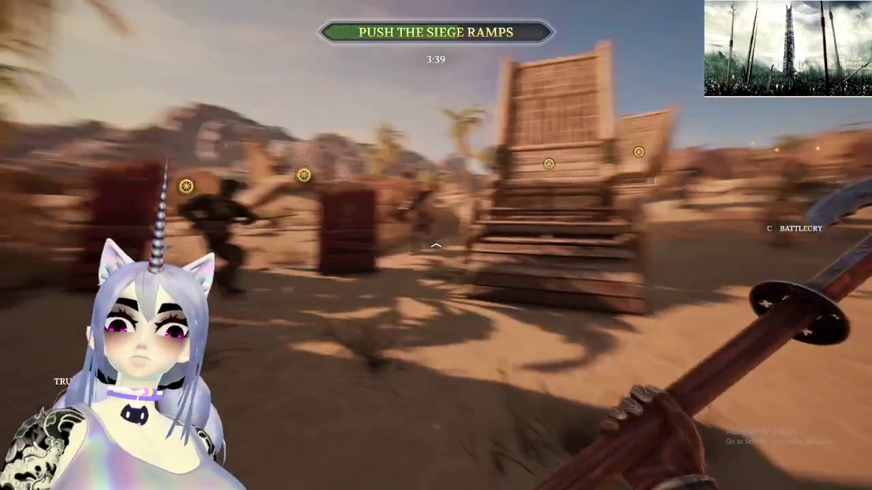
pyautogui.press('w')
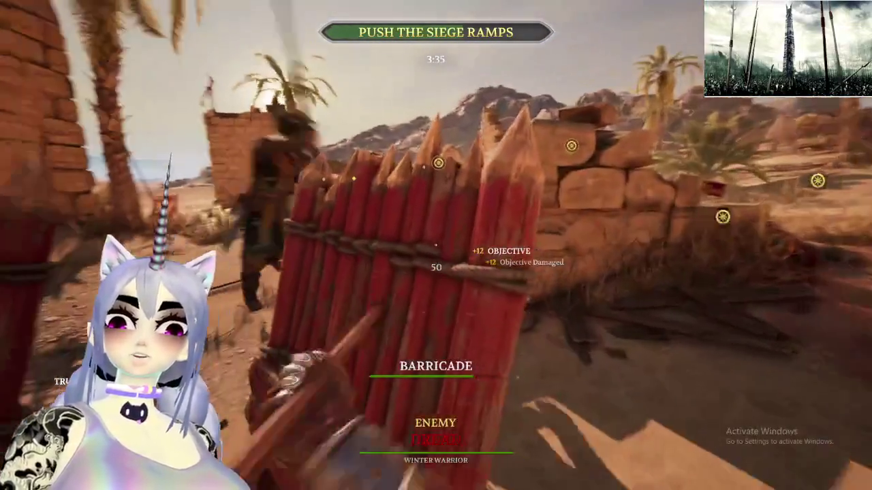
pyautogui.click(436, 246)
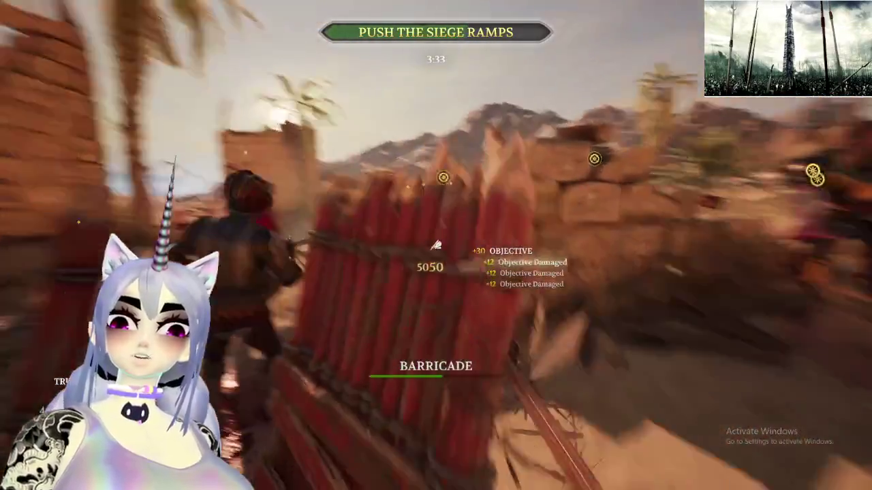
pyautogui.click(436, 245)
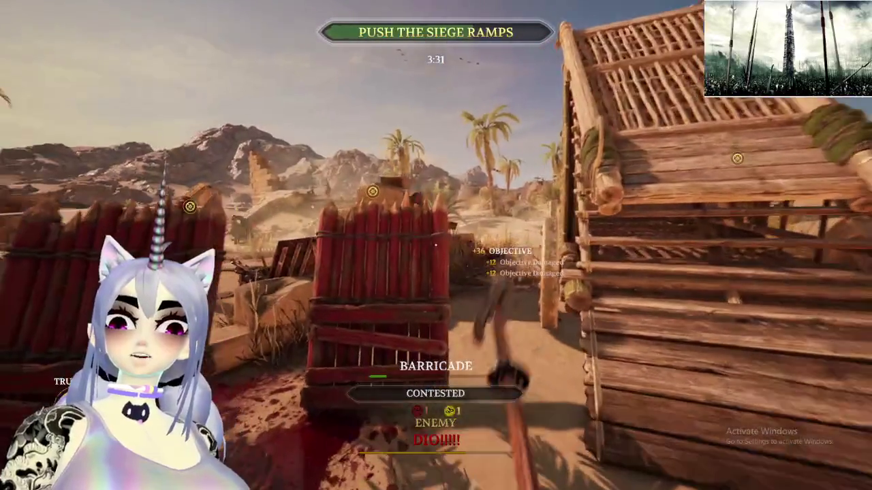
pyautogui.click(435, 246)
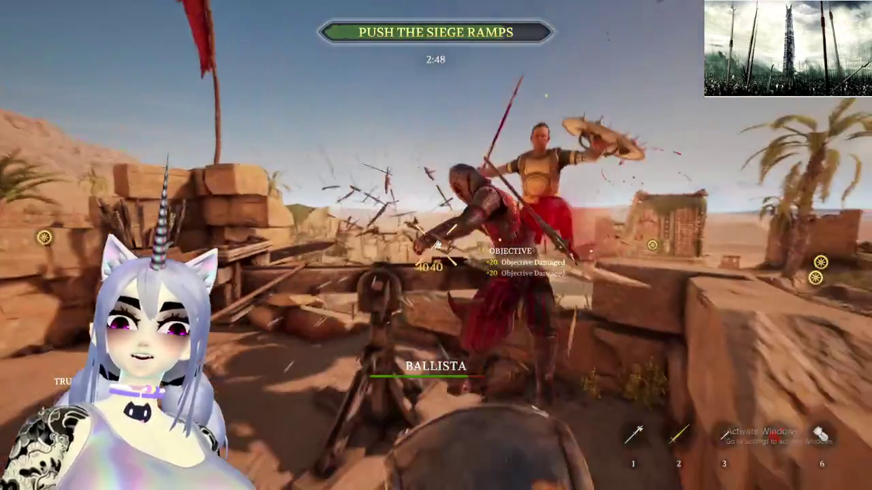
# Finish off the enemy at the ballista and keep swinging while moving past the sandstone wall
pyautogui.click(436, 245)
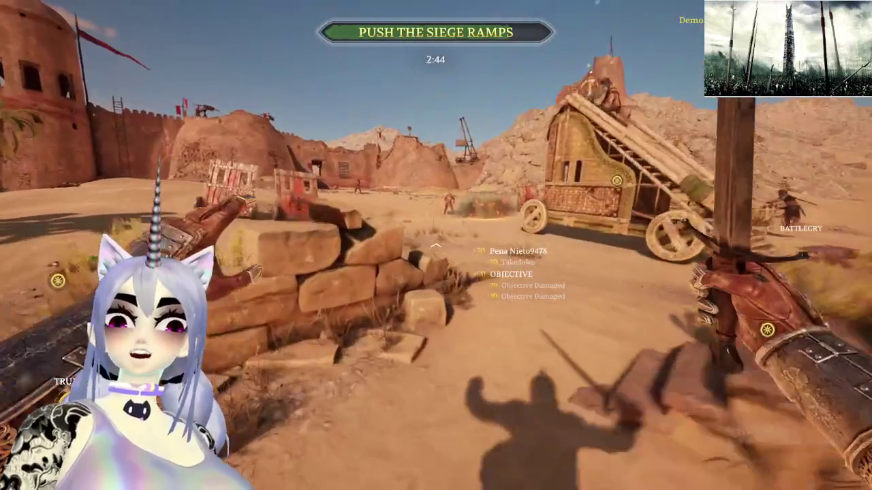
pyautogui.click(435, 245)
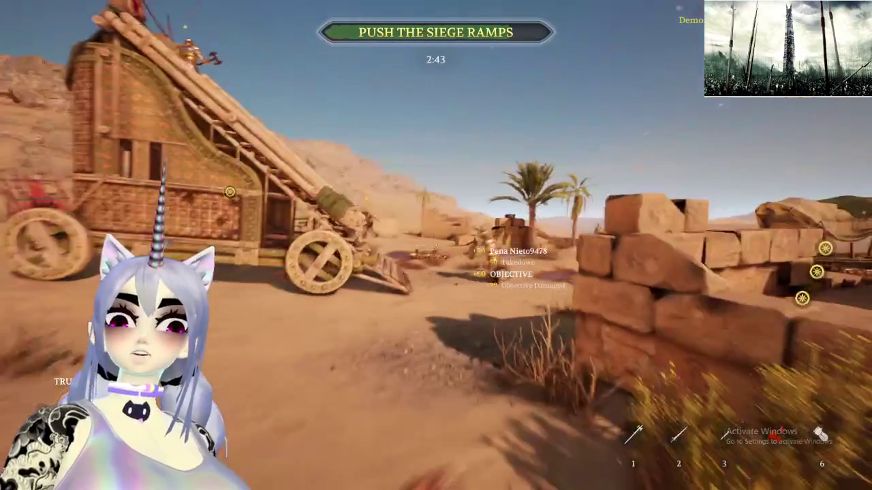
pyautogui.click(436, 245)
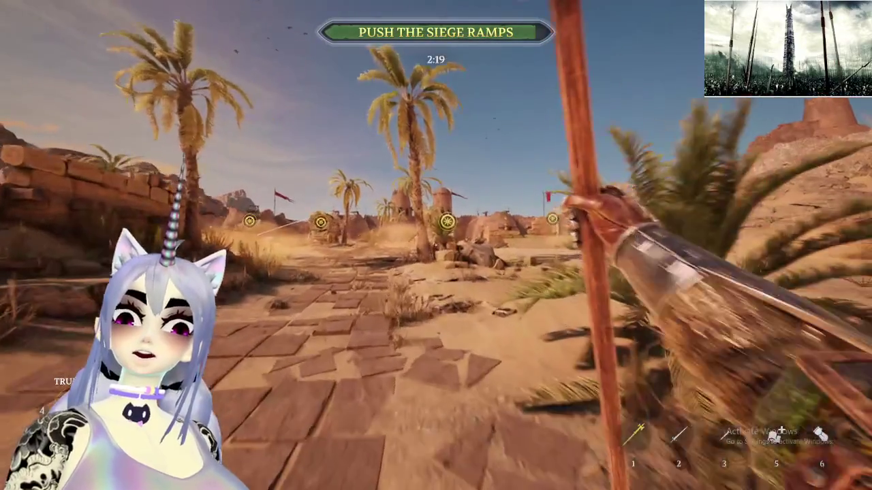
# Advance toward the fortress, sidestep the enemy knight's heavy attack, and strike him with the polearm
pyautogui.press('w')
pyautogui.press('w')
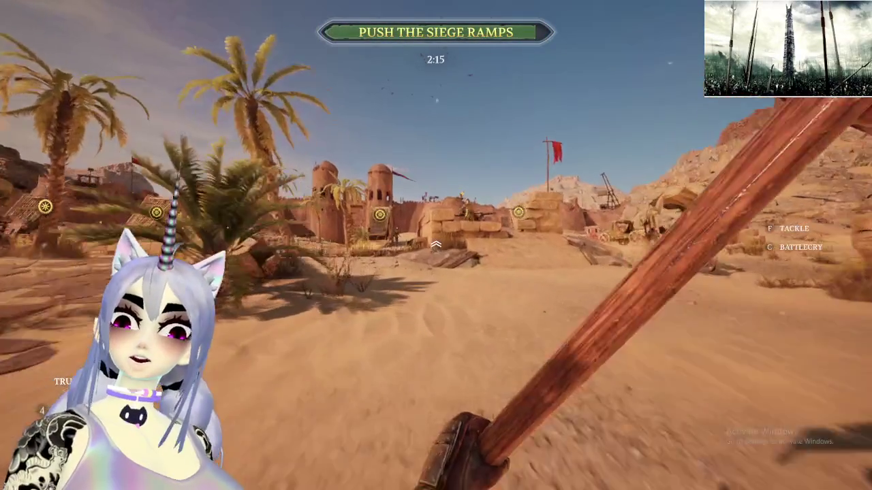
pyautogui.press('w')
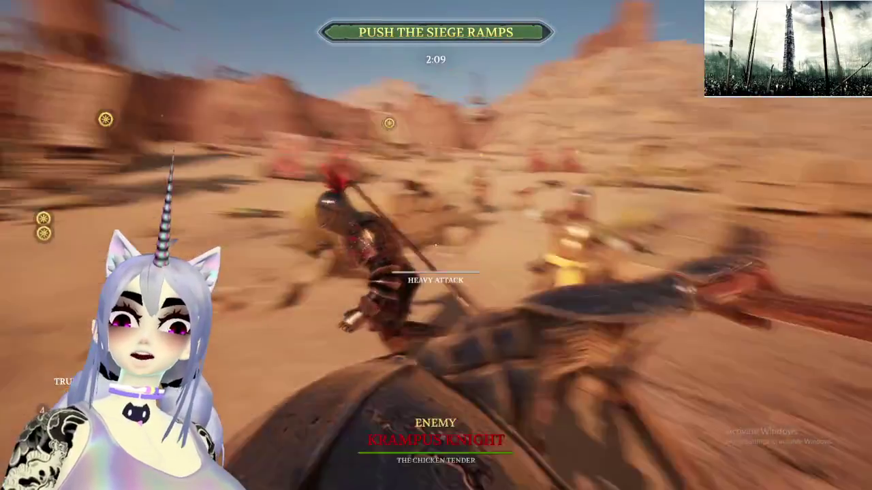
pyautogui.press('w')
pyautogui.press('w')
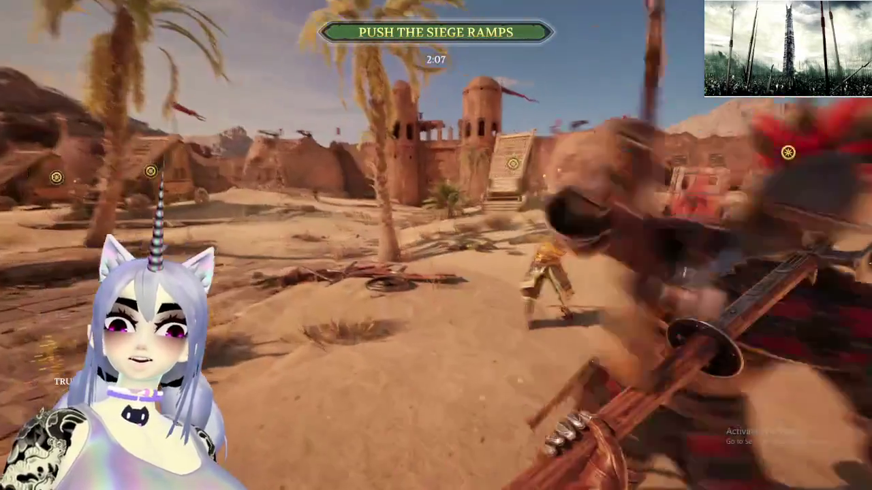
pyautogui.press('w')
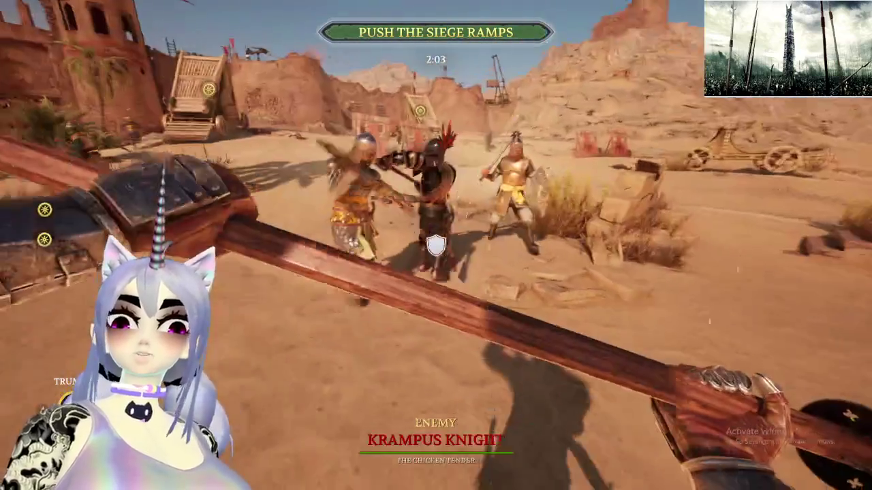
pyautogui.click(436, 245)
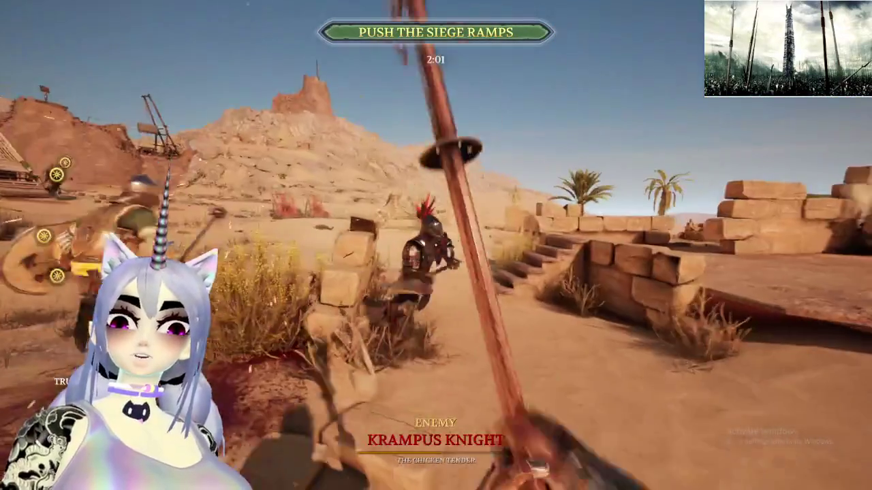
pyautogui.click(436, 245)
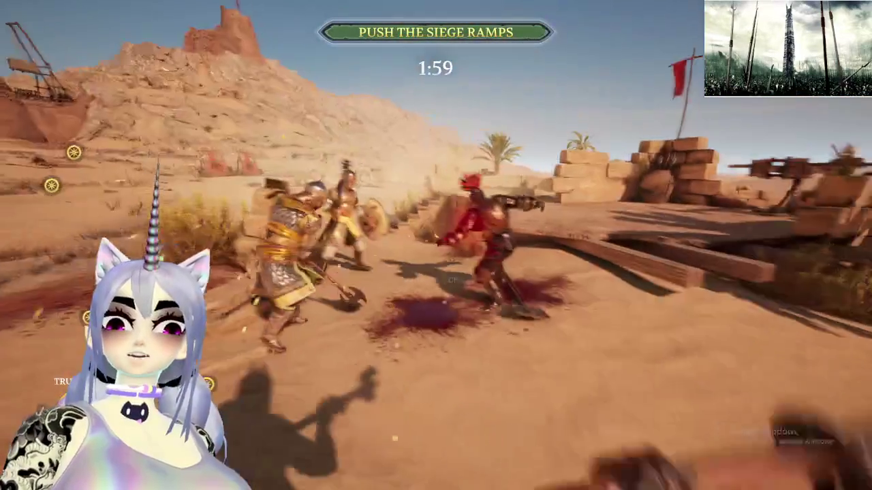